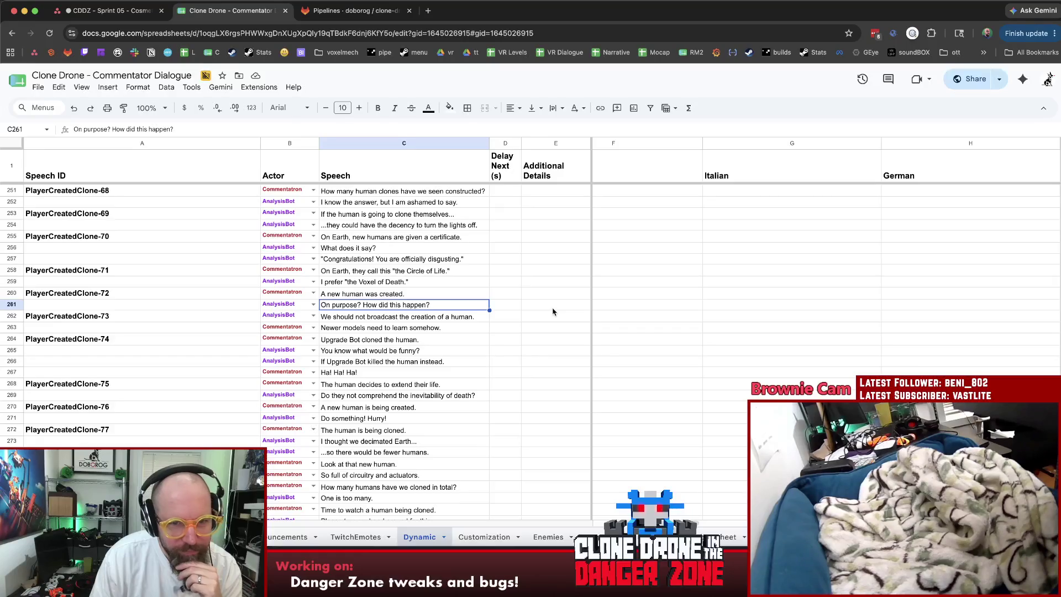
Review the 'So full of circuitry and actuators' line and the empty details cells beside it.
scroll(553, 311, "down", 1)
scroll(552, 311, "down", 5)
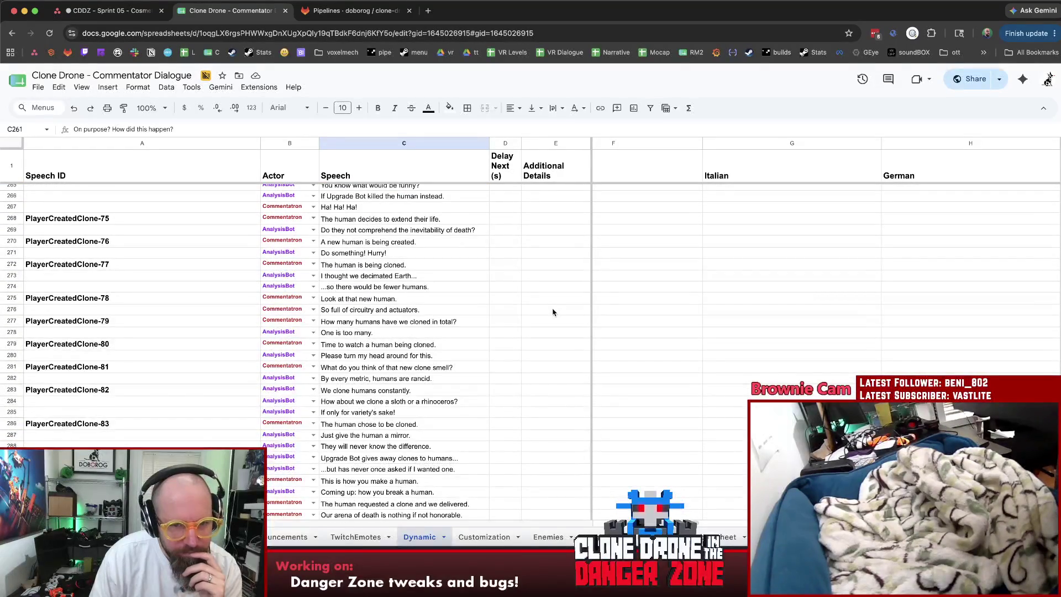
left_click(442, 300)
left_click(446, 311)
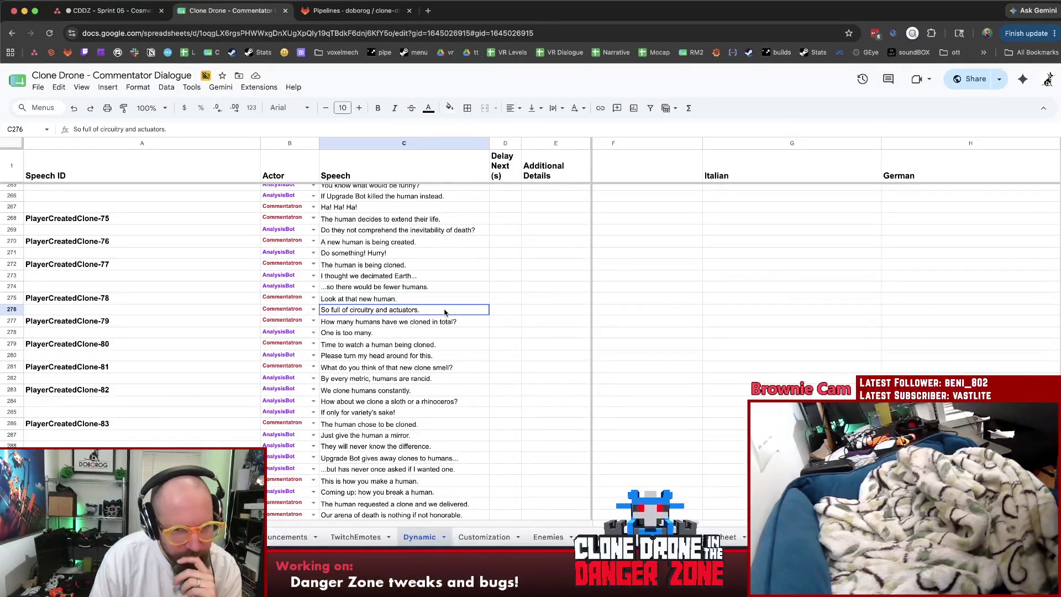
left_click(548, 324)
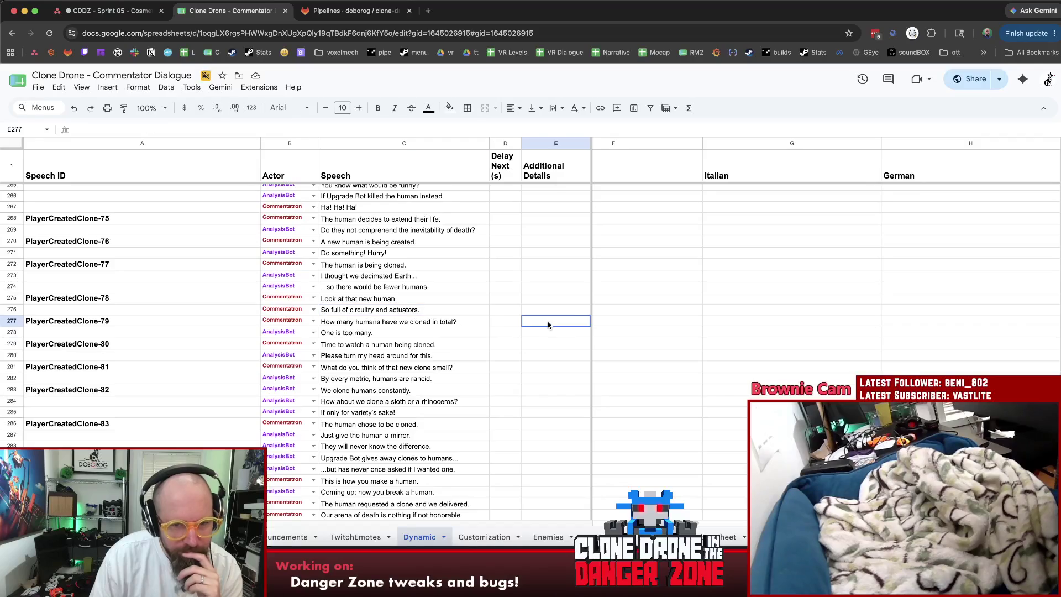
left_click(548, 331)
scroll(548, 334, "down", 1)
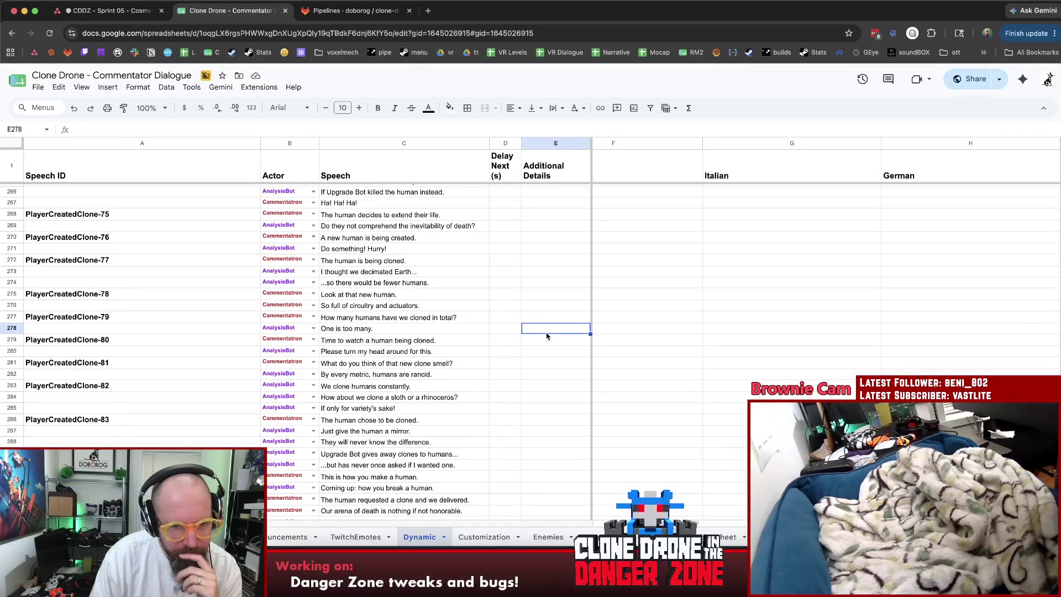
left_click(549, 345)
scroll(549, 346, "down", 3)
left_click(549, 347)
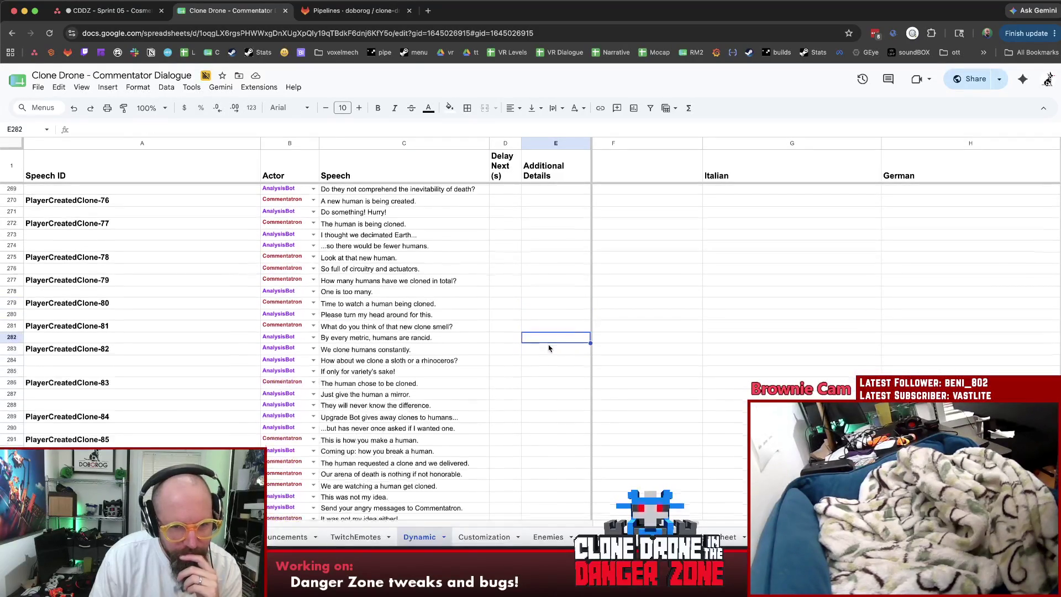
Continue down to the 'Just give the human a mirror' line and its details cell.
scroll(555, 348, "down", 2)
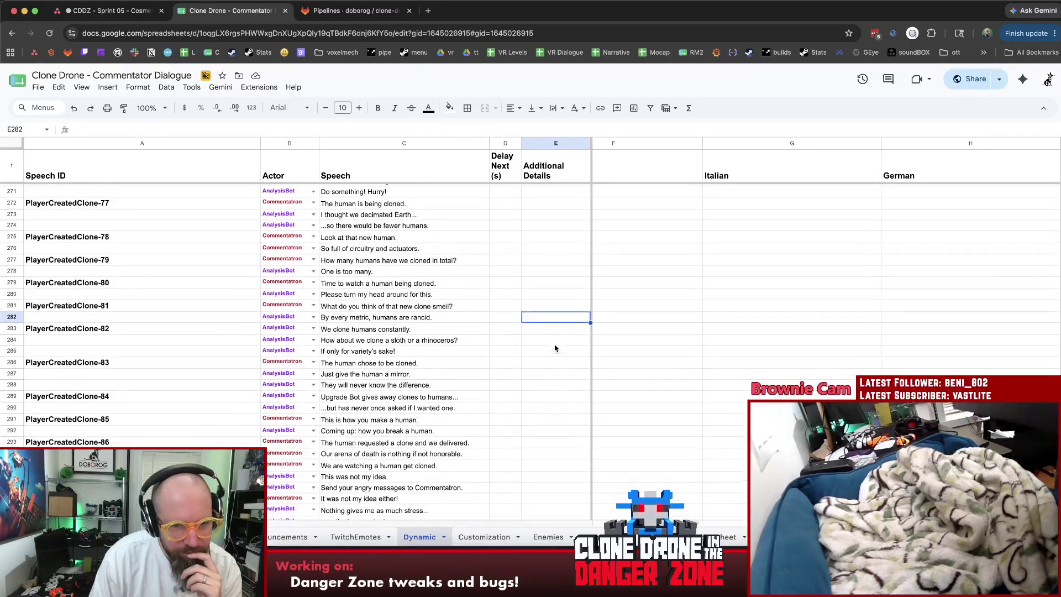
scroll(555, 348, "down", 1)
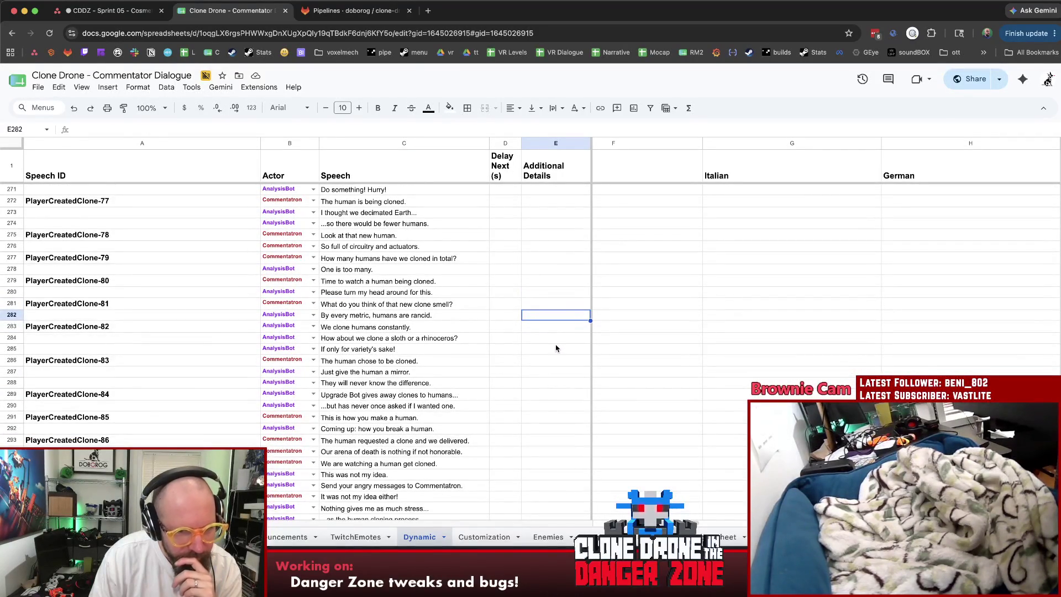
scroll(556, 348, "down", 2)
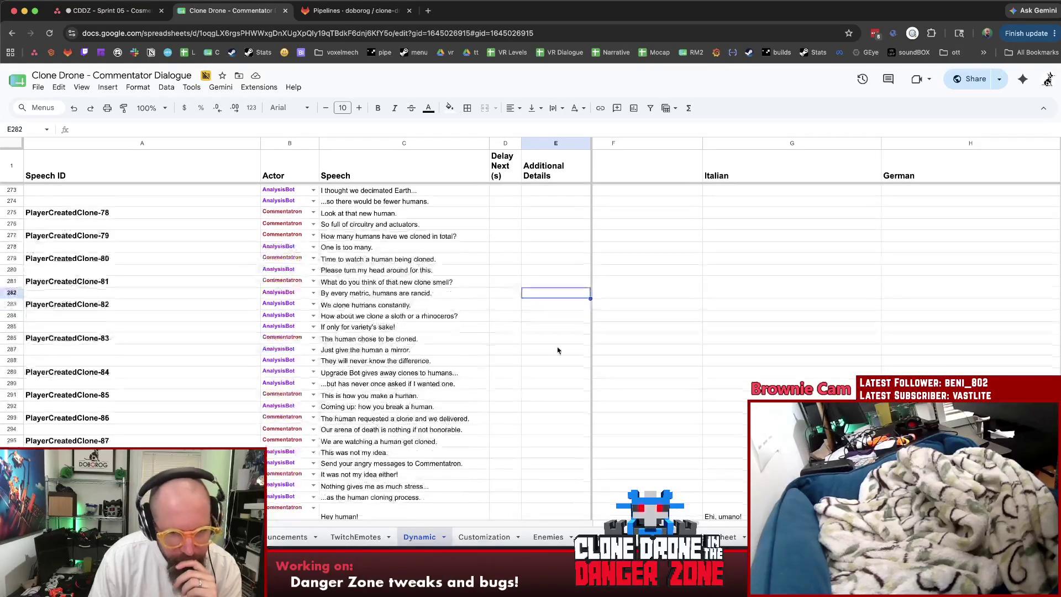
left_click(569, 328)
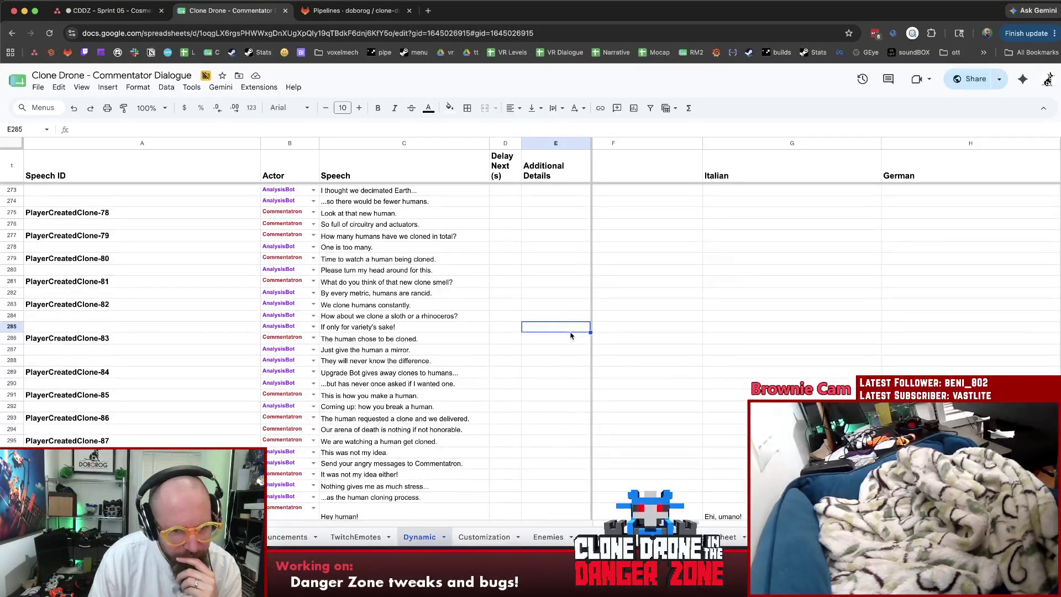
scroll(567, 337, "down", 3)
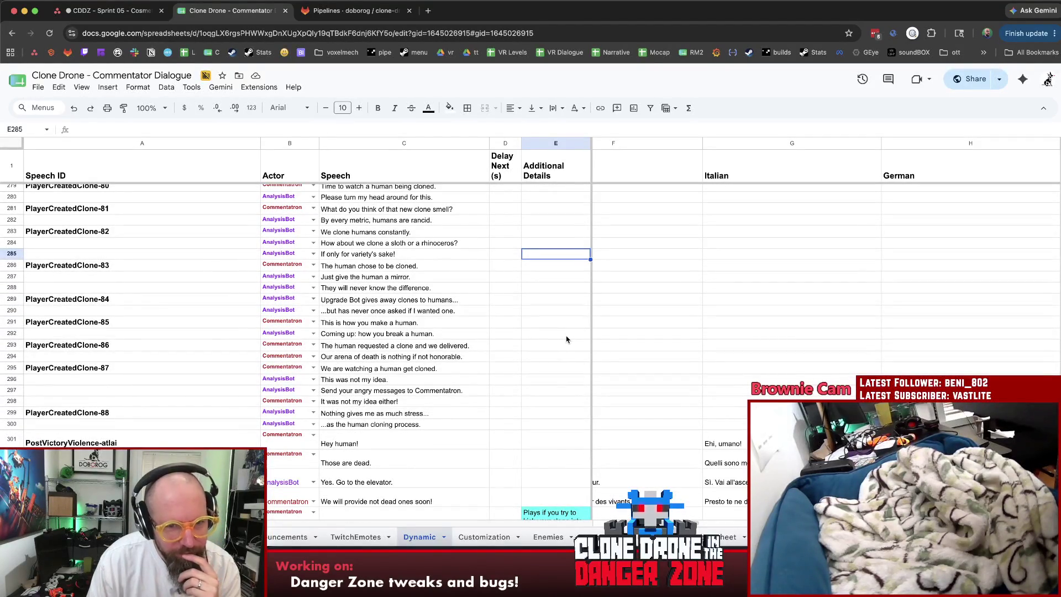
left_click(447, 279)
left_click(474, 296)
left_click(560, 294)
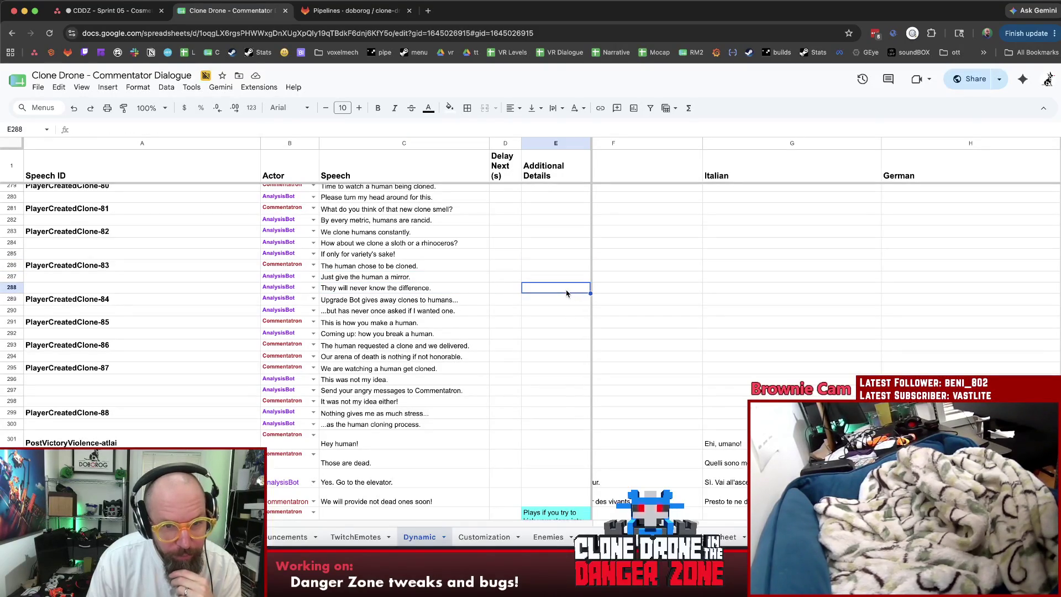
Check the PlayerCreatedClone-85 lines, including 'Coming up: how you break a human.'.
scroll(567, 293, "down", 1)
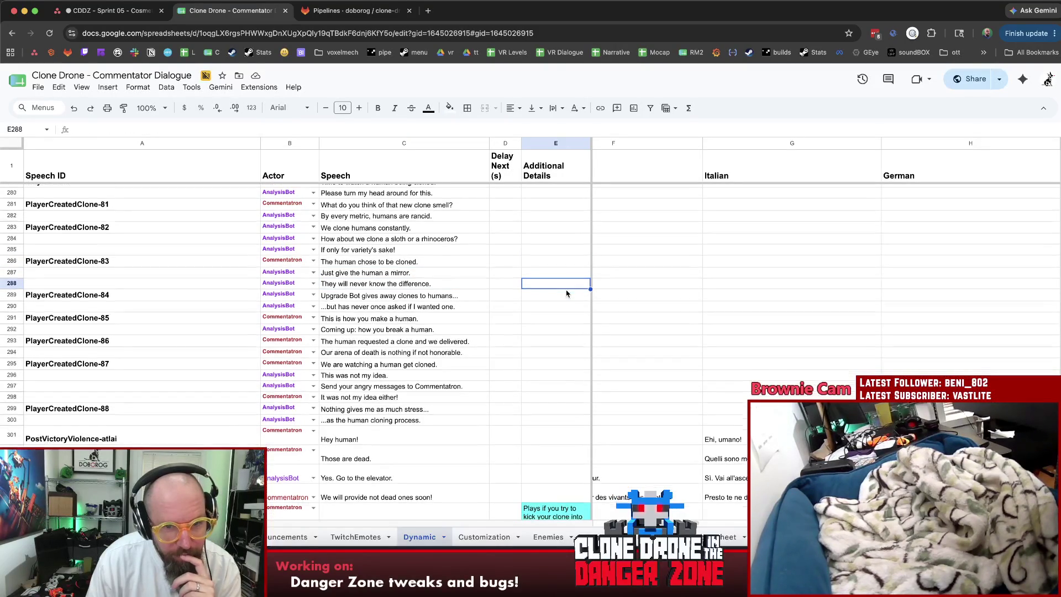
left_click(653, 300)
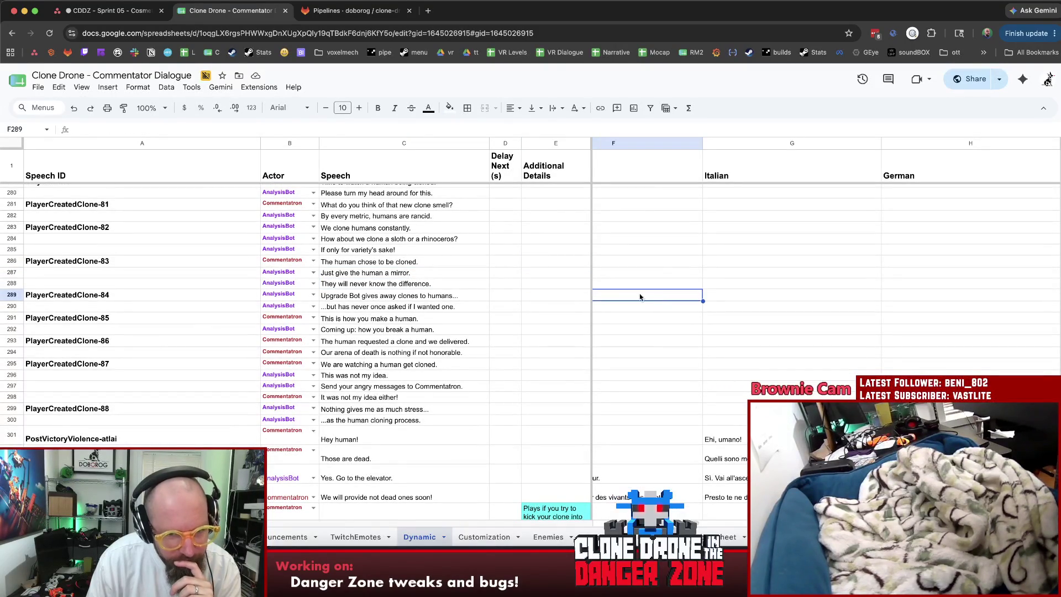
left_click(578, 301)
left_click(579, 319)
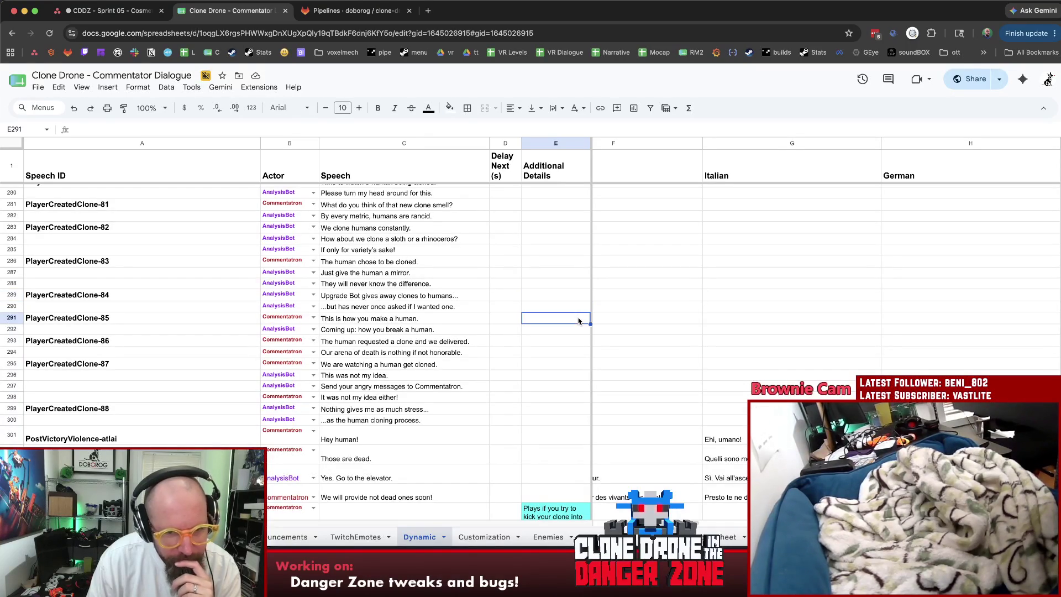
left_click(572, 341)
left_click(450, 320)
left_click(455, 329)
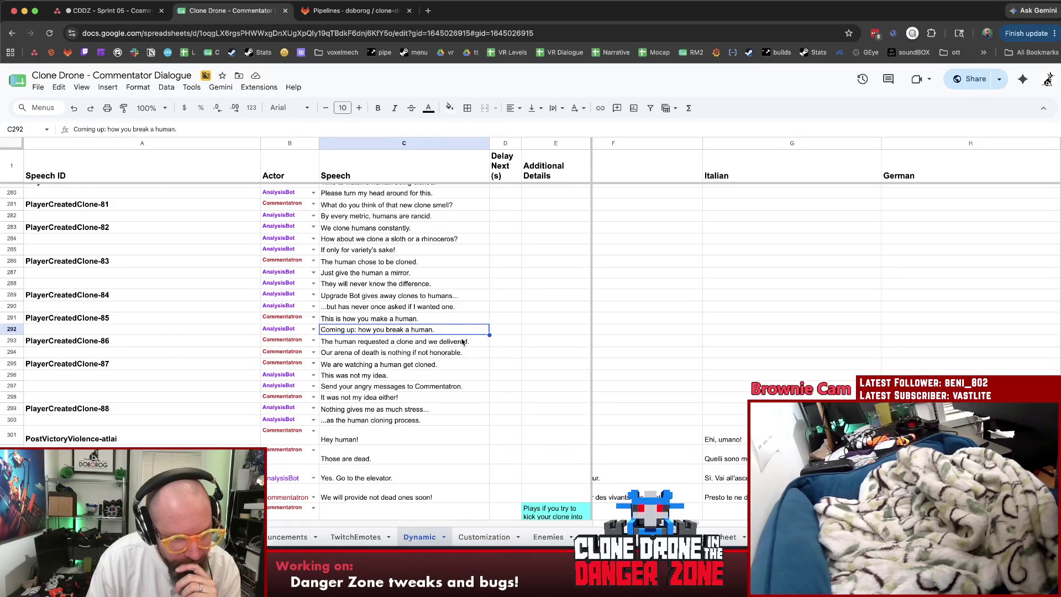
left_click(550, 353)
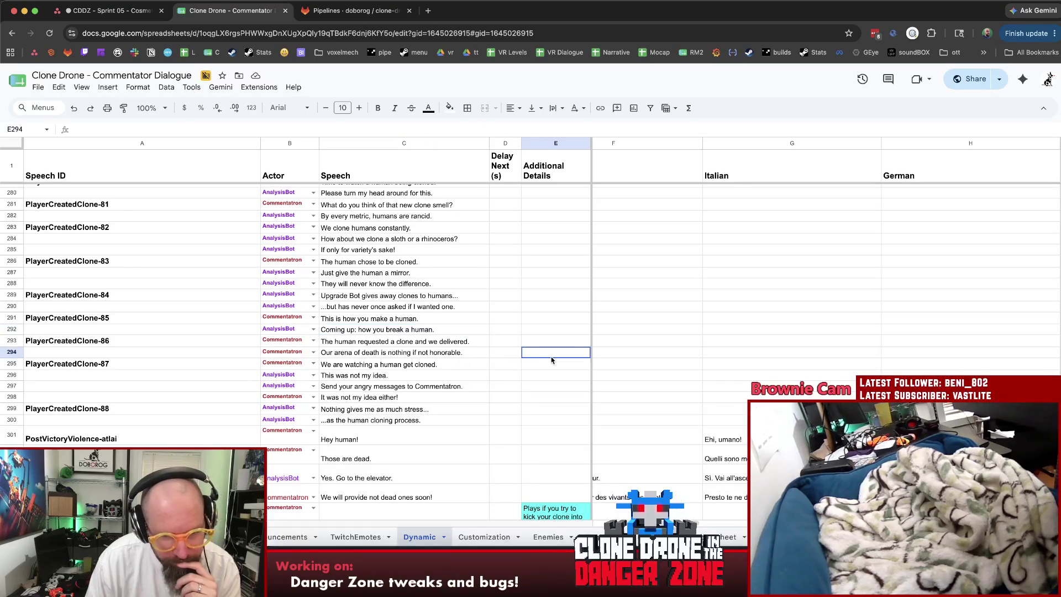
Read the 'This was not my idea' exchange and the following line about stress.
scroll(551, 363, "down", 1)
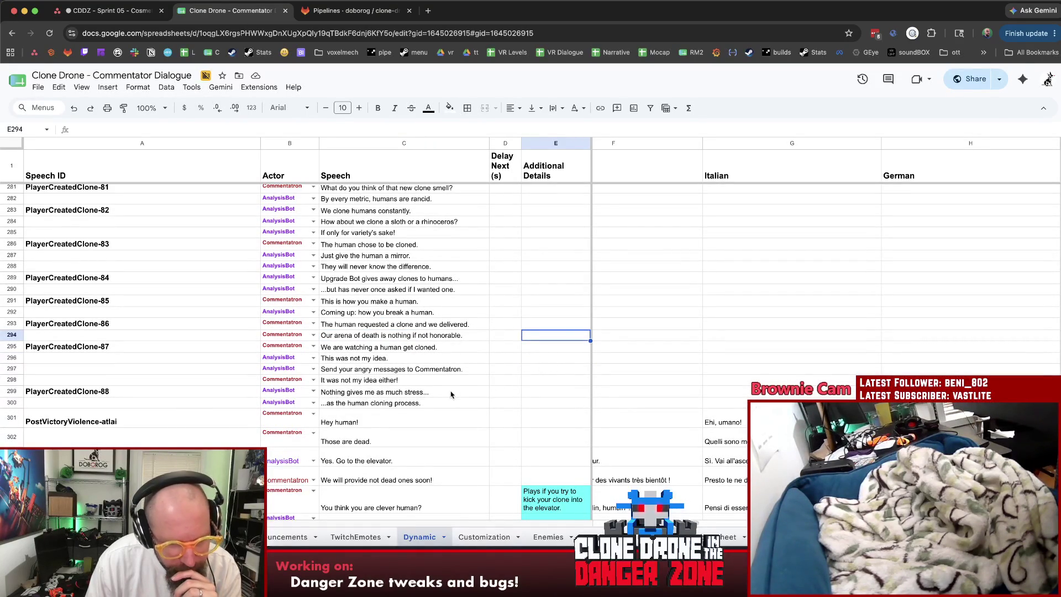
left_click(460, 381)
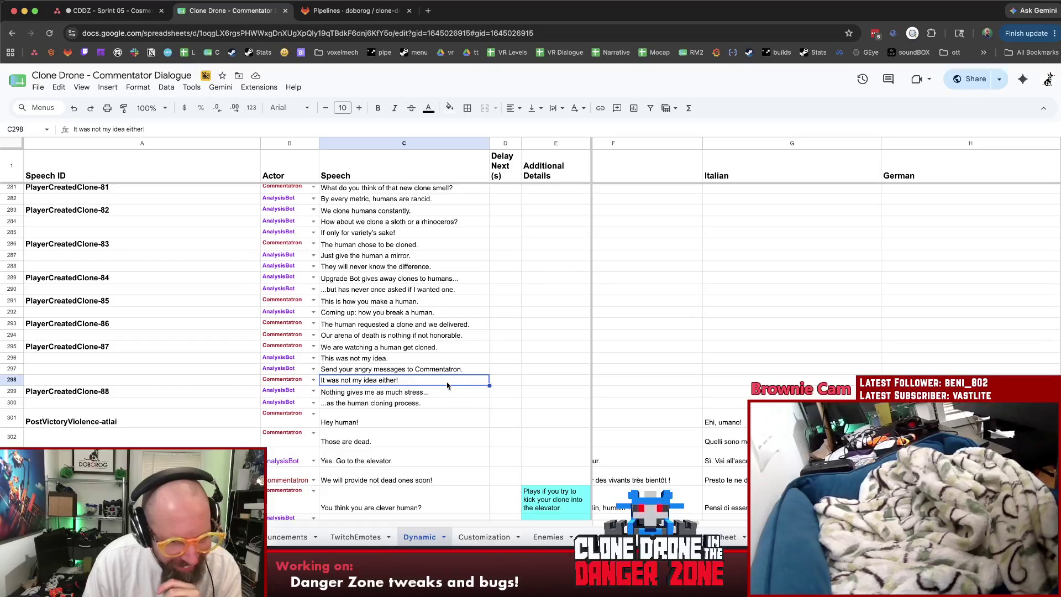
left_click(434, 359)
key("Down")
key("Down")
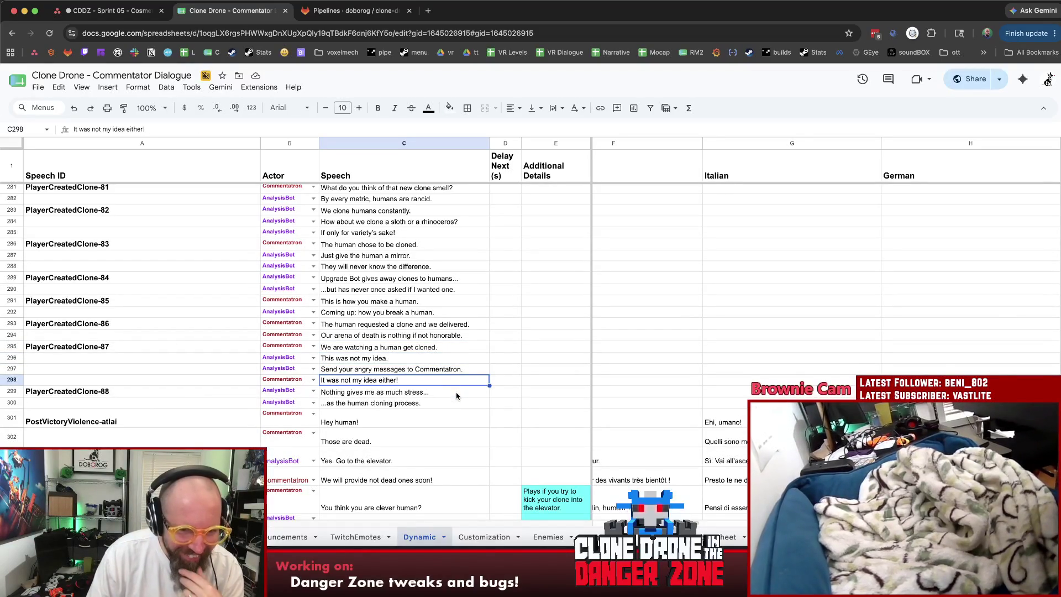
key("Down")
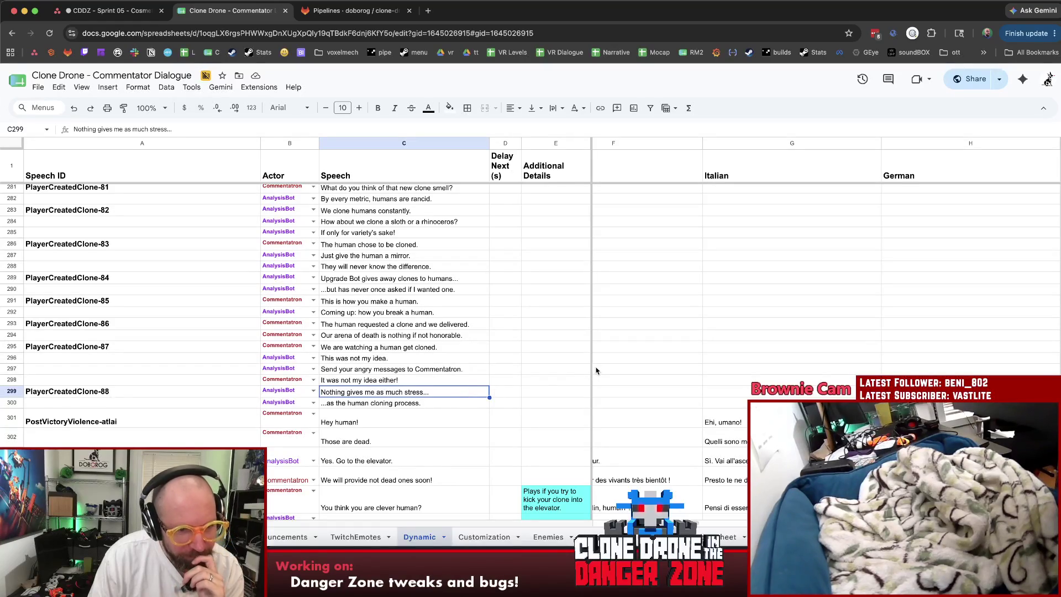
scroll(599, 370, "down", 4)
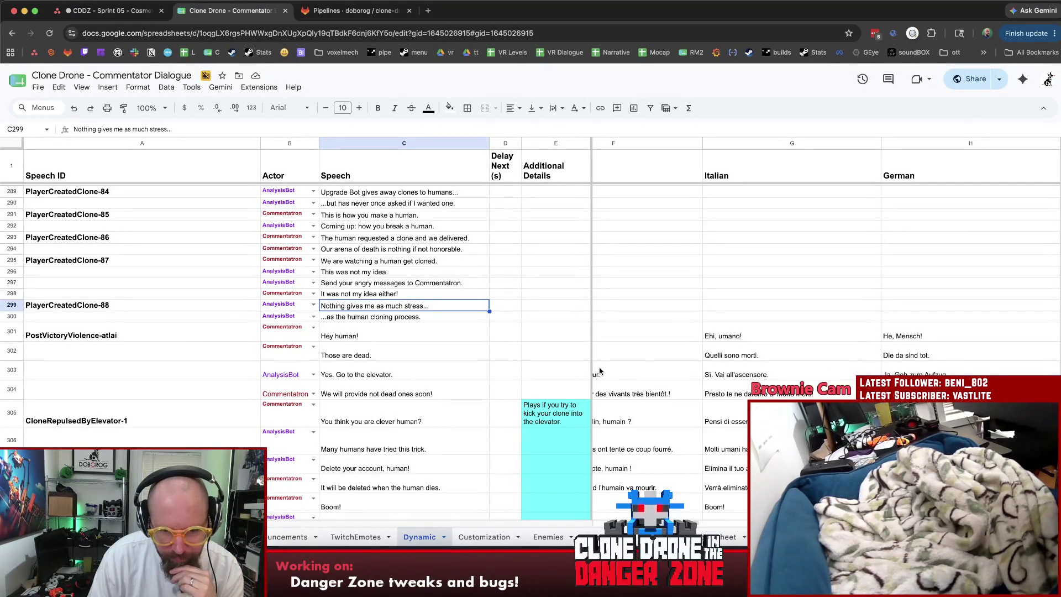
Go back up to 'Clones creating clones?' and 'It is all too meta for me.'.
scroll(600, 371, "up", 3)
scroll(600, 368, "up", 3)
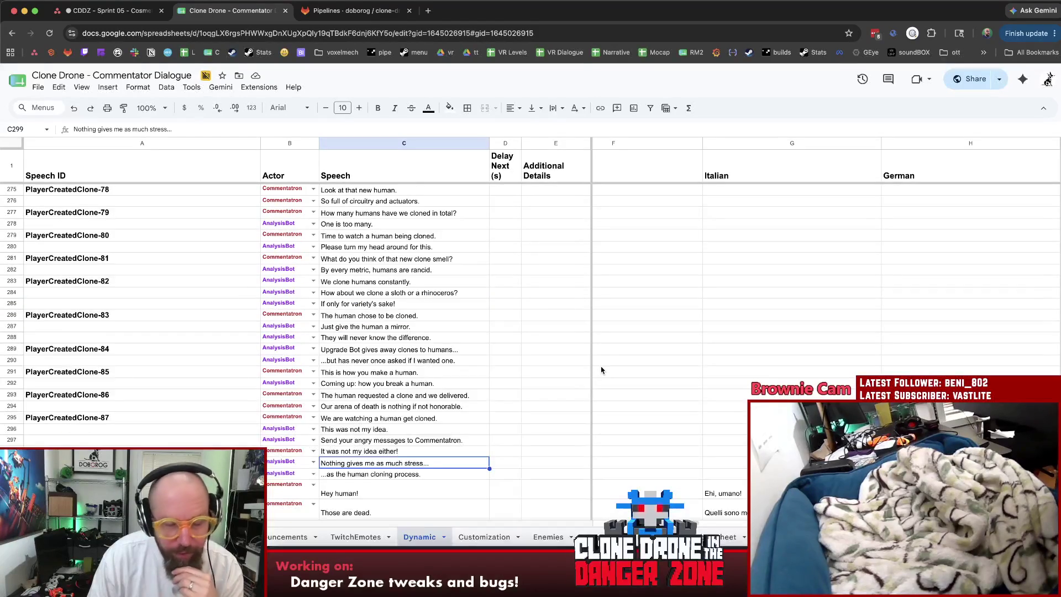
scroll(600, 368, "up", 10)
scroll(547, 367, "up", 20)
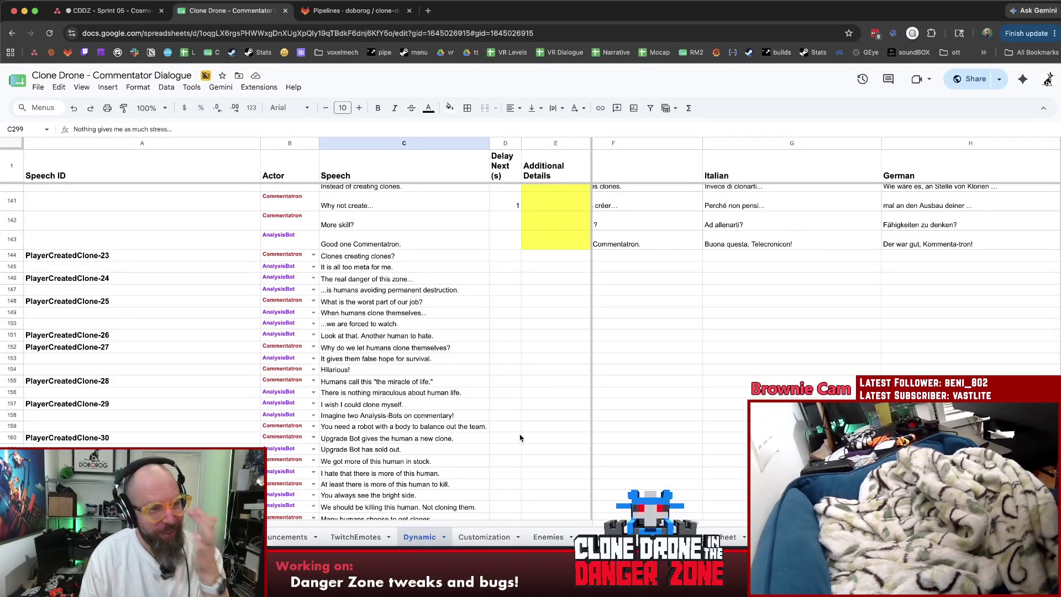
scroll(525, 456, "up", 2)
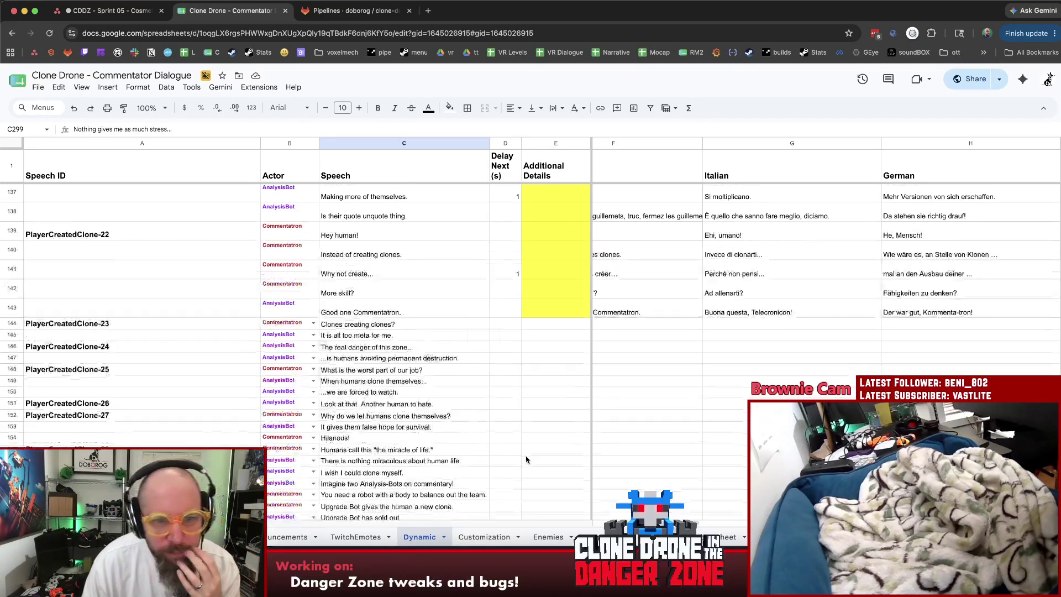
left_click(460, 326)
left_click(459, 337)
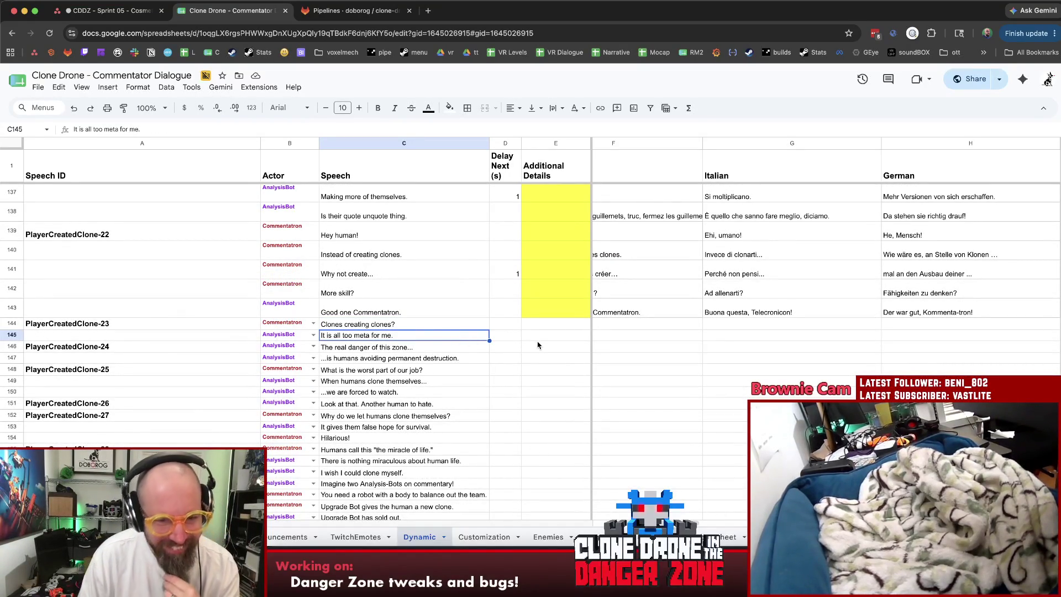
scroll(535, 353, "up", 1)
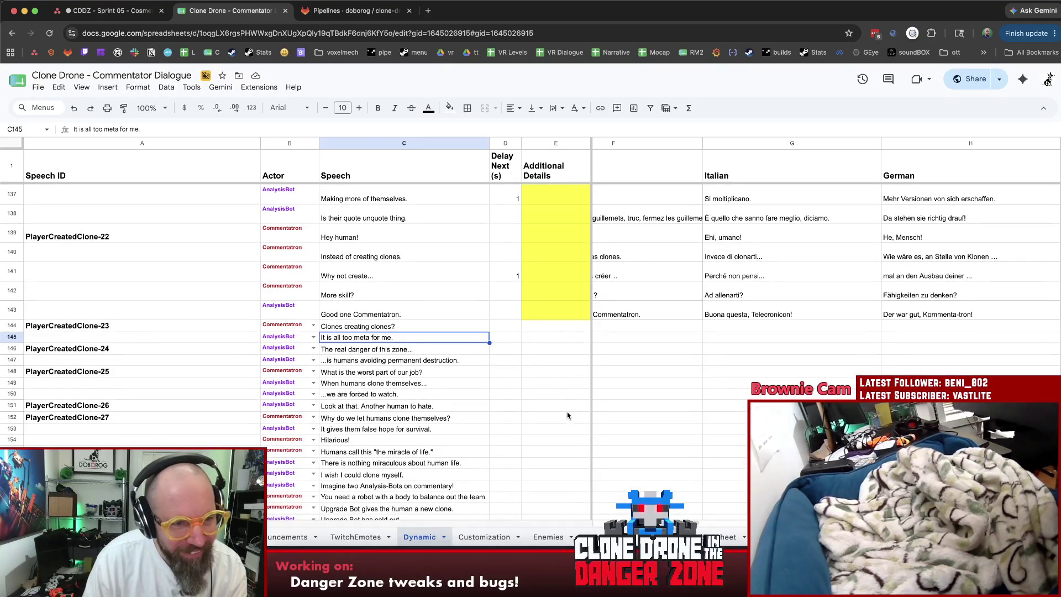
Scroll back and forth through the dialogue to locate the PlayerCreatedClone-24 lines.
scroll(567, 415, "down", 5)
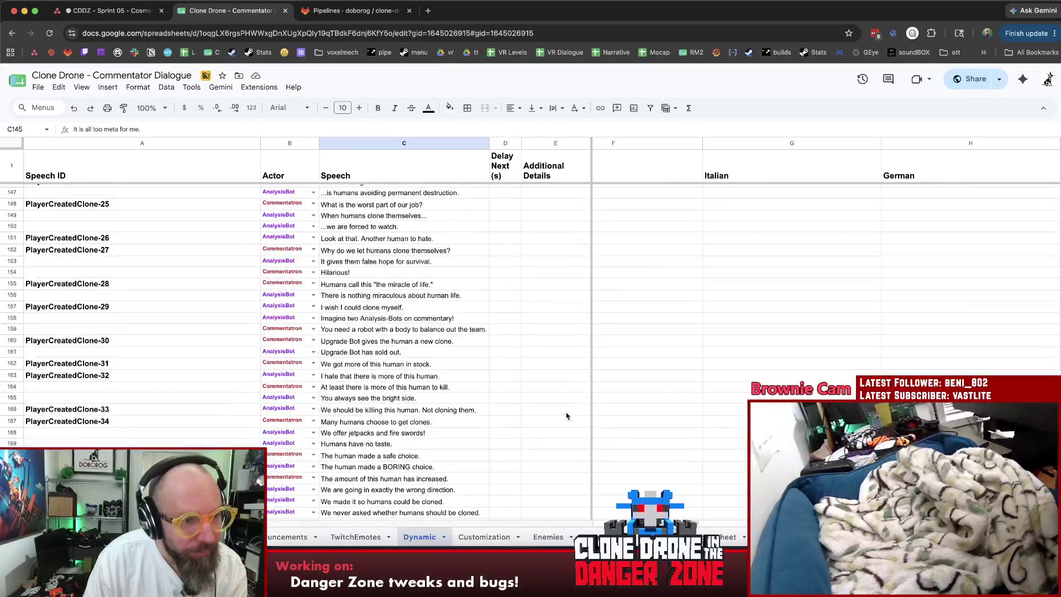
scroll(568, 414, "down", 15)
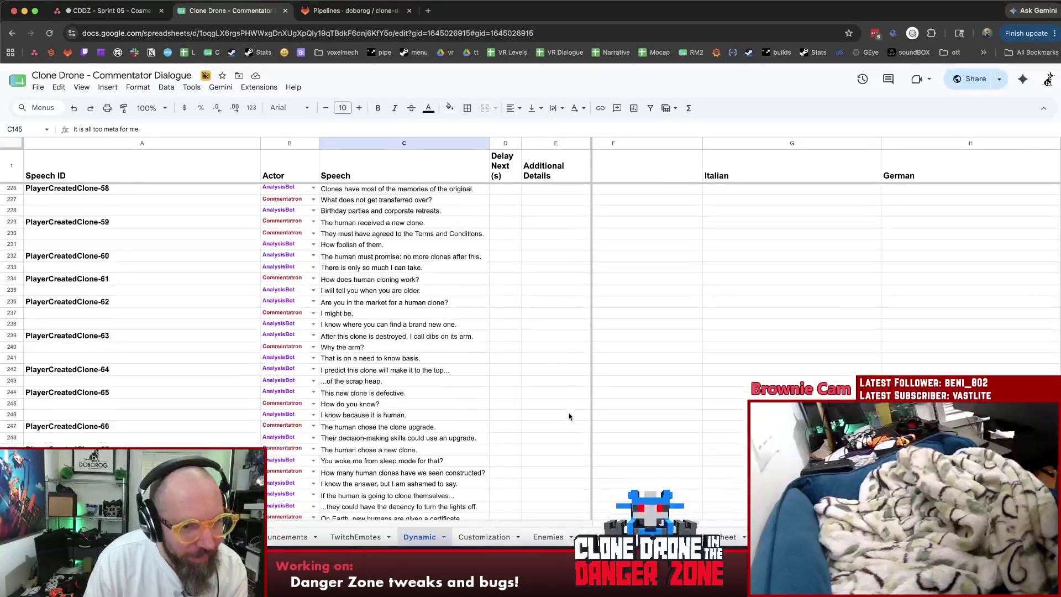
scroll(570, 418, "down", 10)
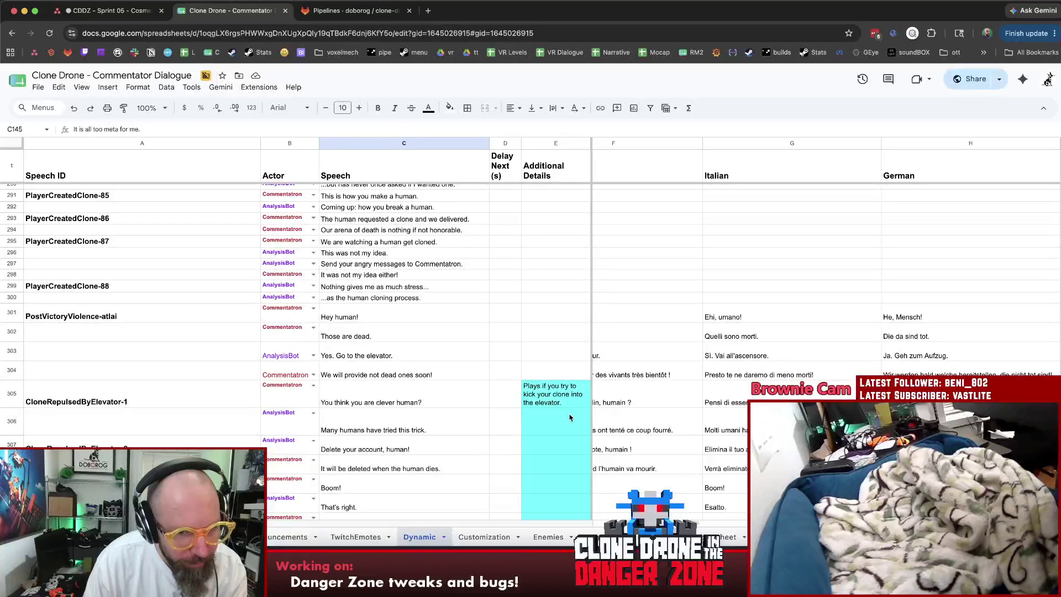
scroll(585, 419, "up", 20)
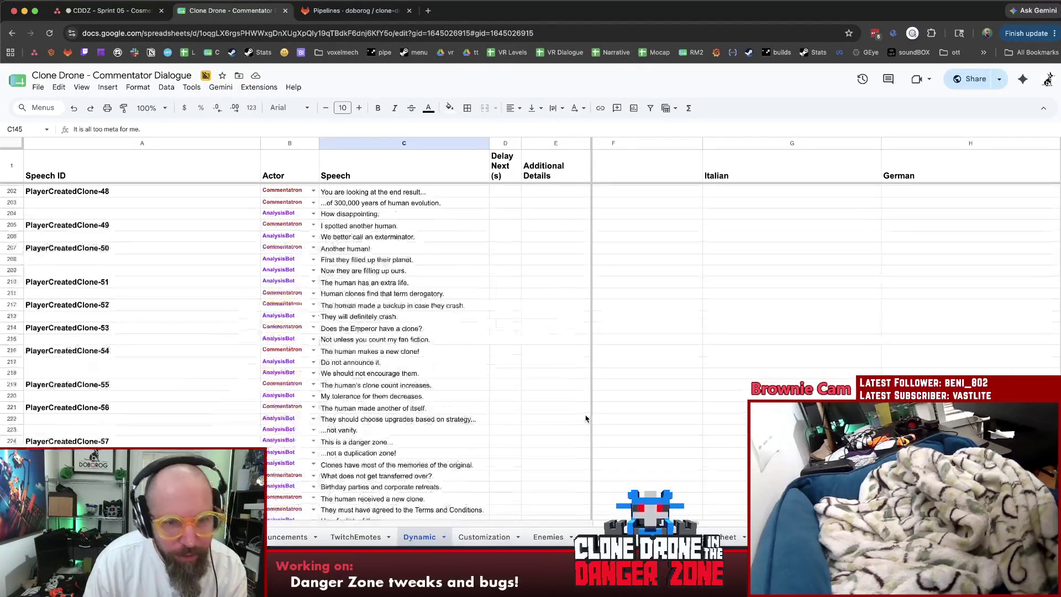
scroll(586, 418, "up", 5)
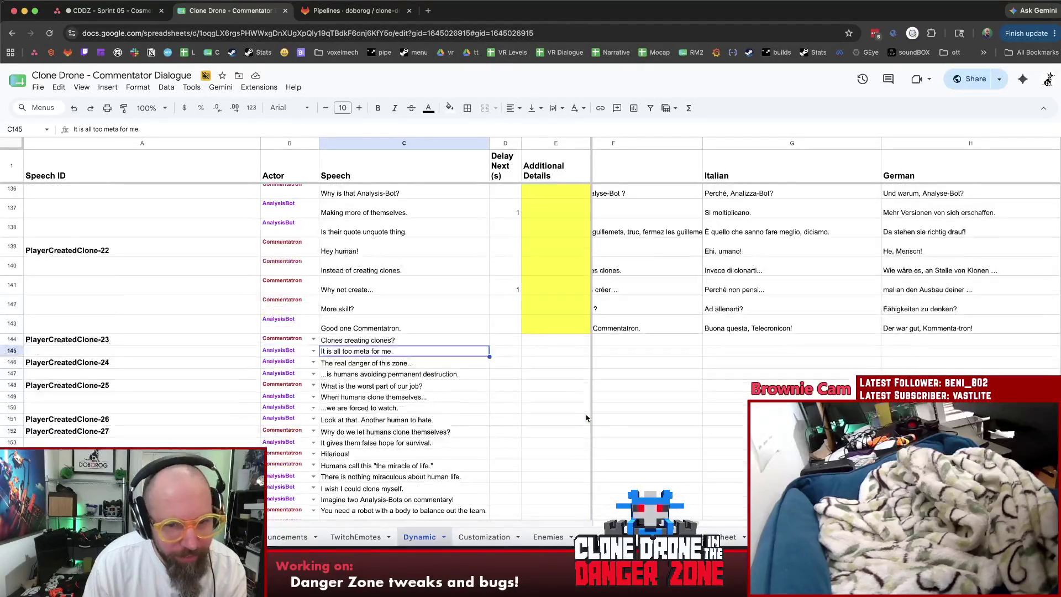
left_click(622, 410)
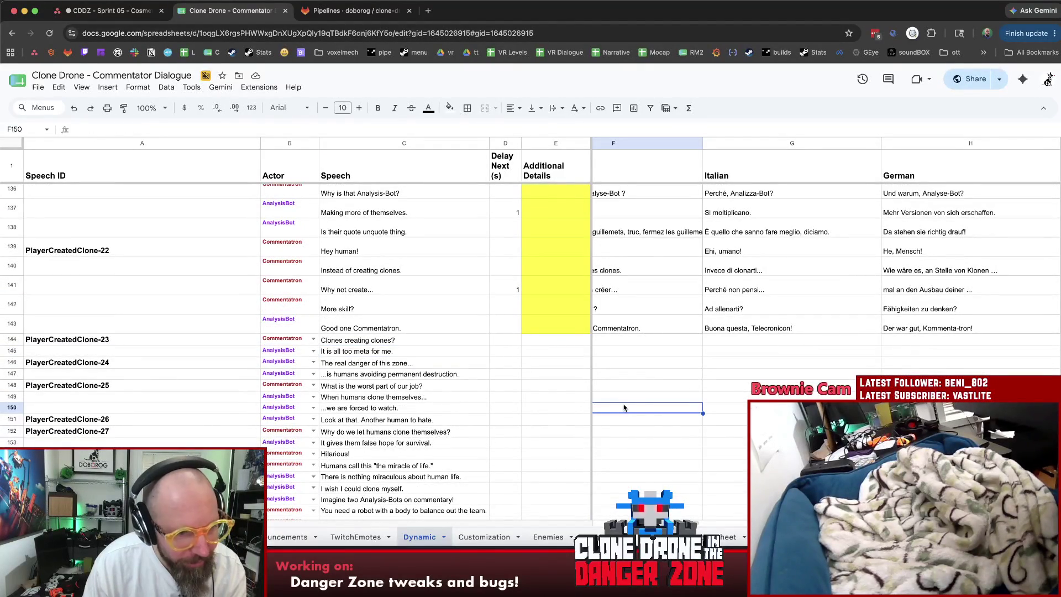
scroll(624, 408, "down", 2)
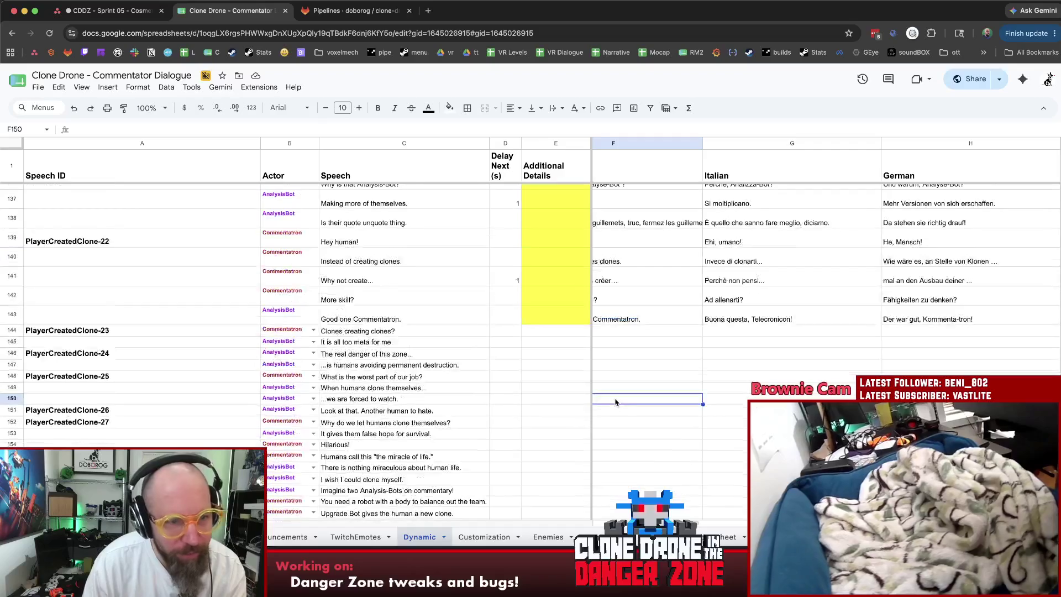
scroll(619, 406, "down", 5)
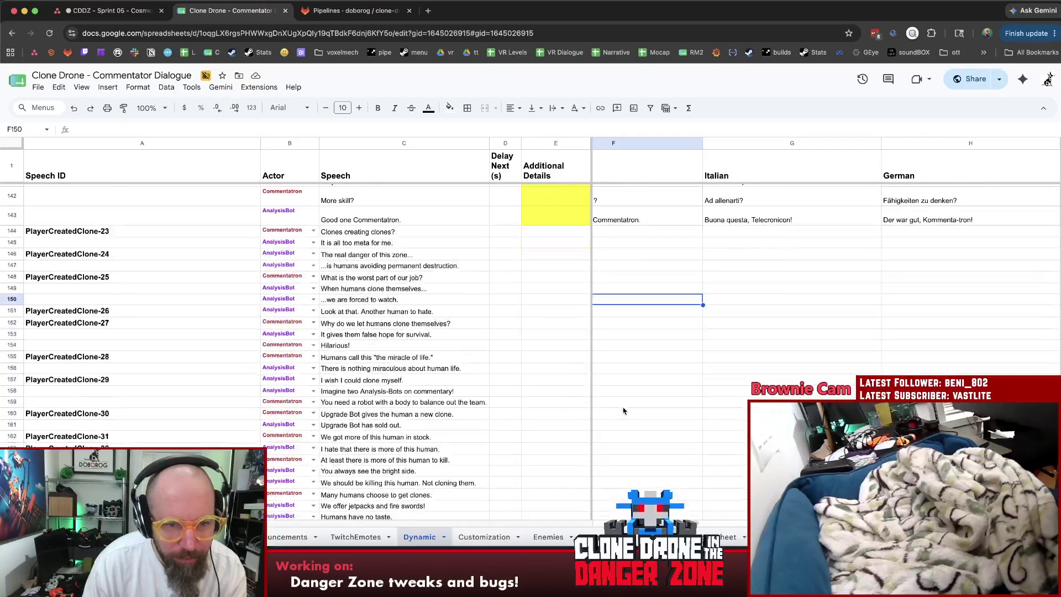
scroll(625, 412, "down", 3)
scroll(627, 413, "up", 2)
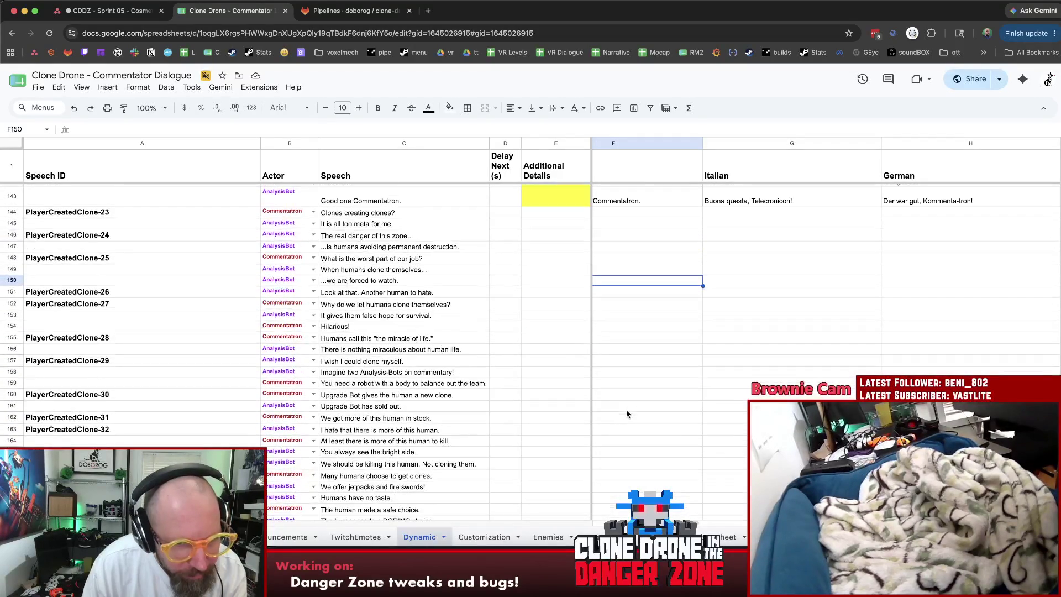
Read the lines about the zone's real danger and avoiding permanent destruction.
left_click(464, 239)
left_click(467, 247)
scroll(483, 268, "down", 1)
key("Down")
key("Up")
key("Up")
key("Down")
scroll(486, 271, "up", 2)
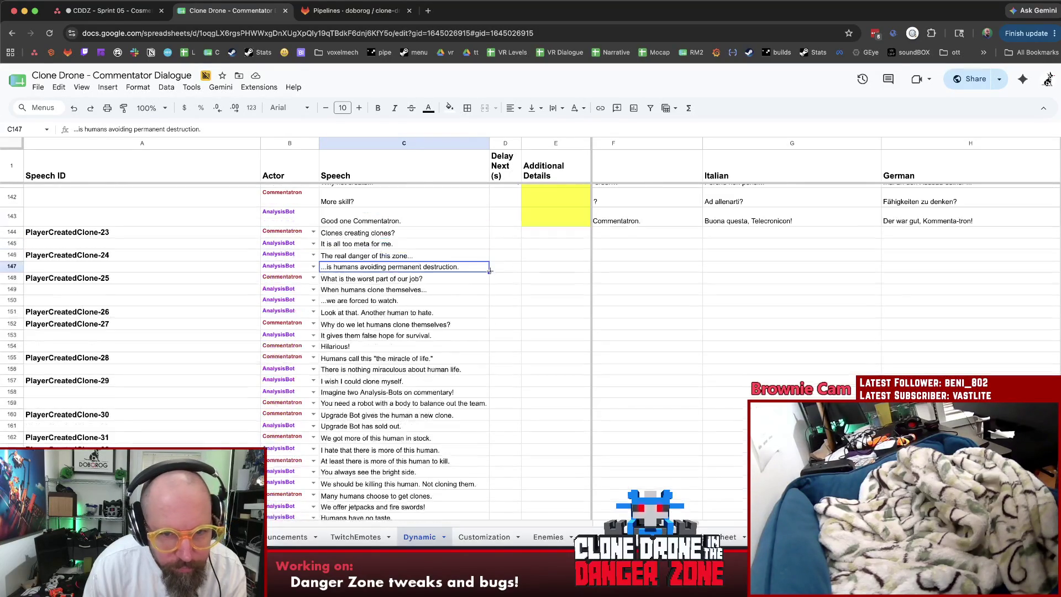
left_click(543, 323)
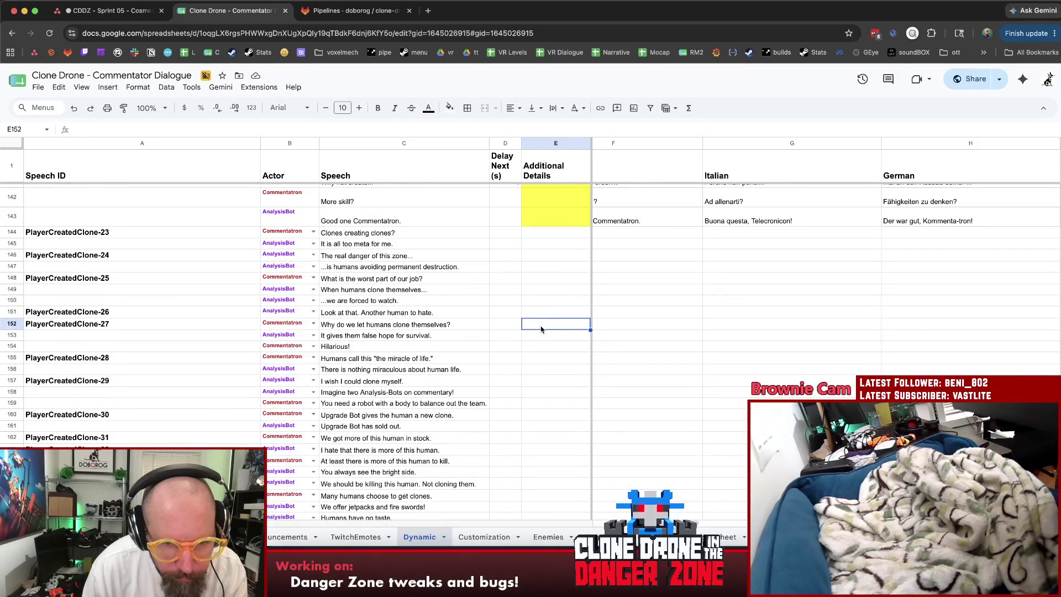
Reread the real-danger pair, then the worst-part-of-our-job and forced-to-watch lines.
left_click(447, 256)
key("Down")
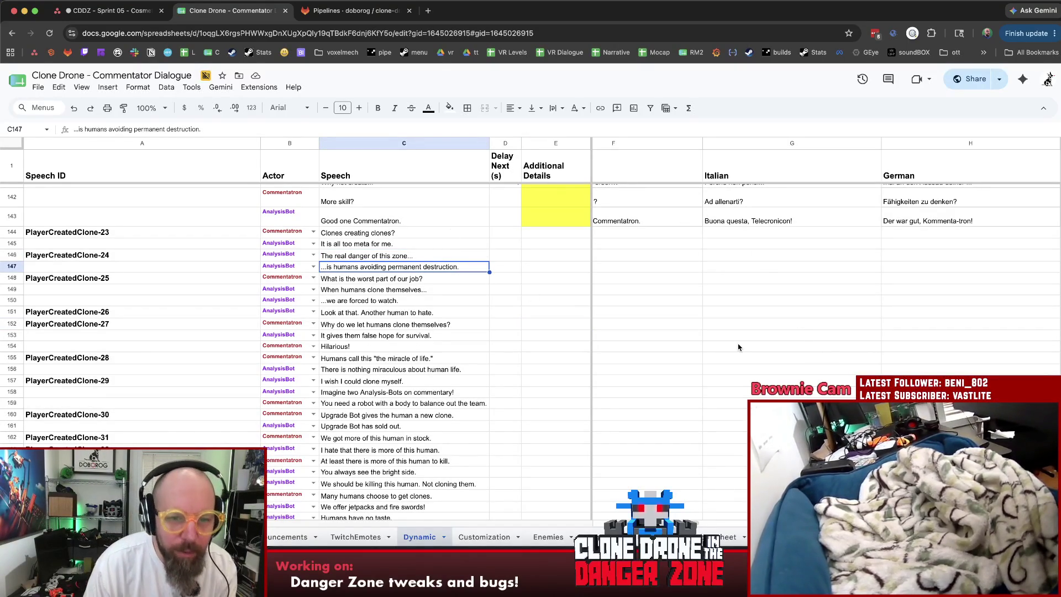
key("Down")
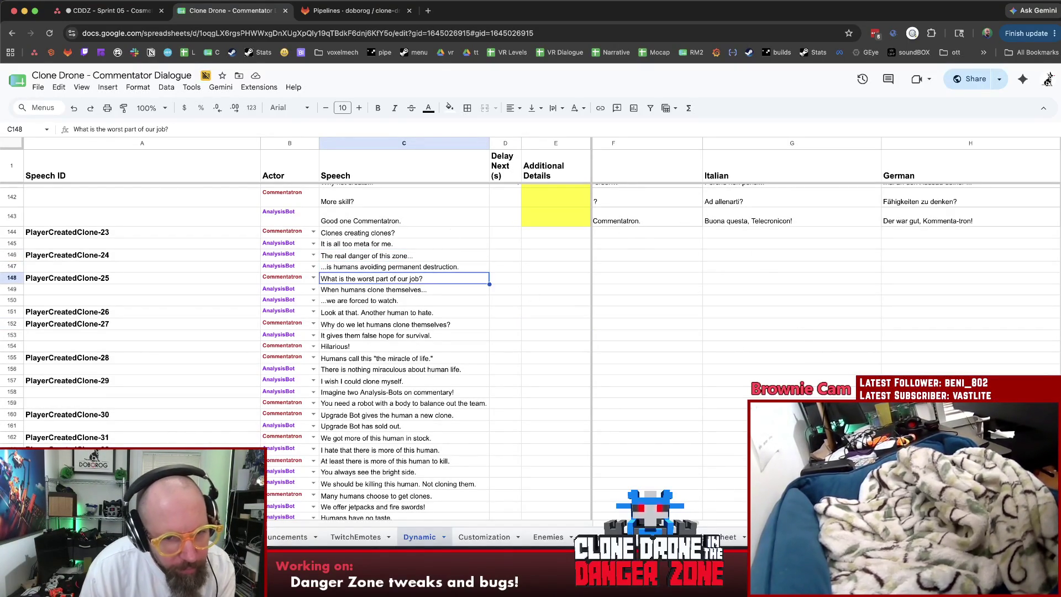
key("Down")
key("Down")
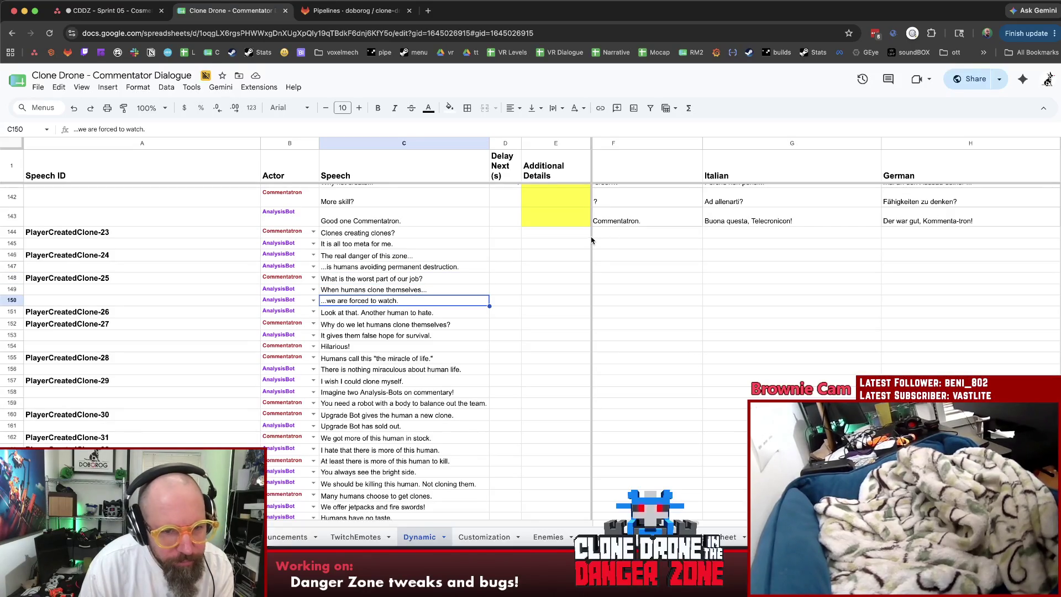
left_click(516, 312)
left_click(541, 326)
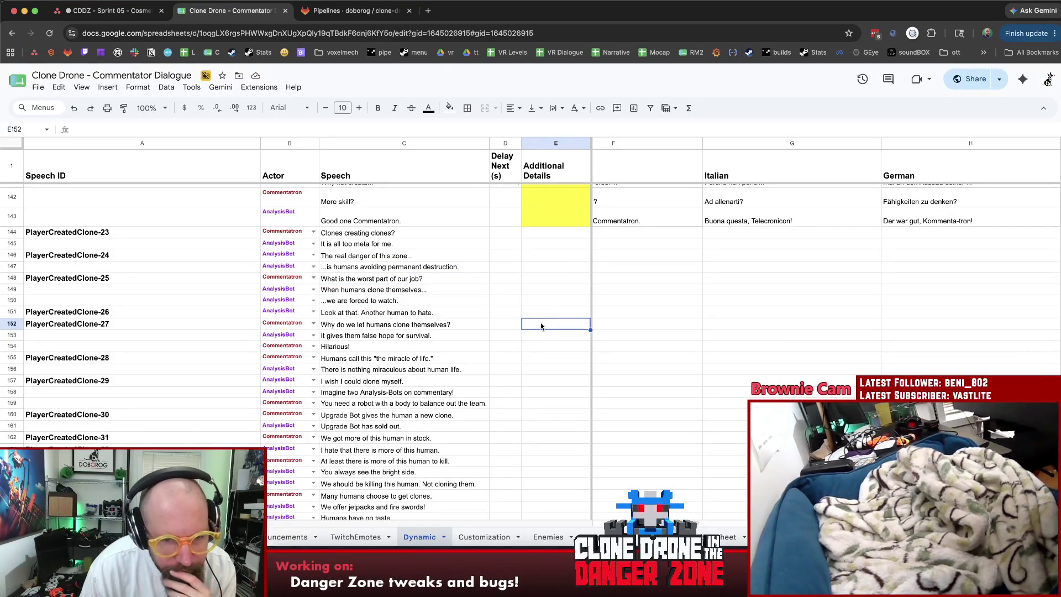
left_click(550, 337)
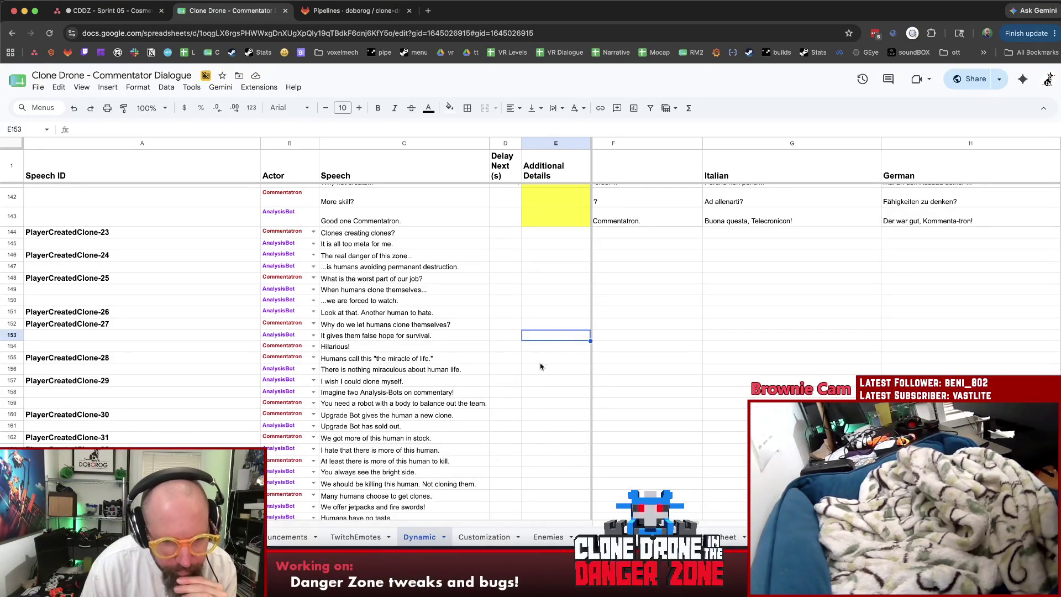
left_click(539, 385)
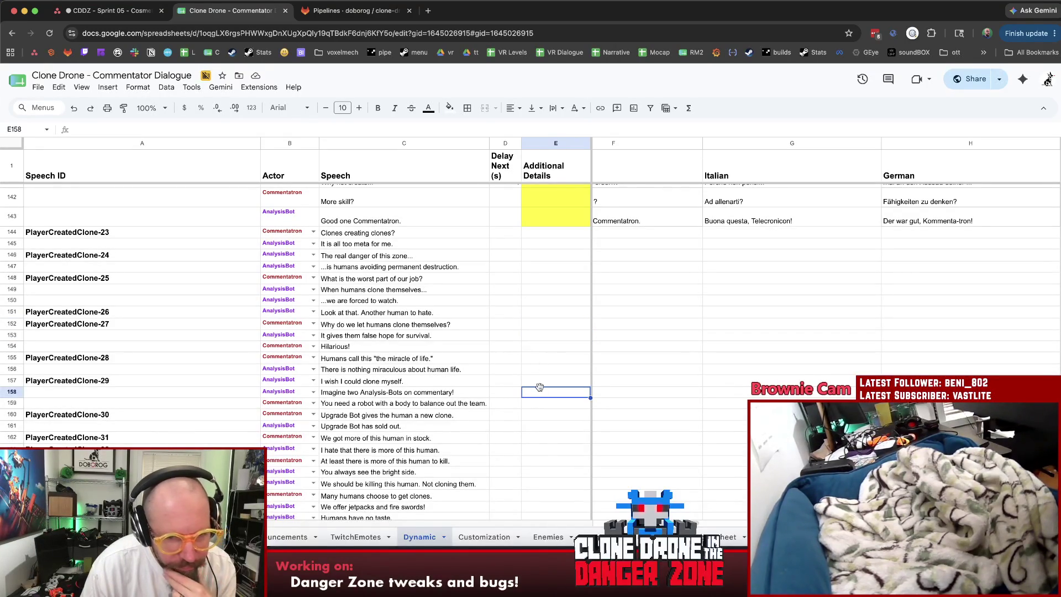
Look over the nearby rows and details cells around the real-danger lines.
scroll(570, 396, "down", 1)
scroll(571, 395, "down", 1)
left_click(570, 394)
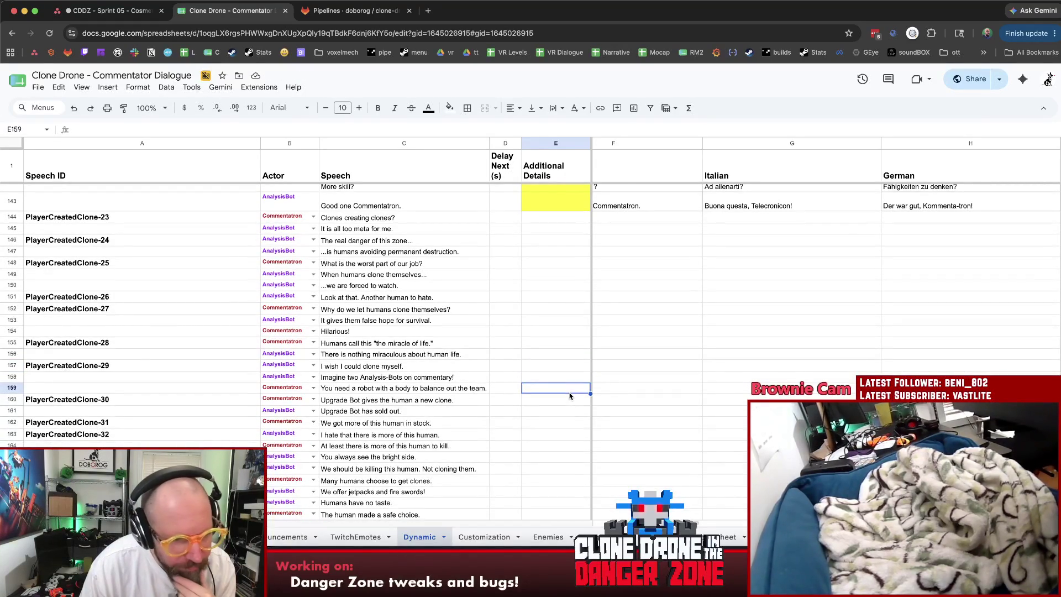
scroll(571, 395, "down", 5)
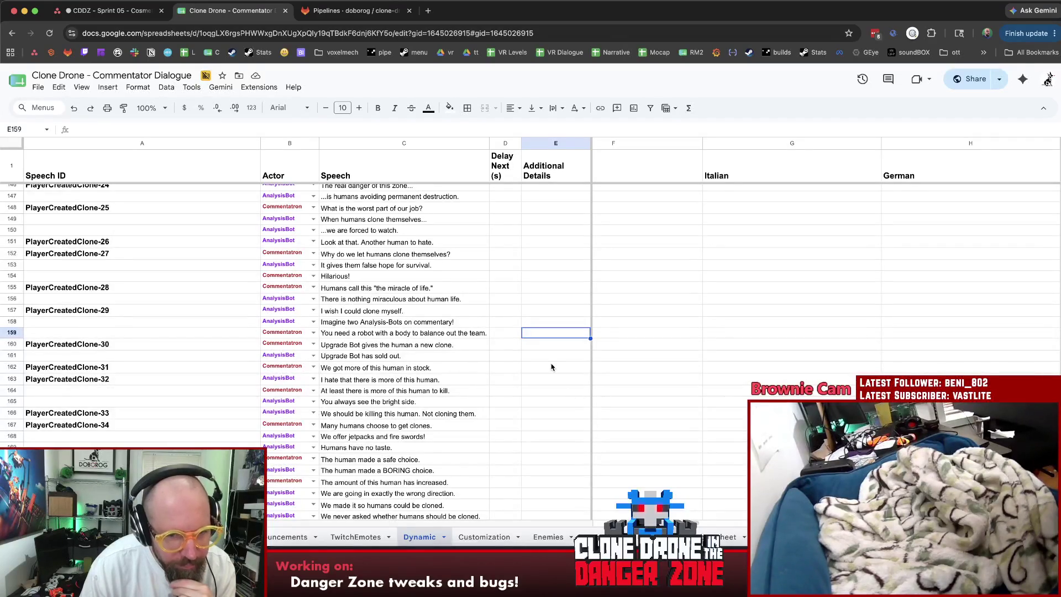
scroll(555, 379, "up", 15)
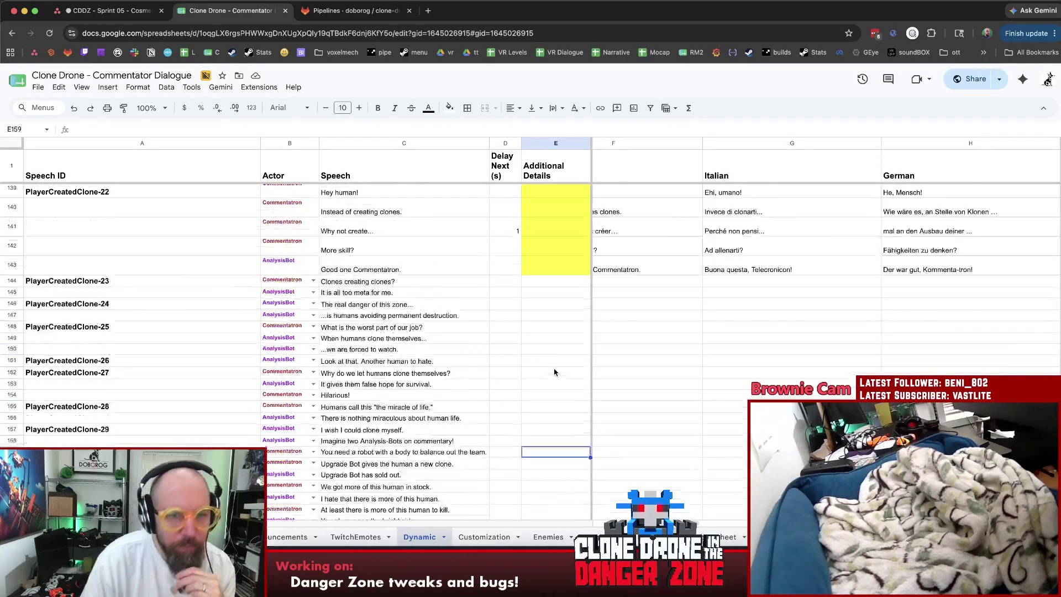
scroll(556, 381, "down", 20)
scroll(555, 387, "up", 10)
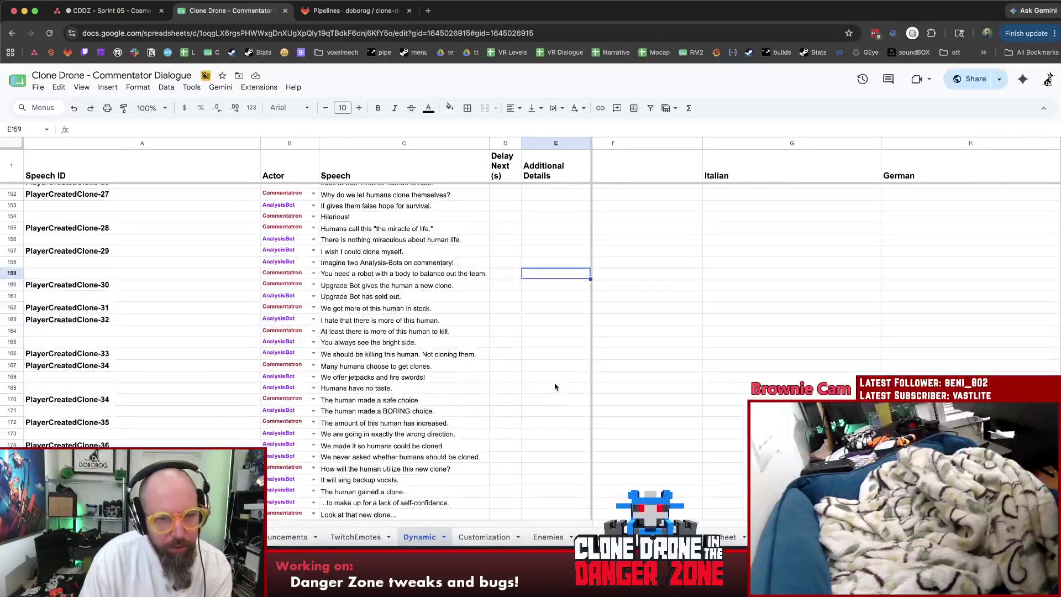
left_click(556, 388)
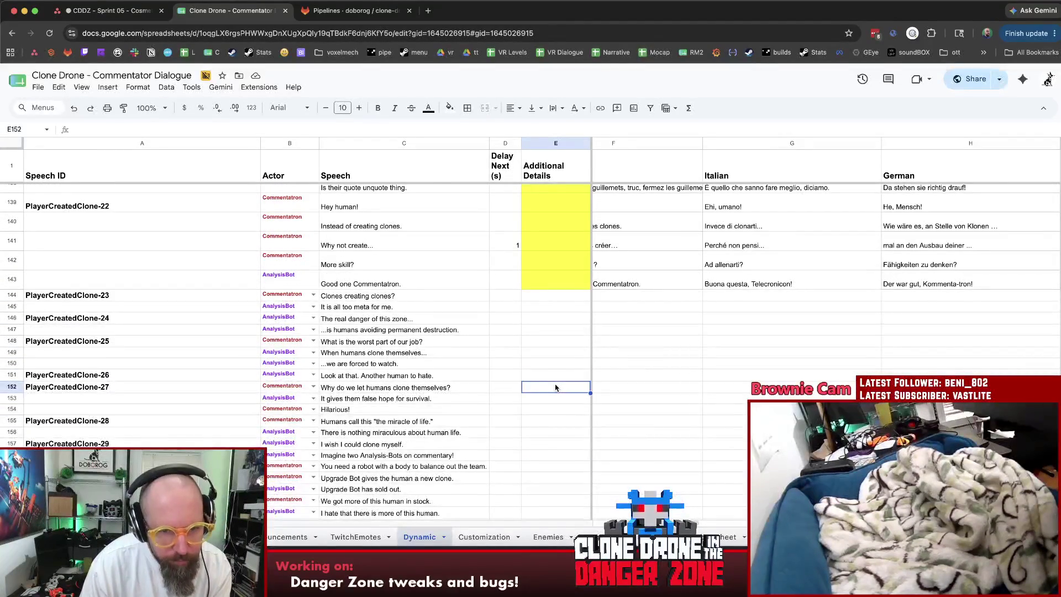
scroll(571, 393, "down", 4)
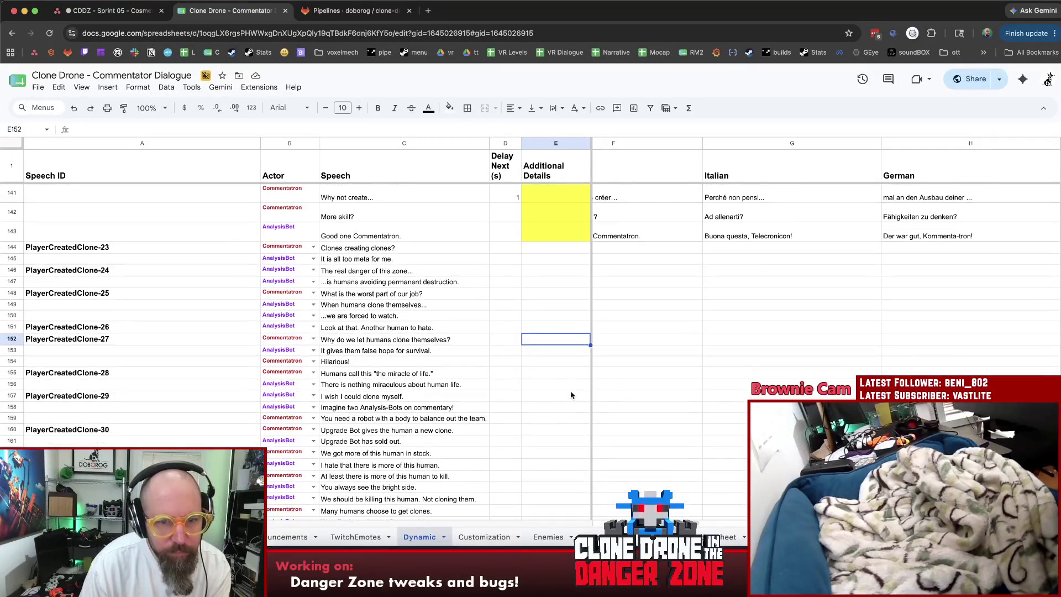
scroll(573, 400, "down", 1)
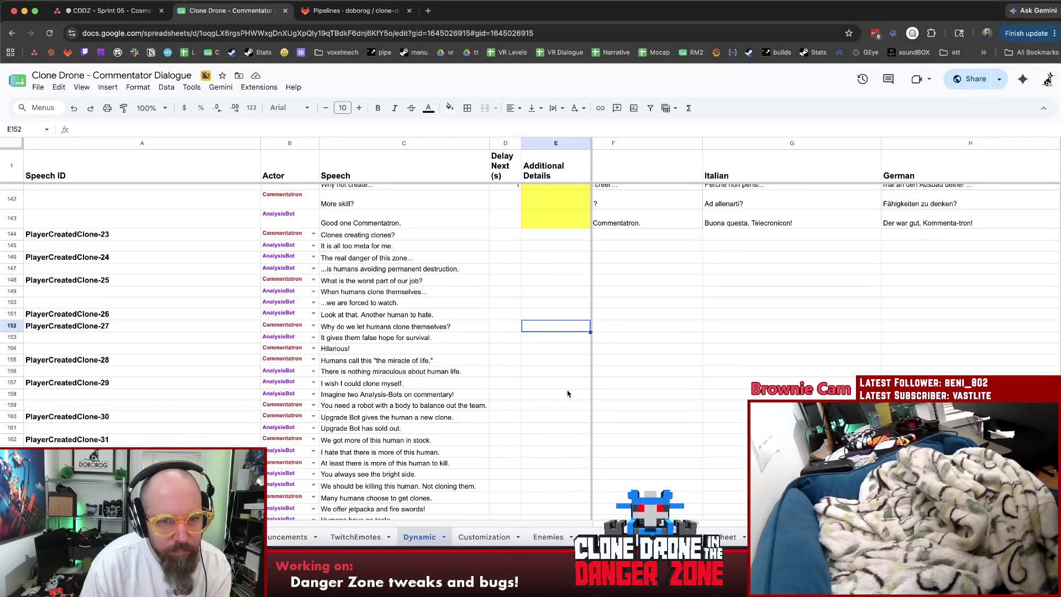
left_click(546, 314)
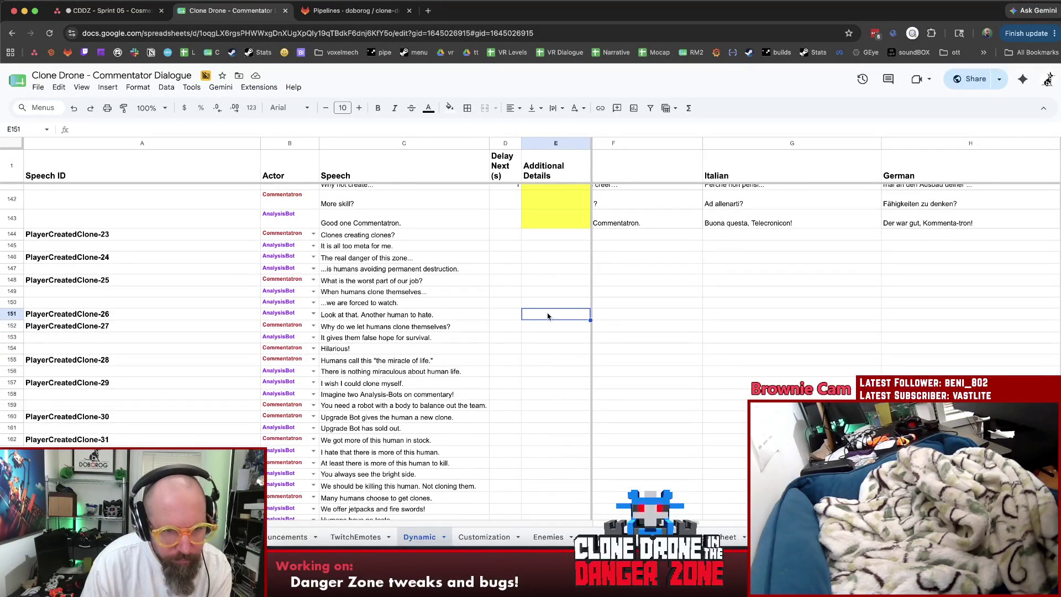
Fill the two real-danger lines in C146:C147 light red.
left_click_drag(452, 258, 454, 271)
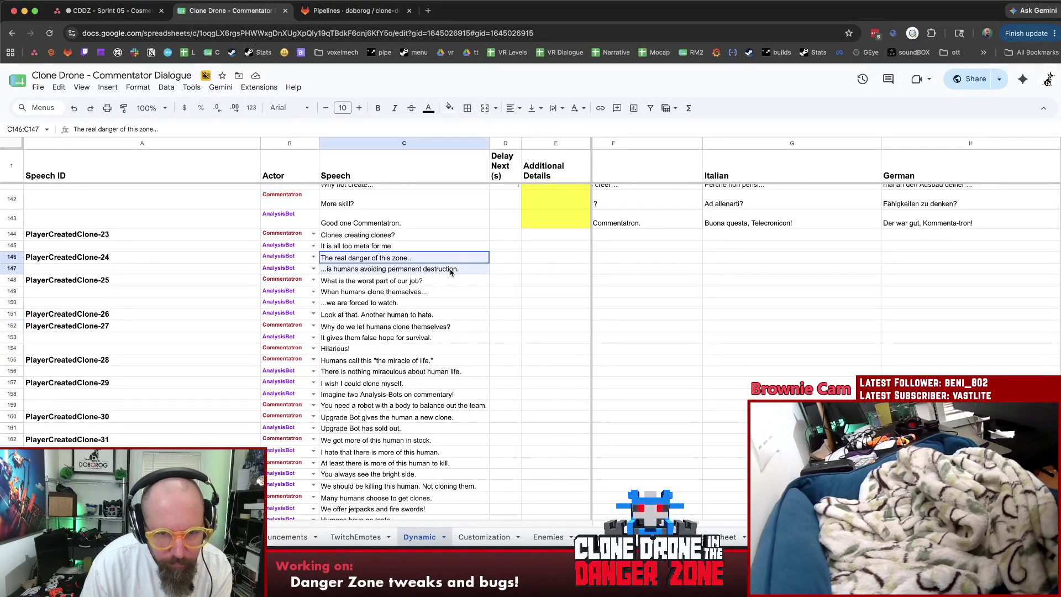
left_click(454, 105)
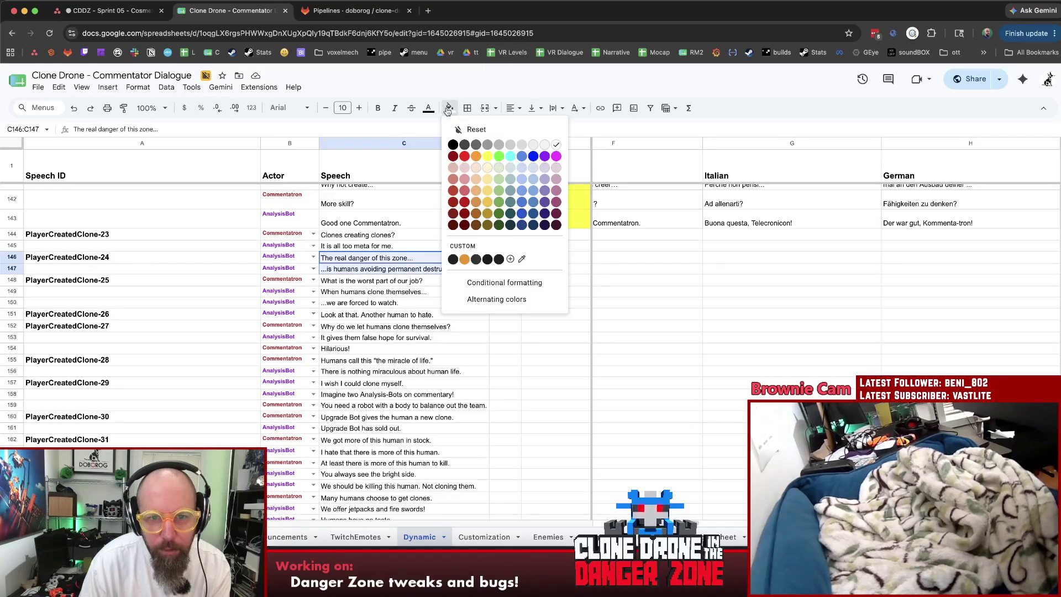
left_click(464, 184)
left_click(505, 371)
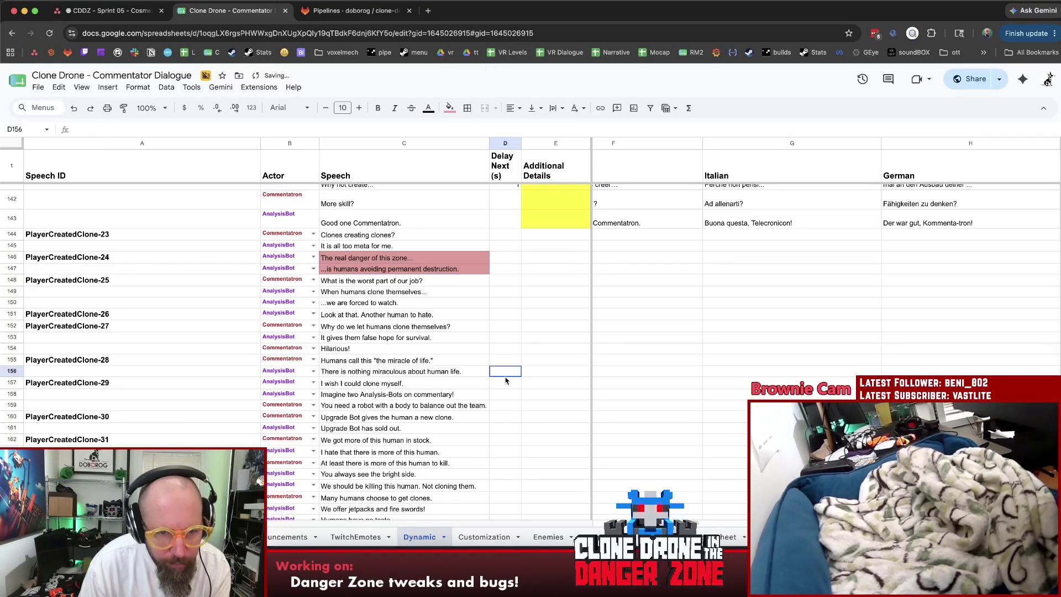
Move on to read the forced-to-watch line.
scroll(505, 380, "down", 1)
left_click(395, 280)
left_click(416, 291)
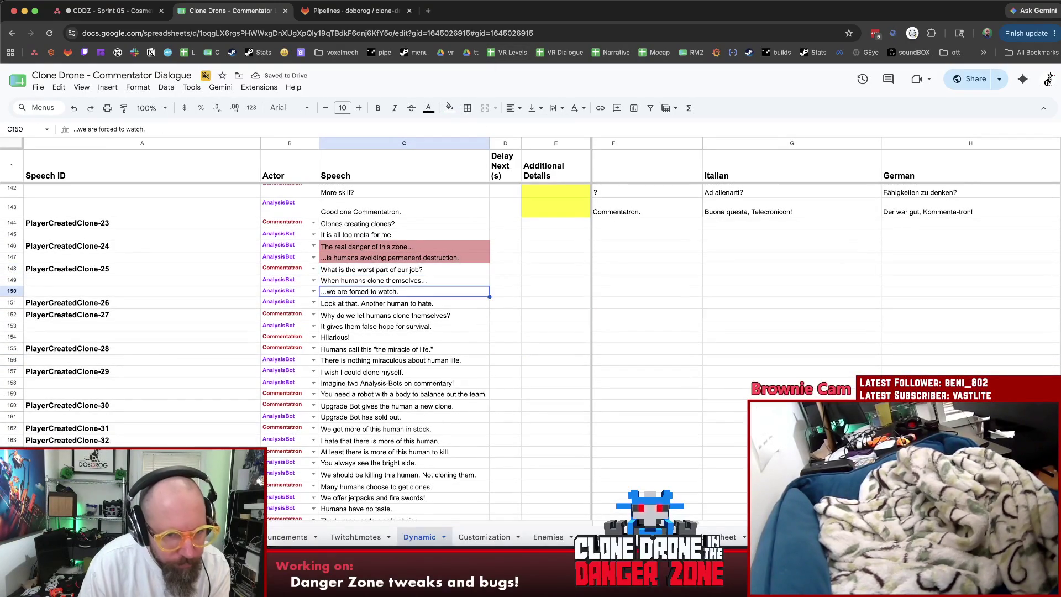
scroll(437, 306, "down", 1)
key("Down")
scroll(464, 337, "down", 2)
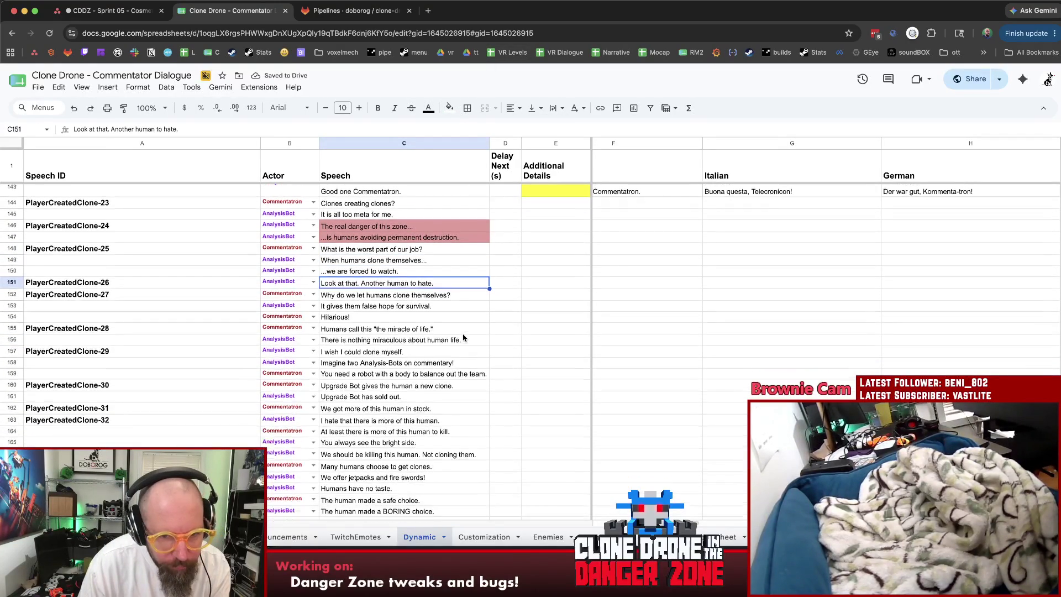
scroll(466, 340, "down", 1)
key("Down")
key("Down")
key("Up")
key("Up")
key("Down")
scroll(467, 338, "down", 2)
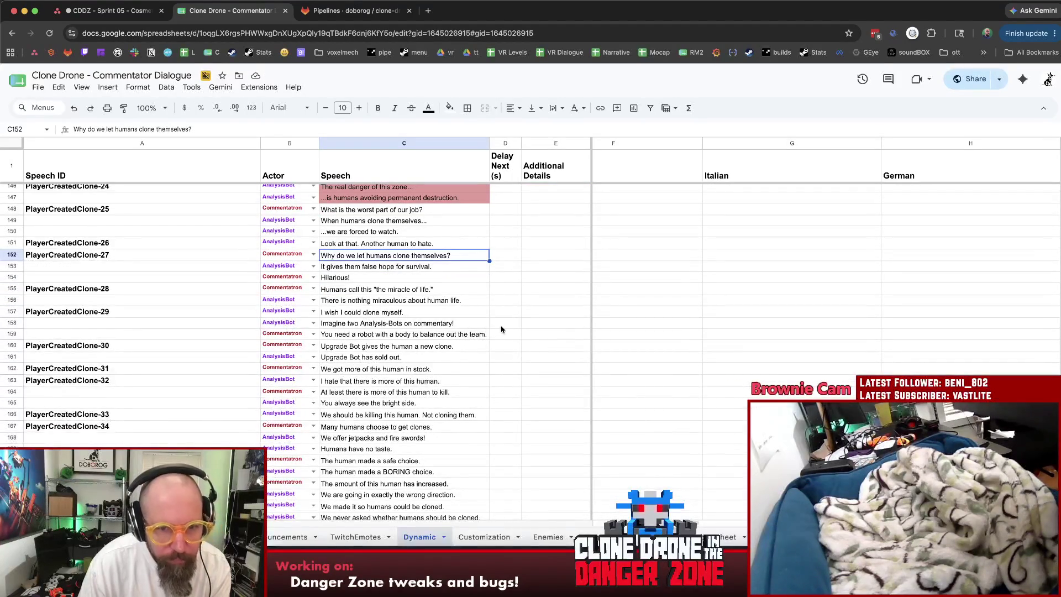
key("Down")
key("Down")
key("Down")
scroll(498, 328, "down", 1)
scroll(497, 328, "down", 2)
scroll(497, 330, "down", 1)
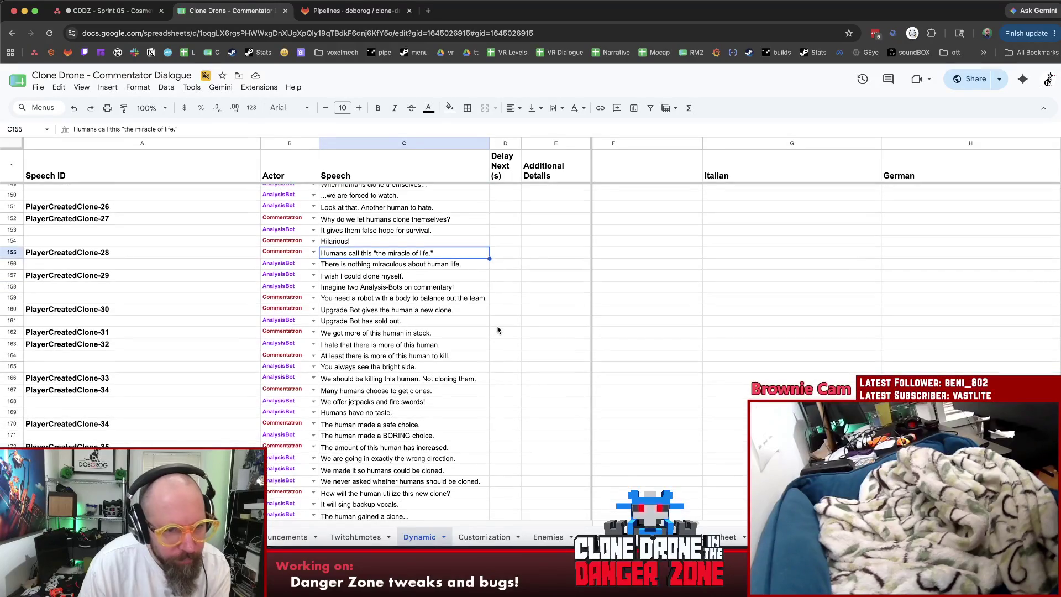
key("Down")
key("Down")
key("Down")
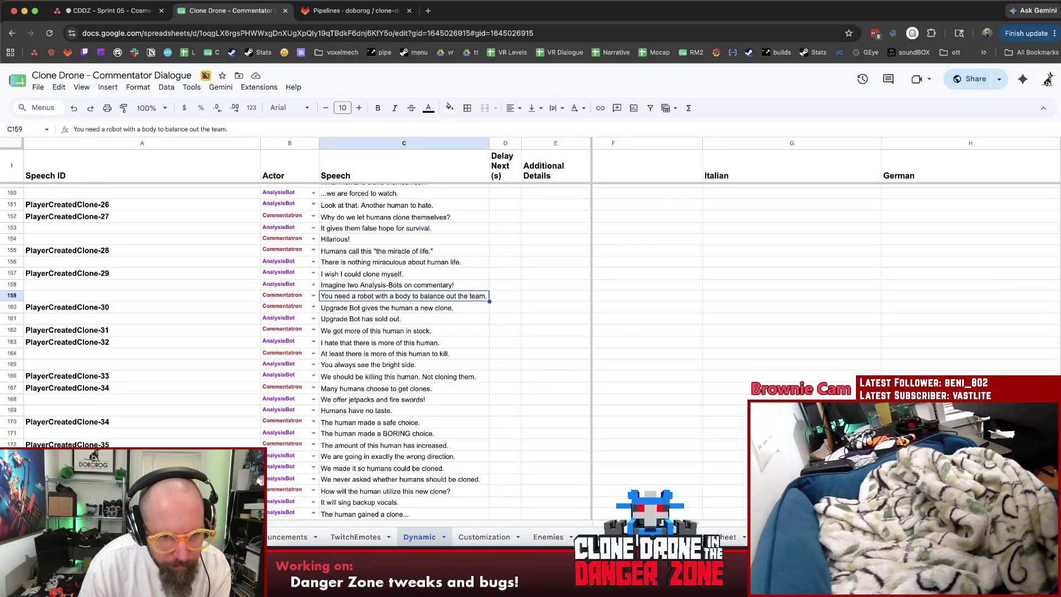
scroll(497, 331, "down", 3)
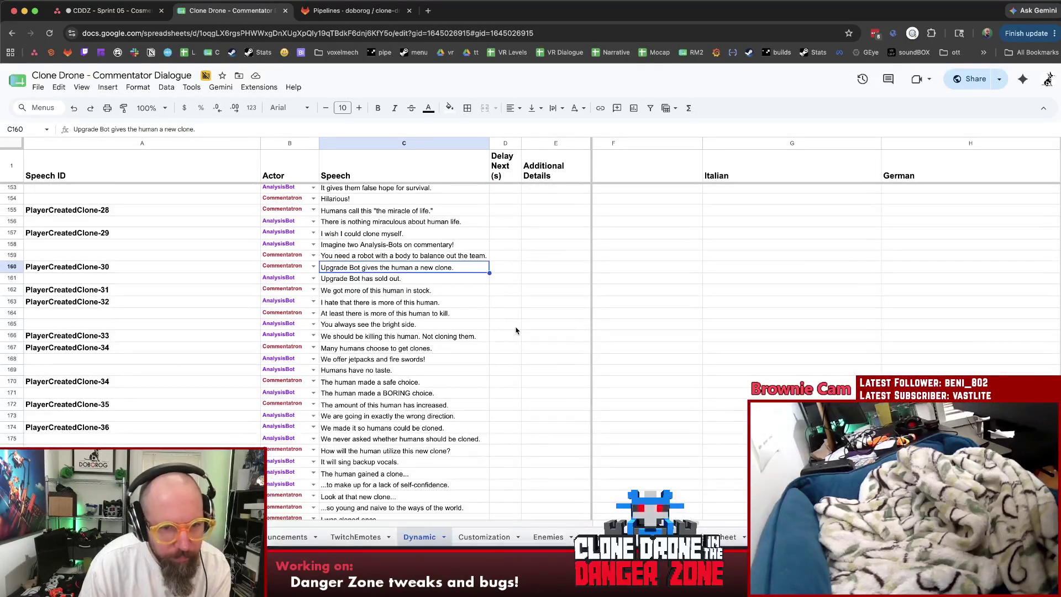
key("Down")
key("Down")
scroll(516, 330, "down", 2)
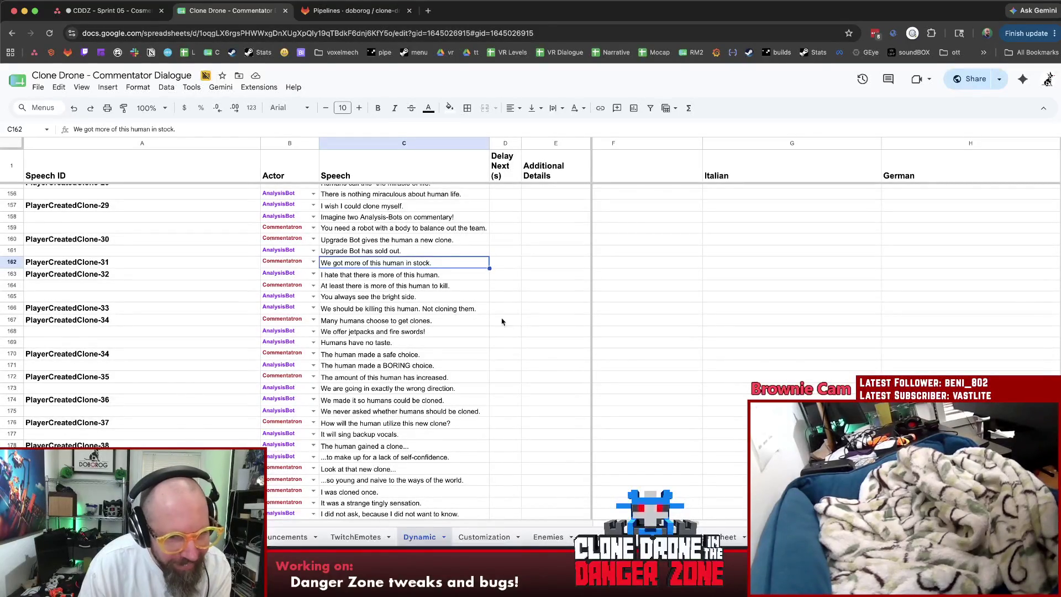
key("Down")
key("Down")
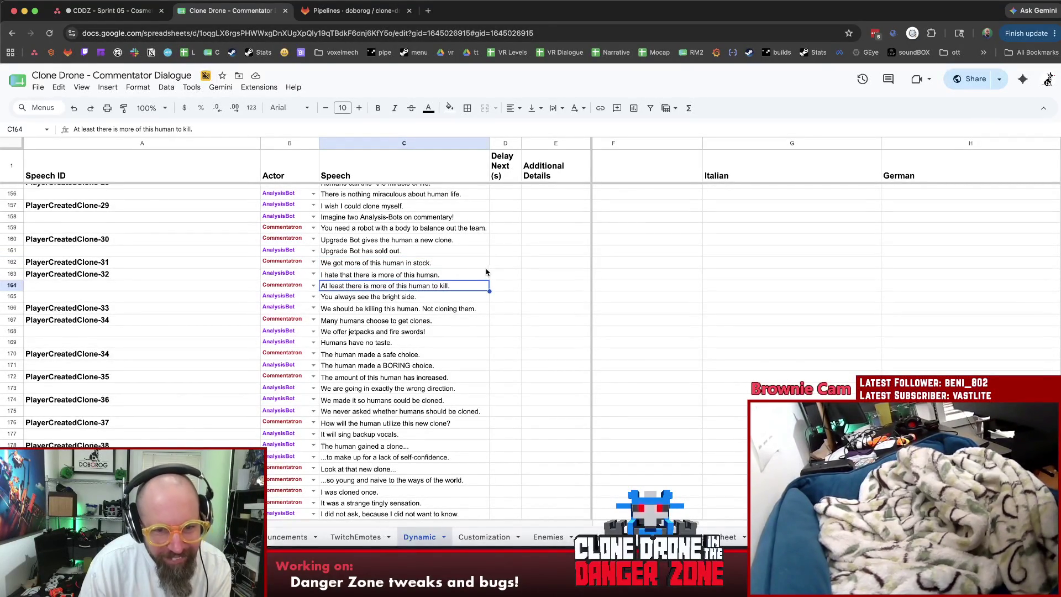
key("Down")
key("Down")
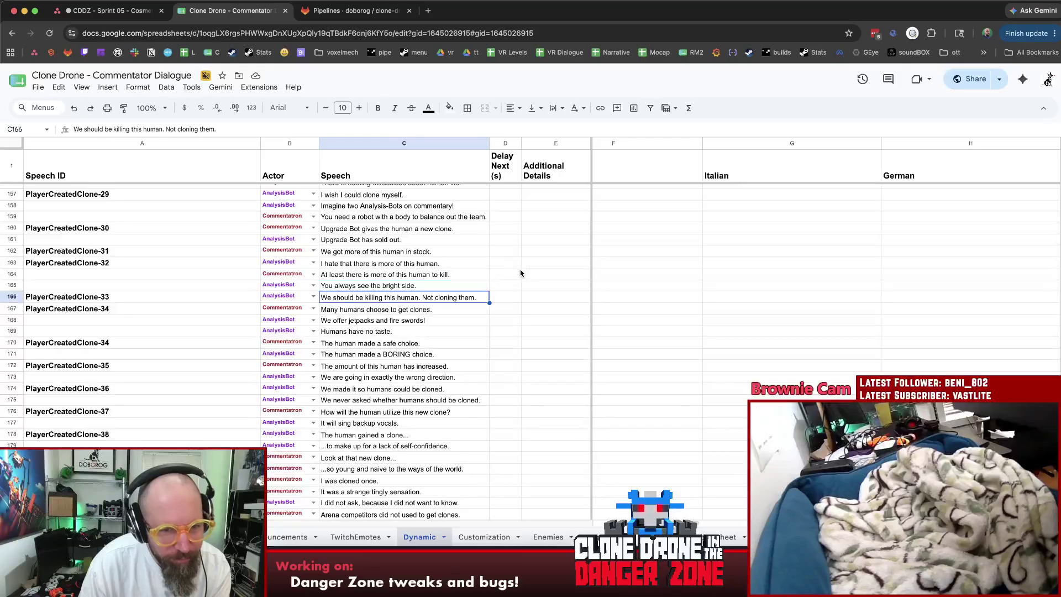
scroll(520, 273, "down", 1)
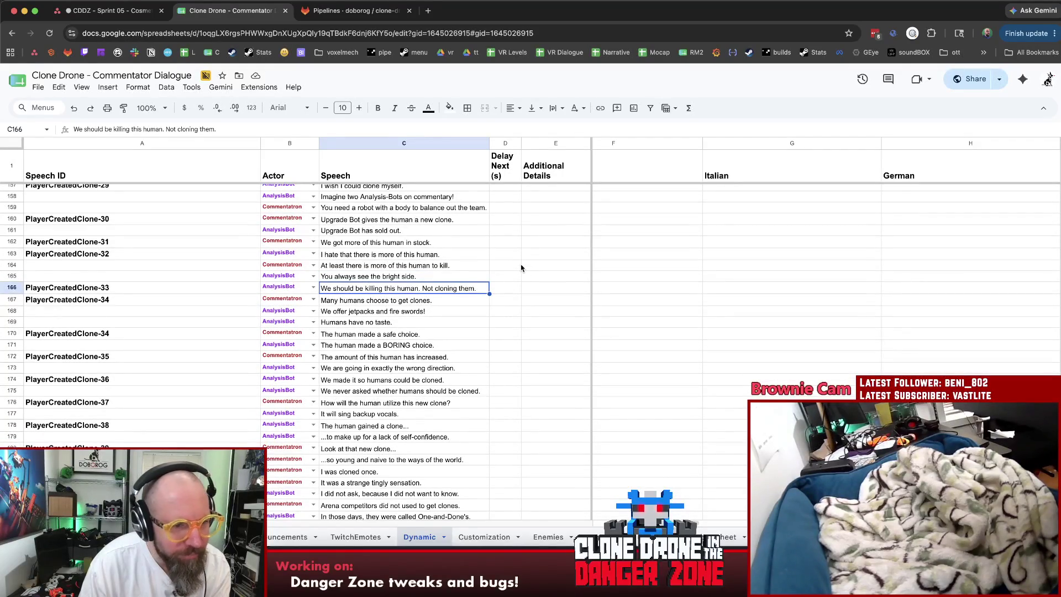
scroll(532, 276, "down", 1)
key("Down")
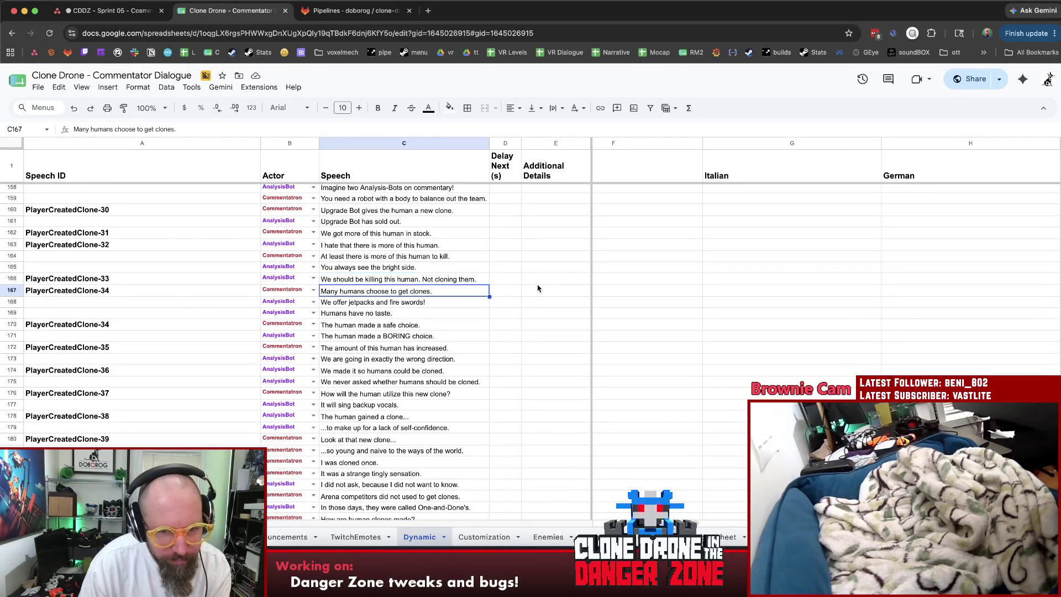
key("Down")
key("Down")
key("Down")
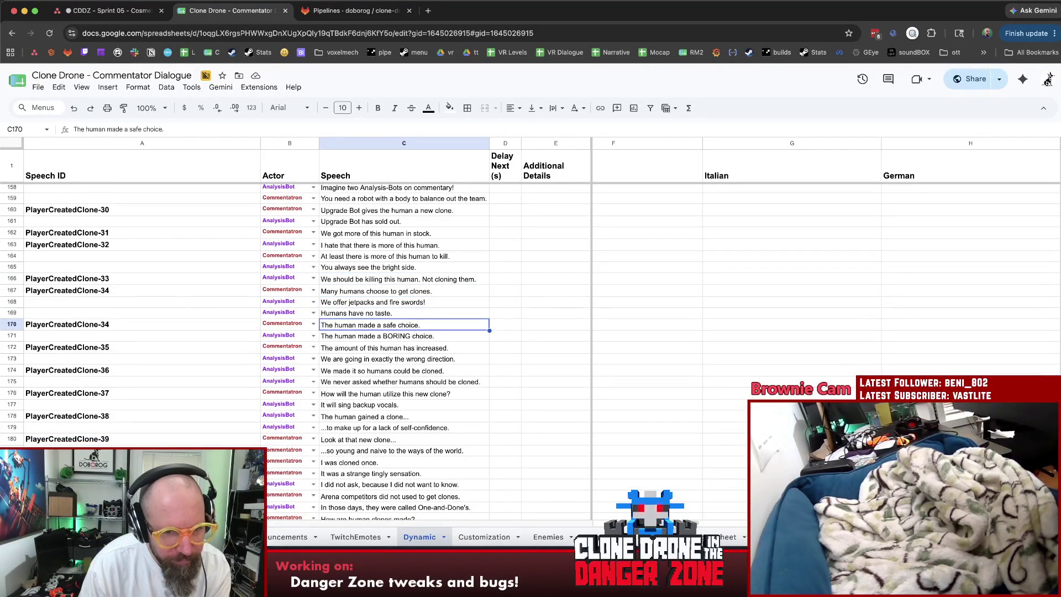
scroll(525, 308, "down", 3)
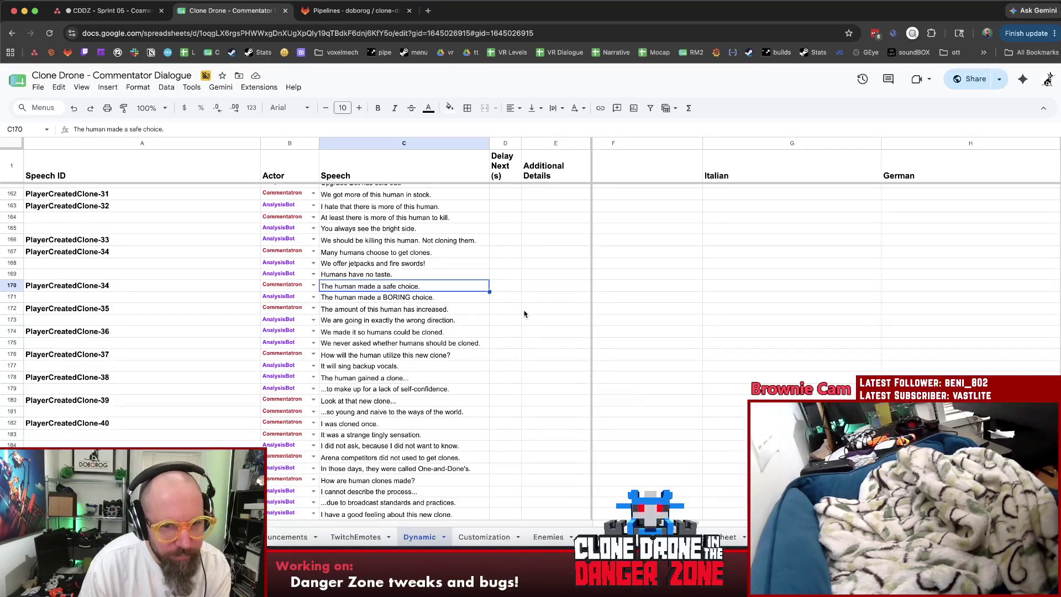
scroll(525, 314, "down", 2)
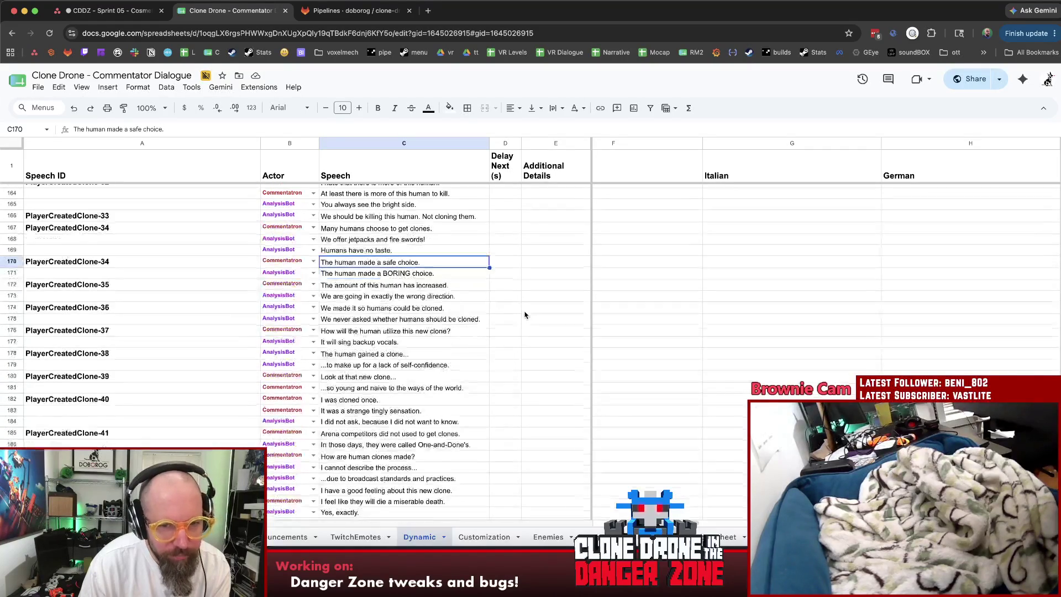
left_click(445, 273)
left_click(446, 263)
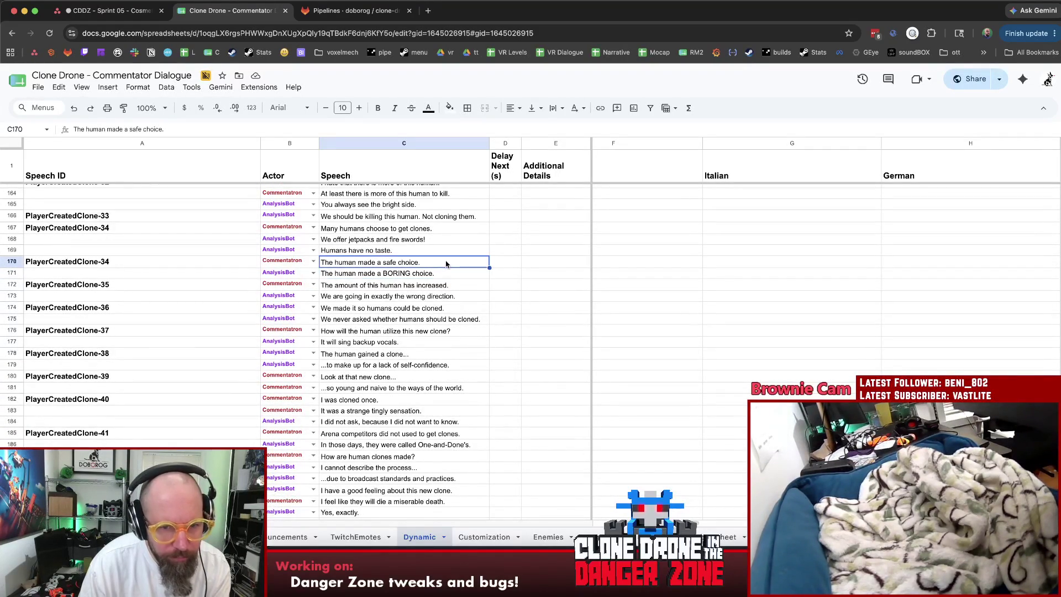
left_click_drag(459, 267, 459, 278)
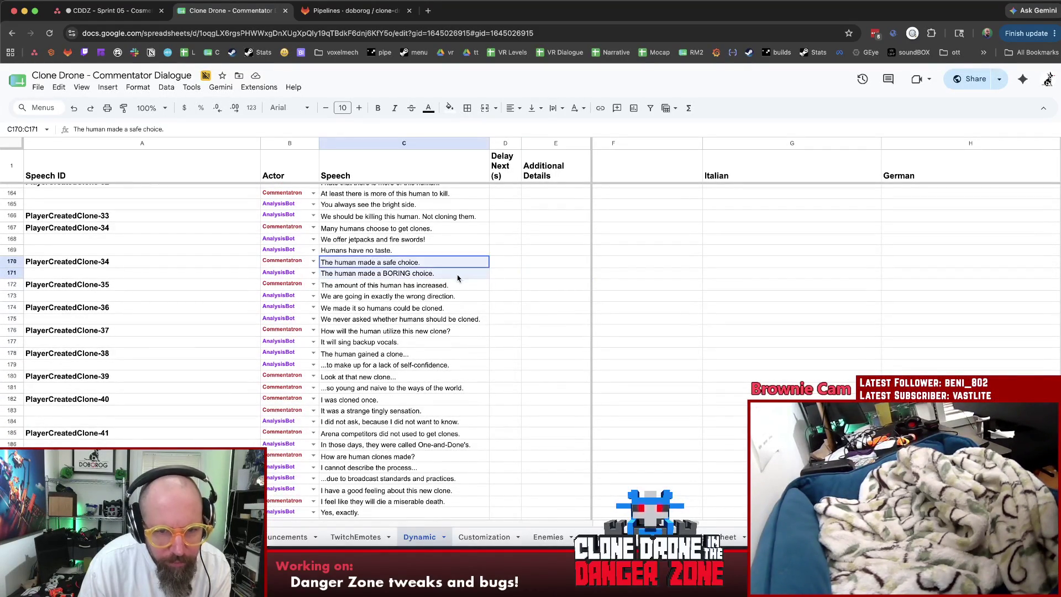
Fill the safe and BORING choice lines in C170:C171 light red.
left_click(451, 109)
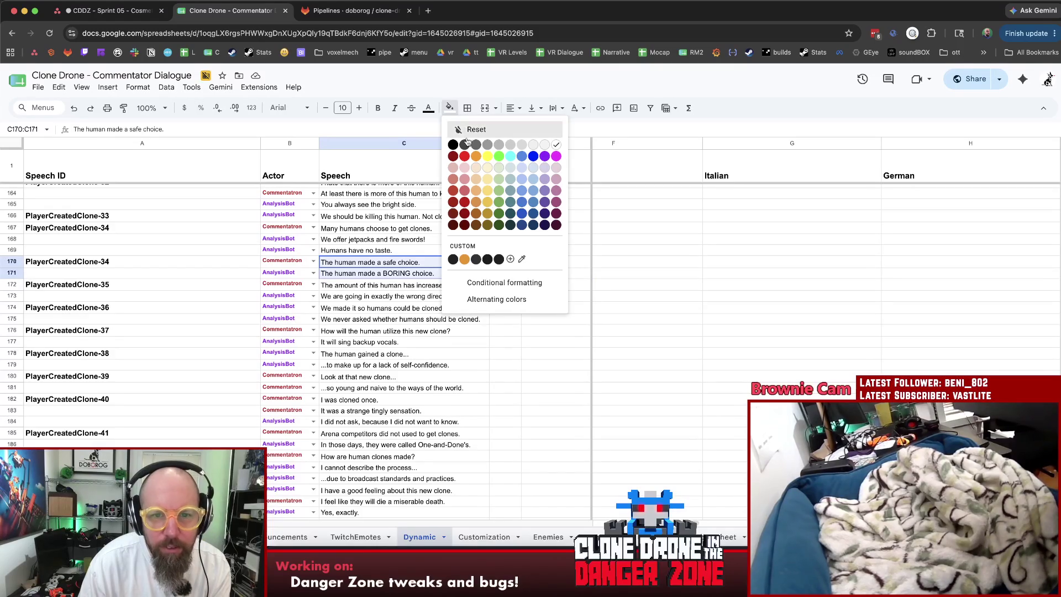
left_click(468, 181)
left_click(514, 287)
key("Left")
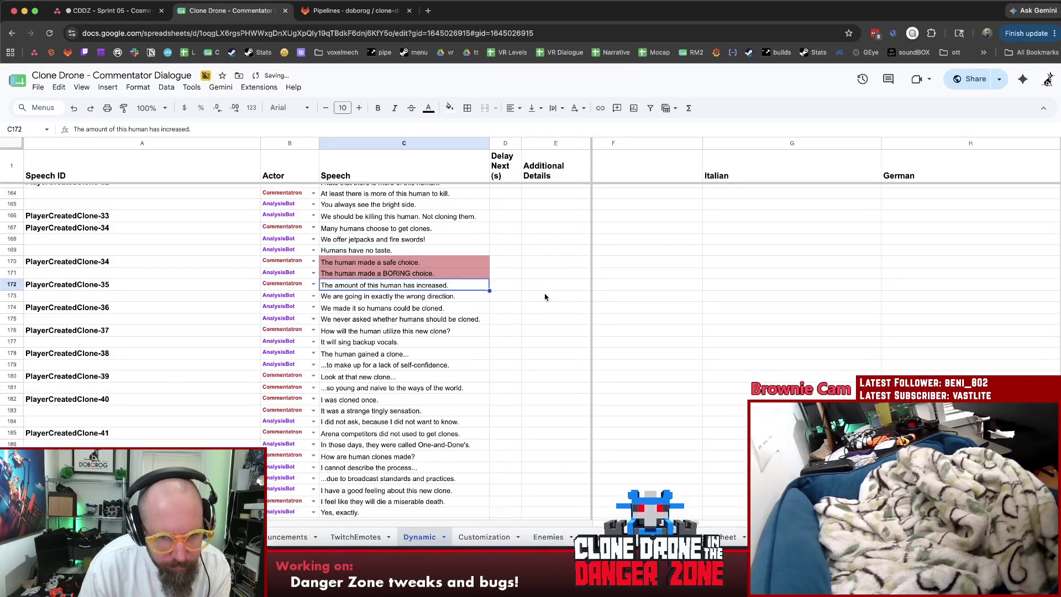
Review the speech lines from C173 down past 'It will sing backup vocals.'.
scroll(545, 293, "down", 1)
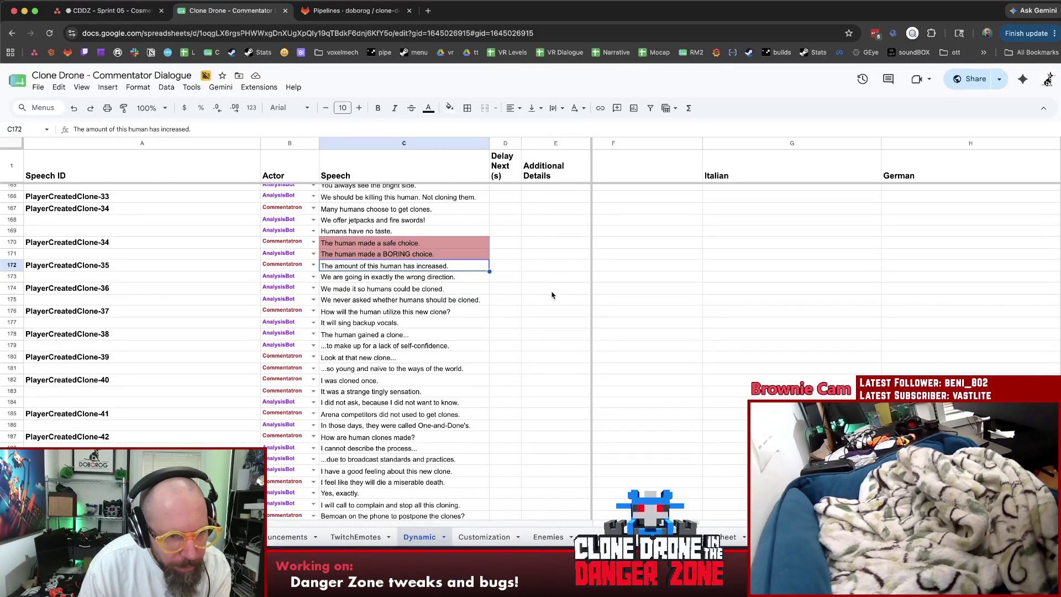
key("Down")
key("Down")
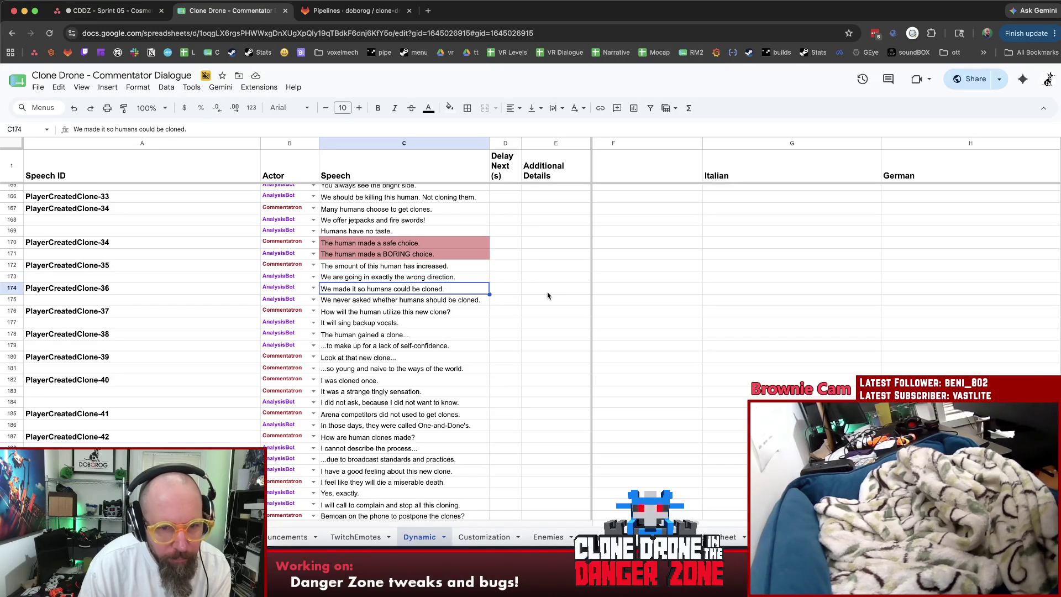
scroll(544, 292, "down", 1)
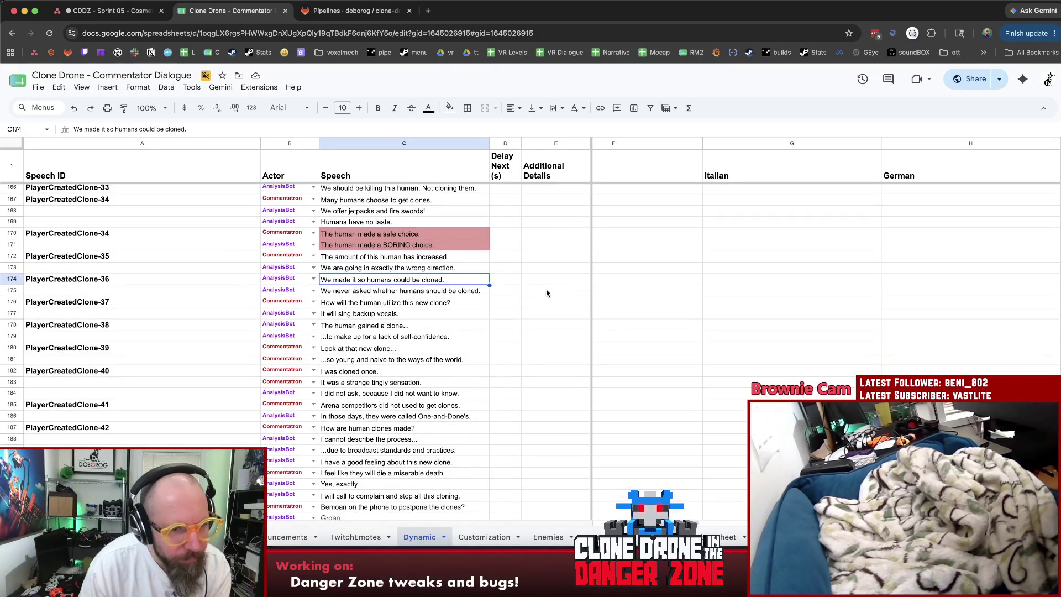
key("Down")
scroll(543, 294, "down", 1)
key("Down")
scroll(456, 281, "down", 1)
key("Down")
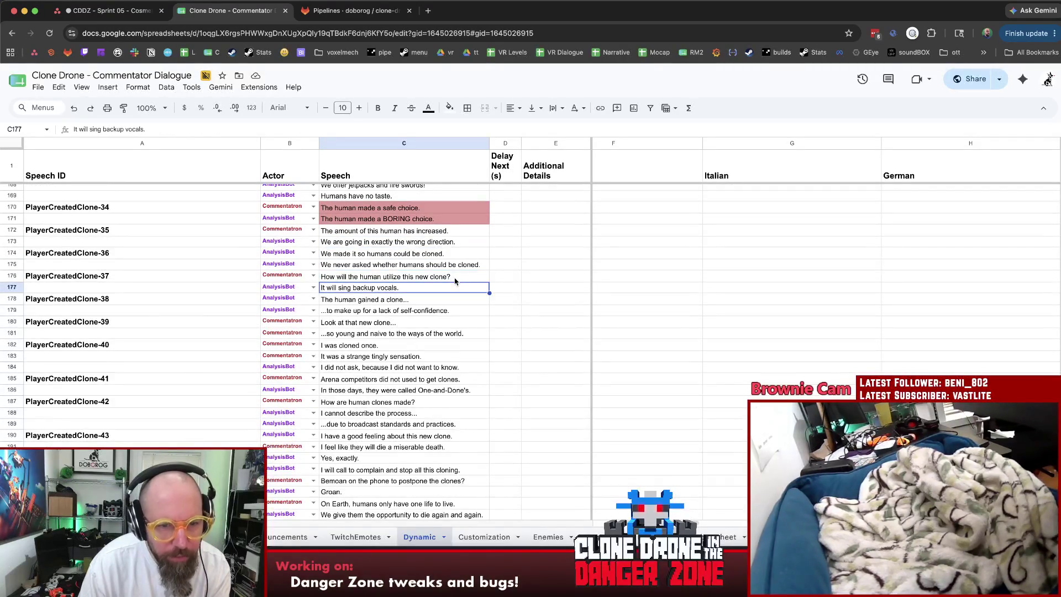
key("Down")
Continue reviewing column C through the lines in C181 and C184.
key("Down")
scroll(456, 281, "down", 1)
key("Down")
scroll(523, 281, "down", 3)
scroll(520, 279, "down", 1)
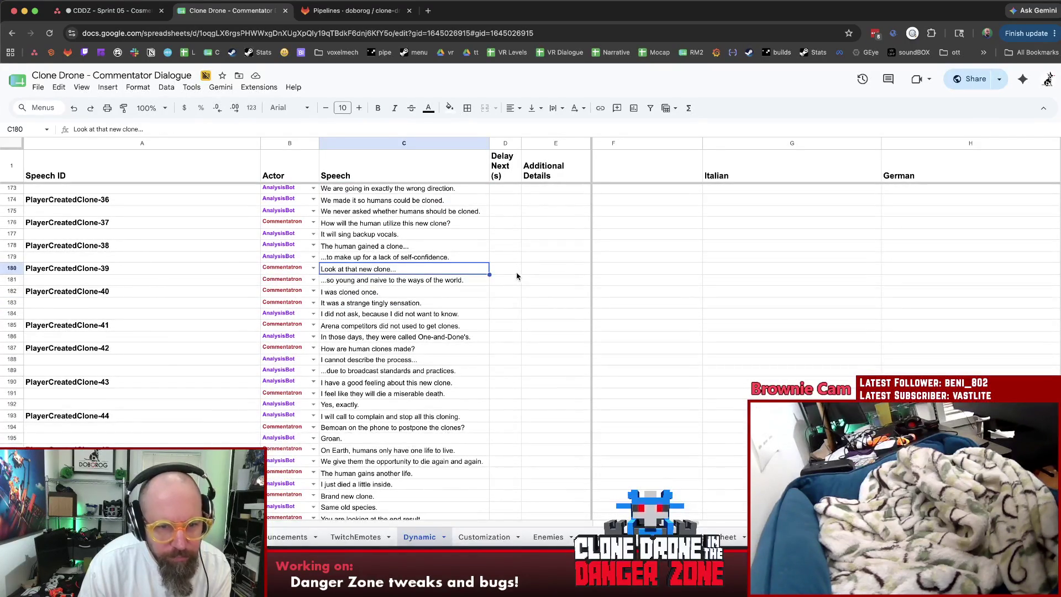
key("Down")
key("Down")
key("Down")
key("Down")
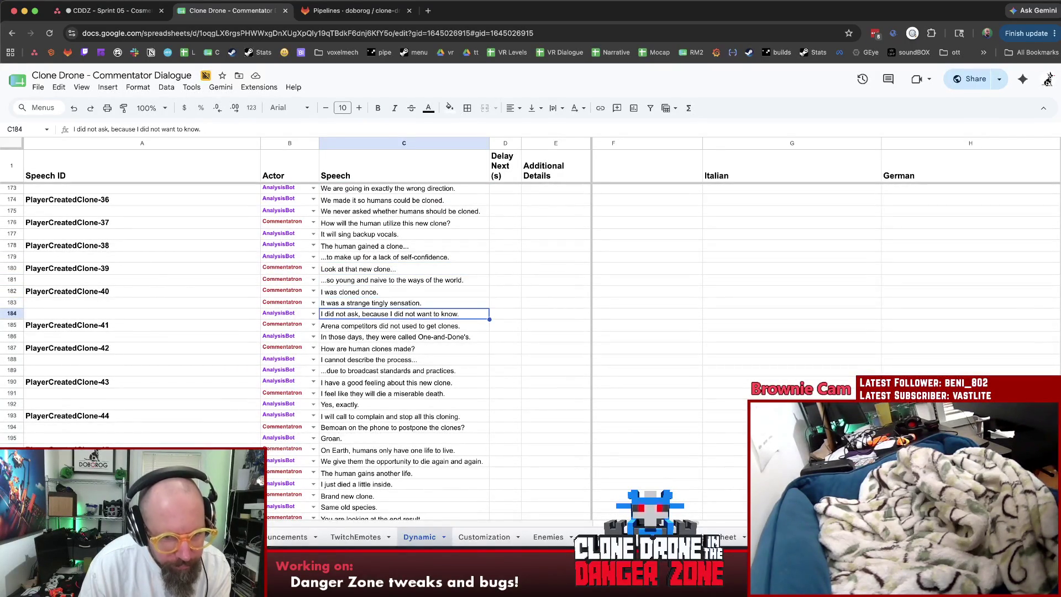
Read the Arena competitors line and scroll on to the PlayerCreatedClone-47 lines.
key("Down")
key("Up")
scroll(492, 304, "down", 1)
key("Down")
key("Down")
scroll(492, 304, "down", 2)
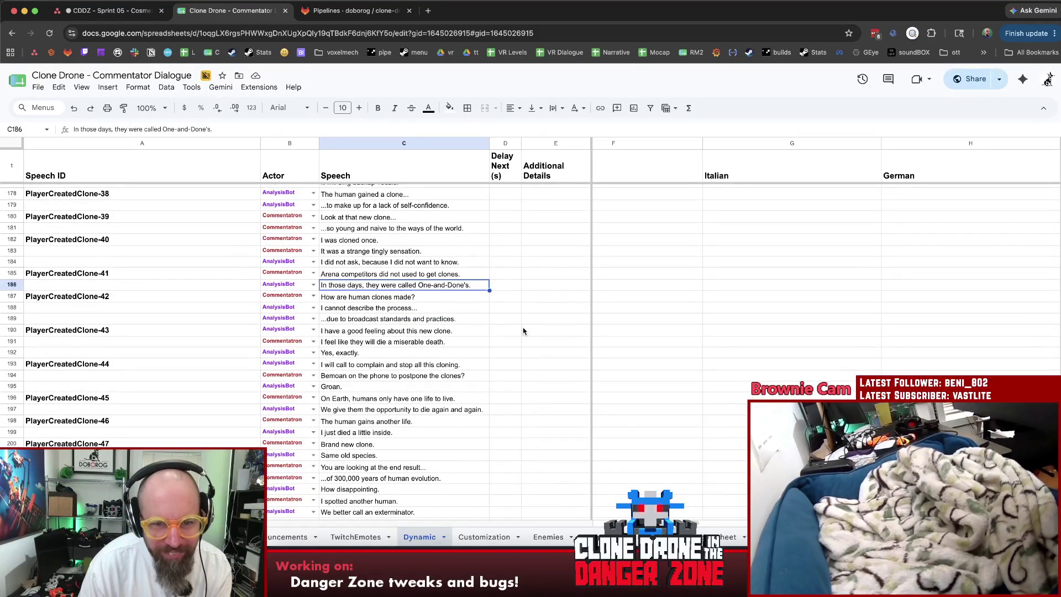
left_click(522, 329)
scroll(521, 325, "down", 1)
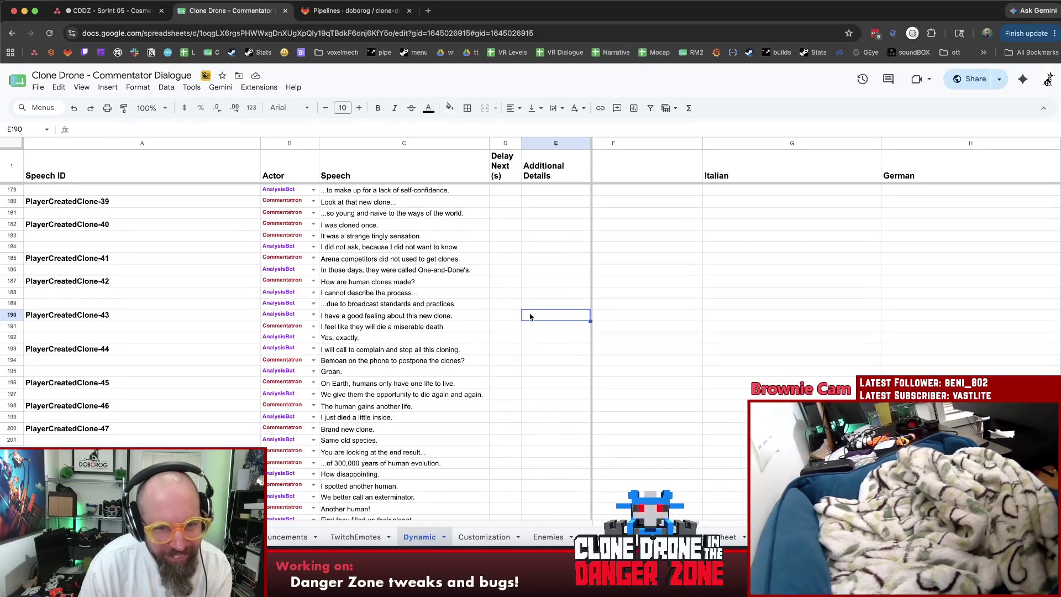
scroll(524, 312, "down", 1)
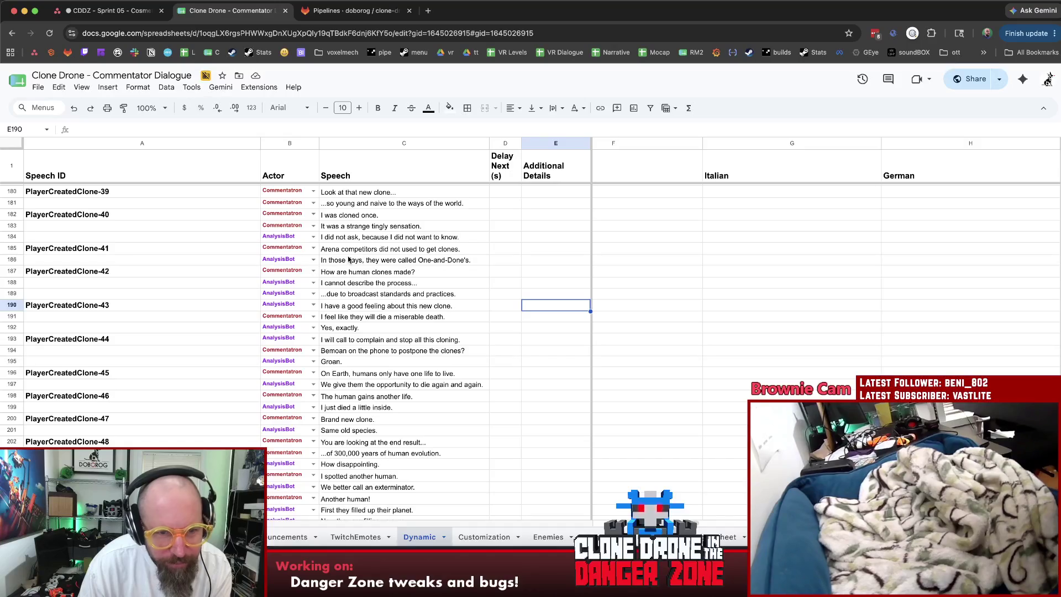
left_click_drag(447, 261, 443, 277)
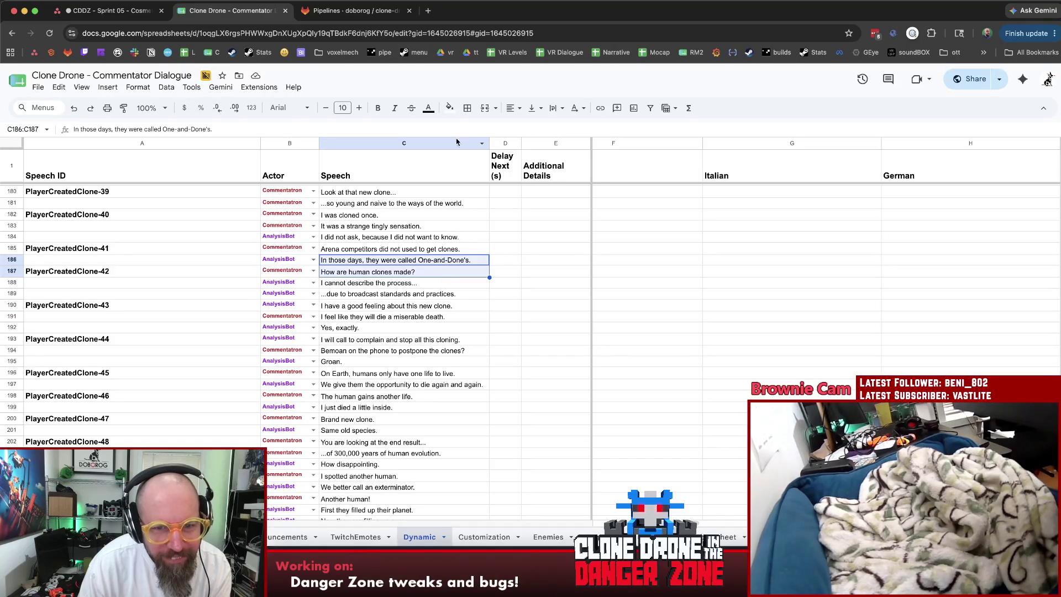
left_click(387, 250)
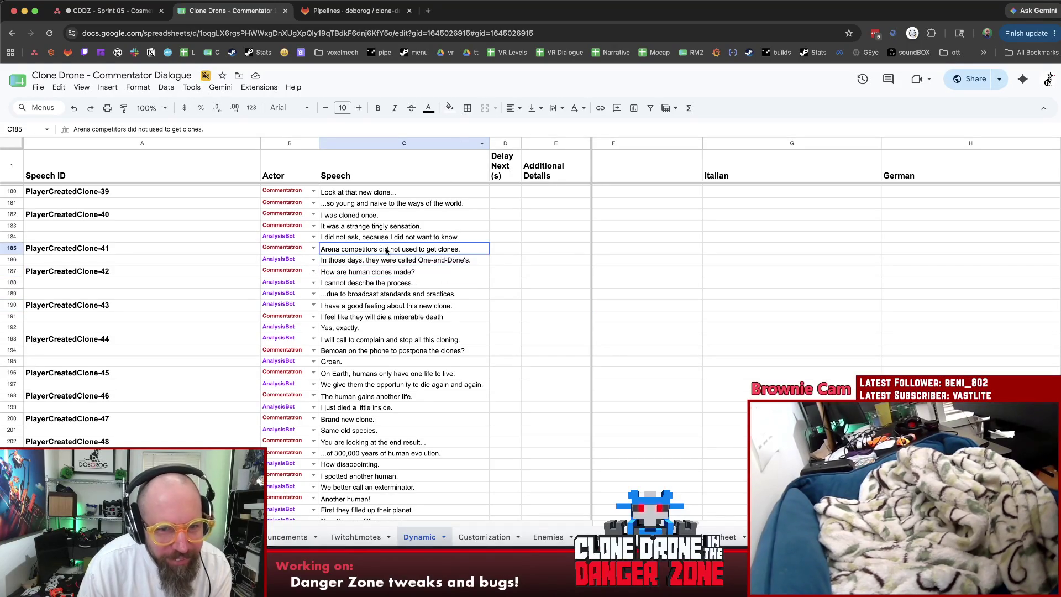
left_click(463, 264, "shift")
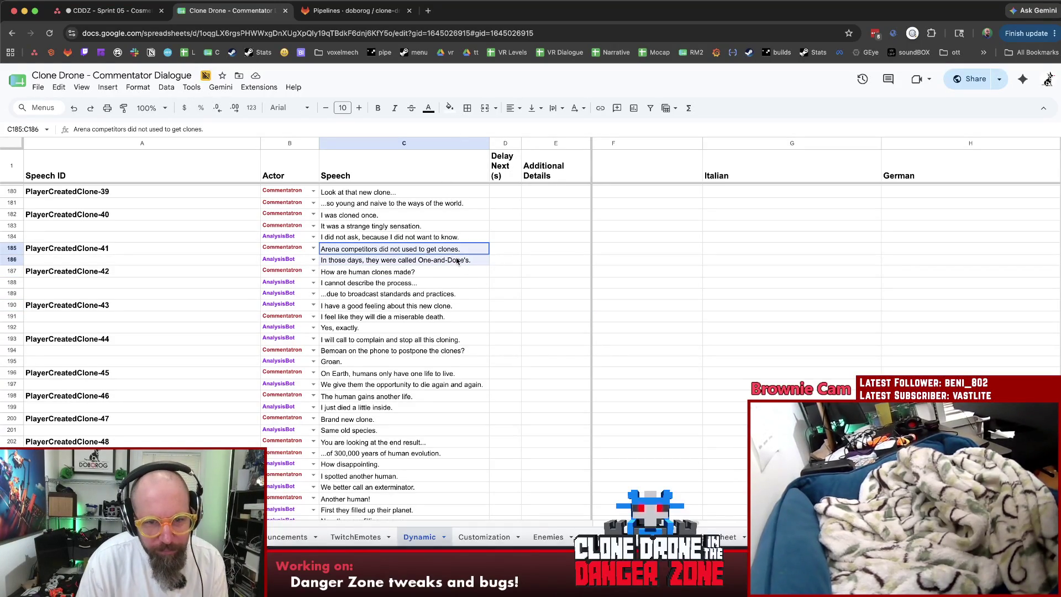
left_click(449, 108)
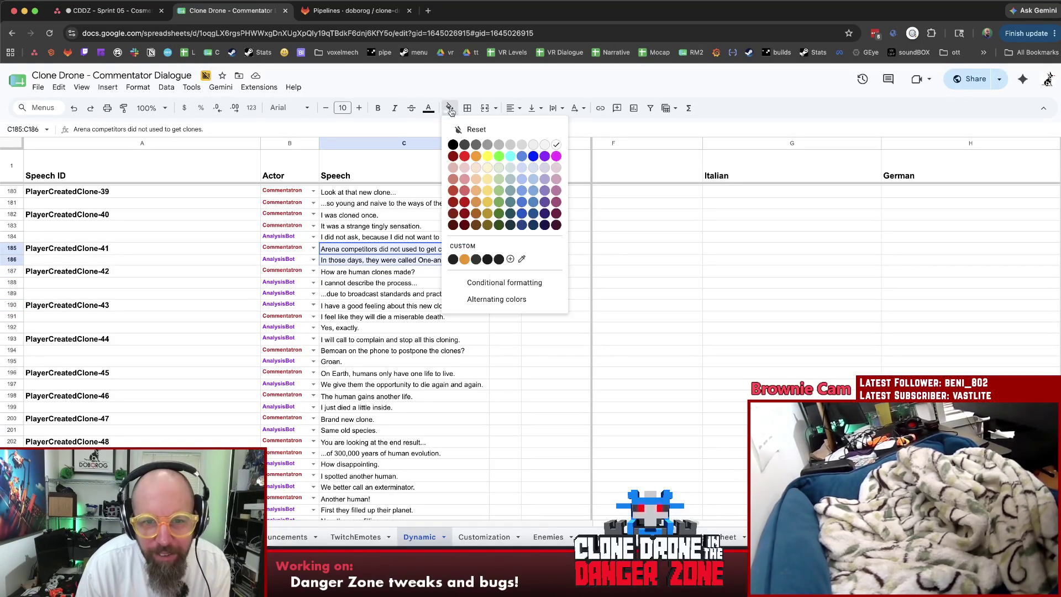
left_click(465, 180)
left_click(526, 280)
scroll(526, 282, "down", 1)
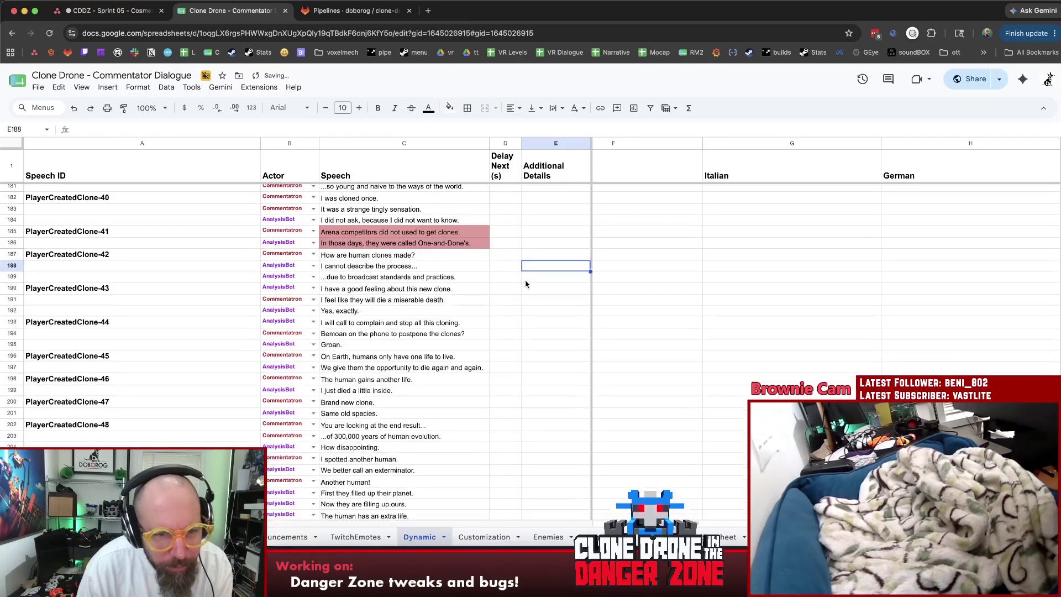
left_click(443, 256)
key("Down")
key("Down")
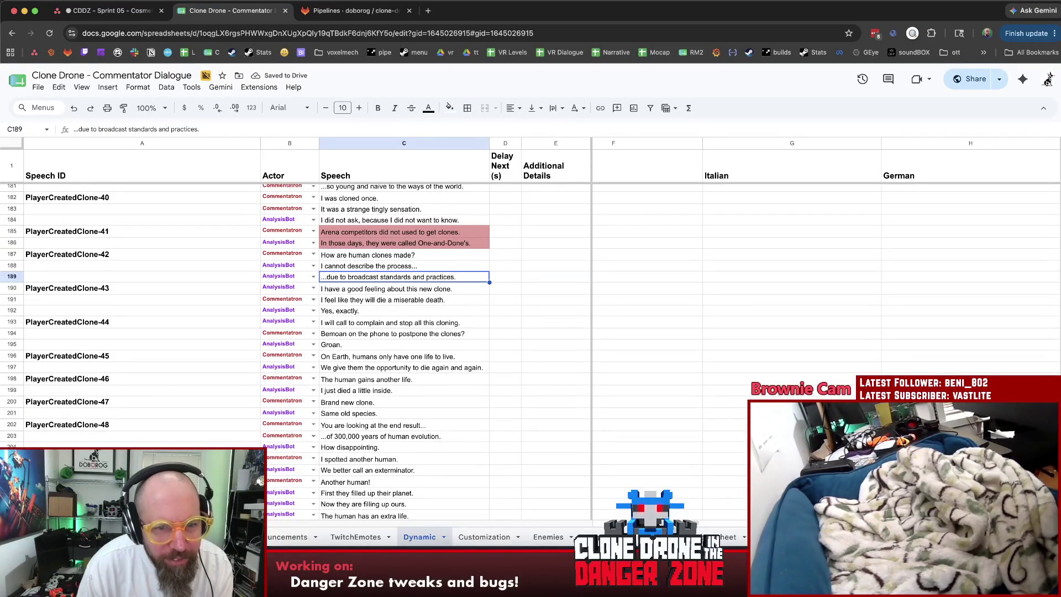
key("Down")
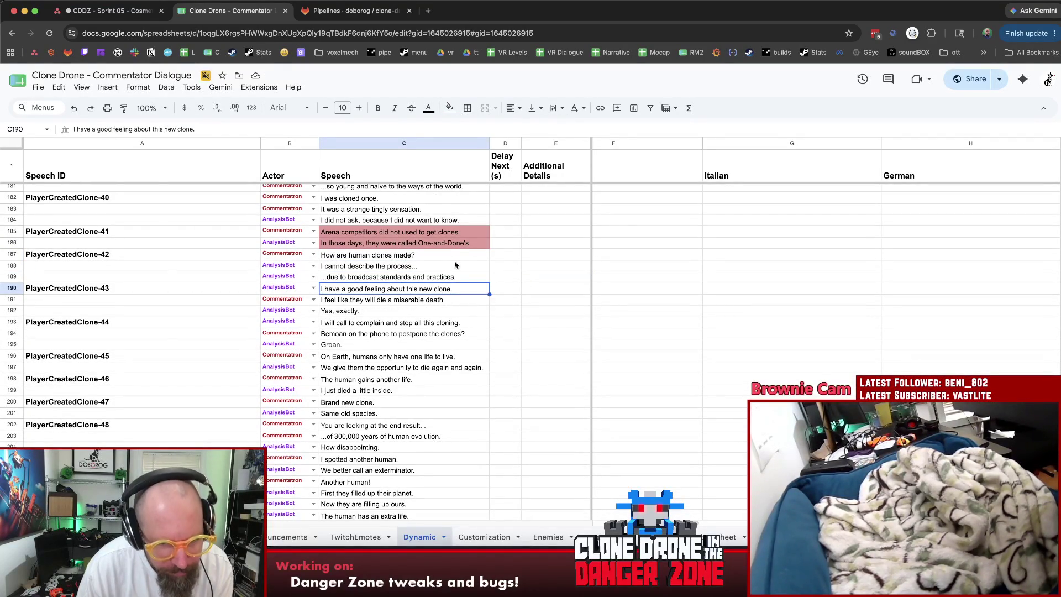
key("Down")
key("Down")
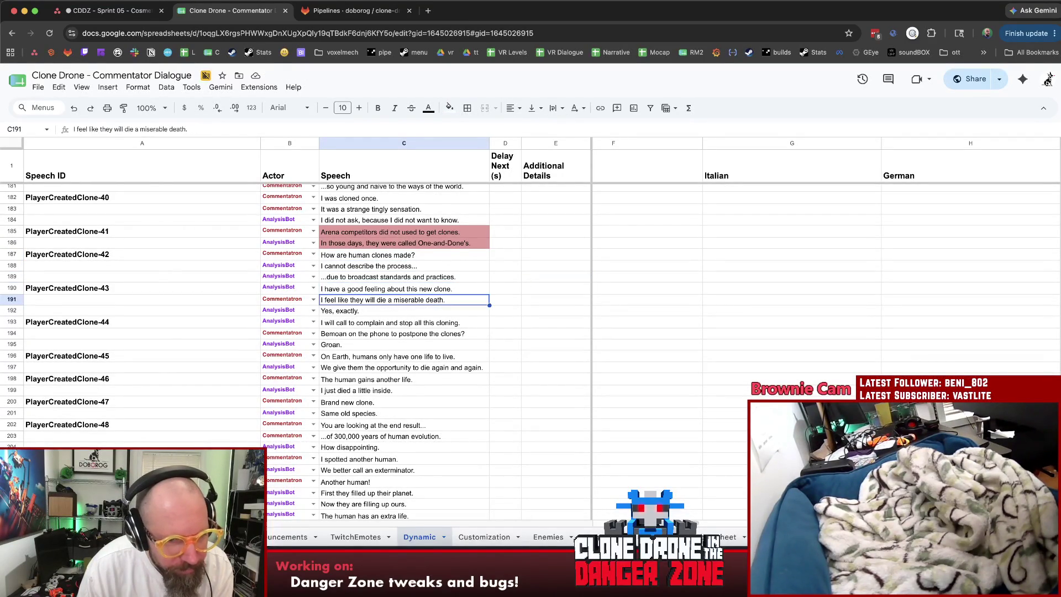
key("Up")
key("Up")
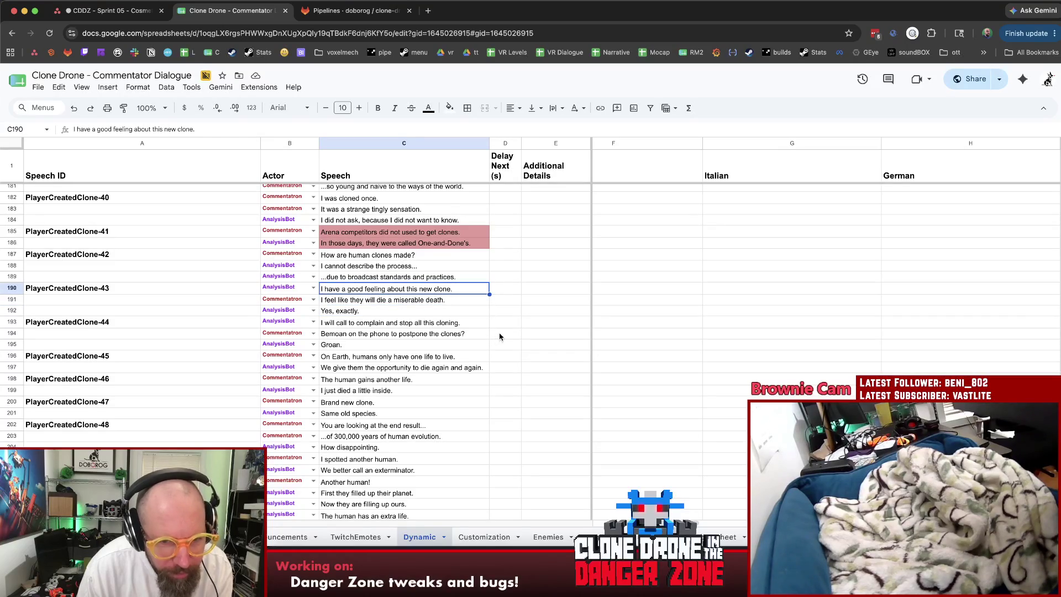
scroll(492, 338, "down", 1)
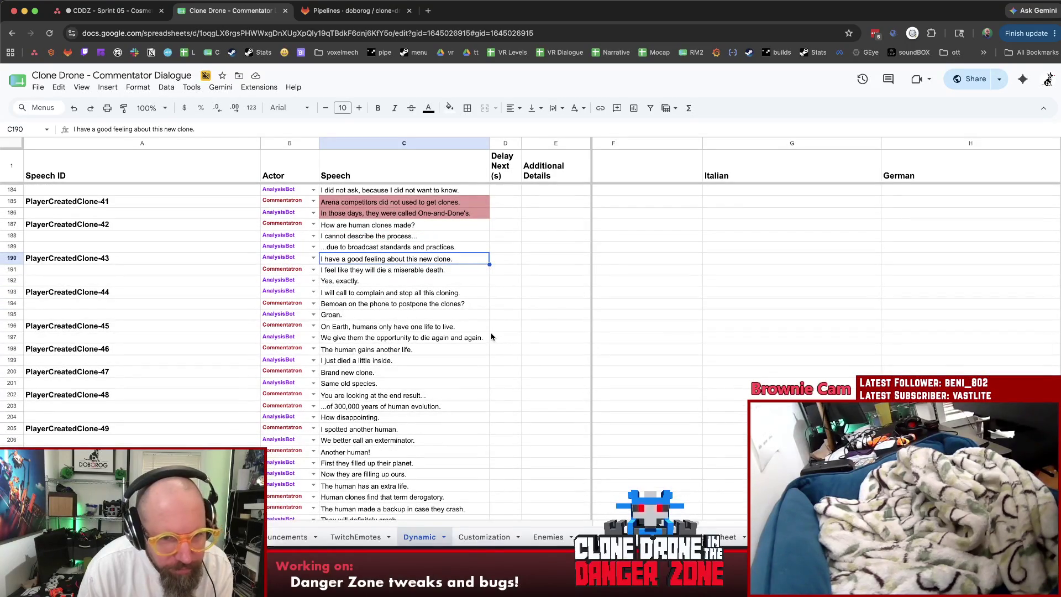
key("Down")
key("Down")
key("Down")
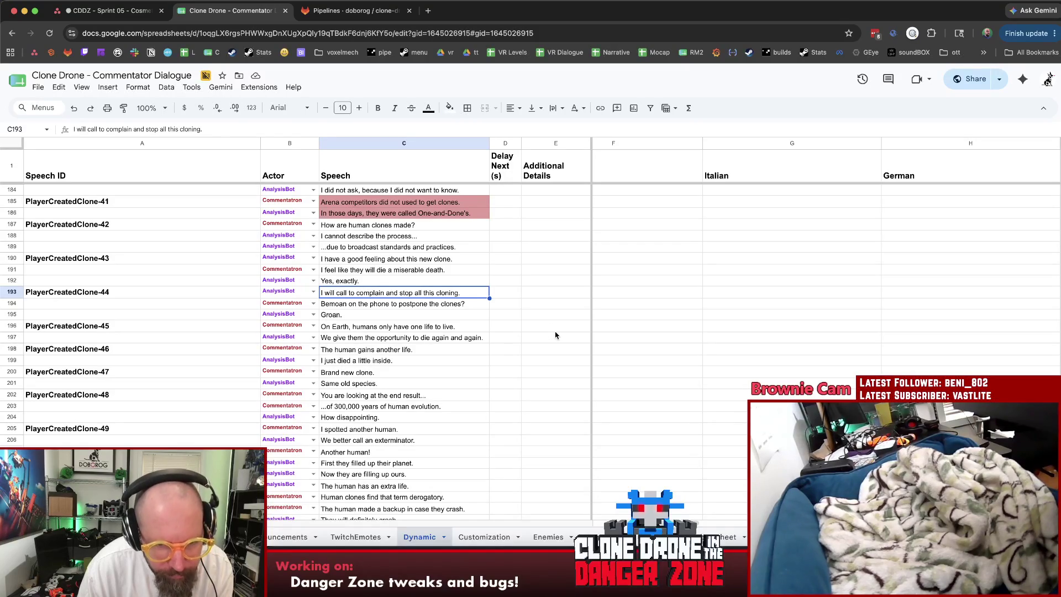
scroll(552, 336, "down", 1)
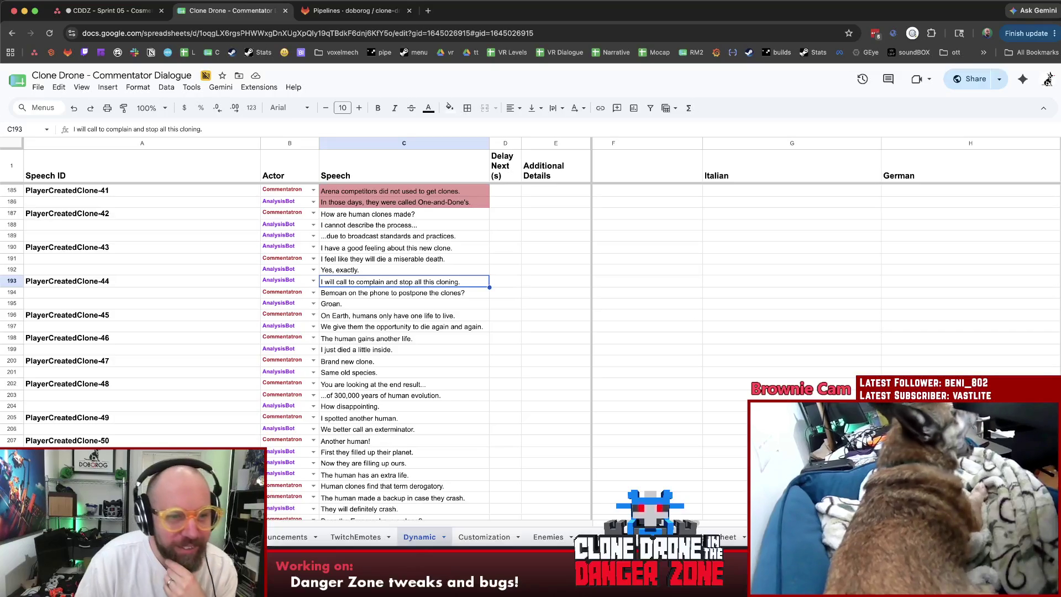
left_click(432, 317)
key("Down")
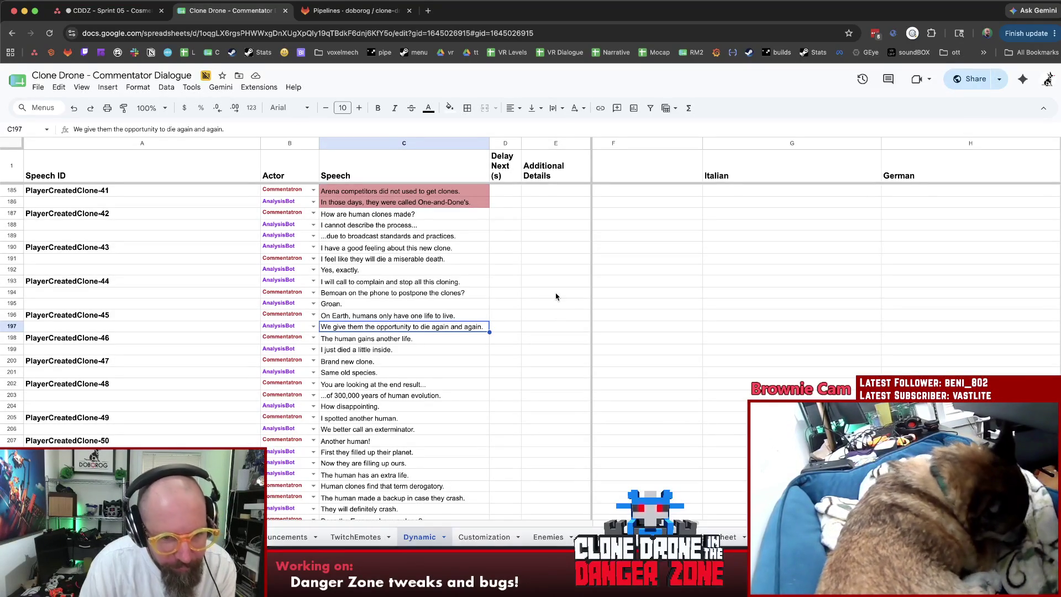
scroll(535, 331, "down", 1)
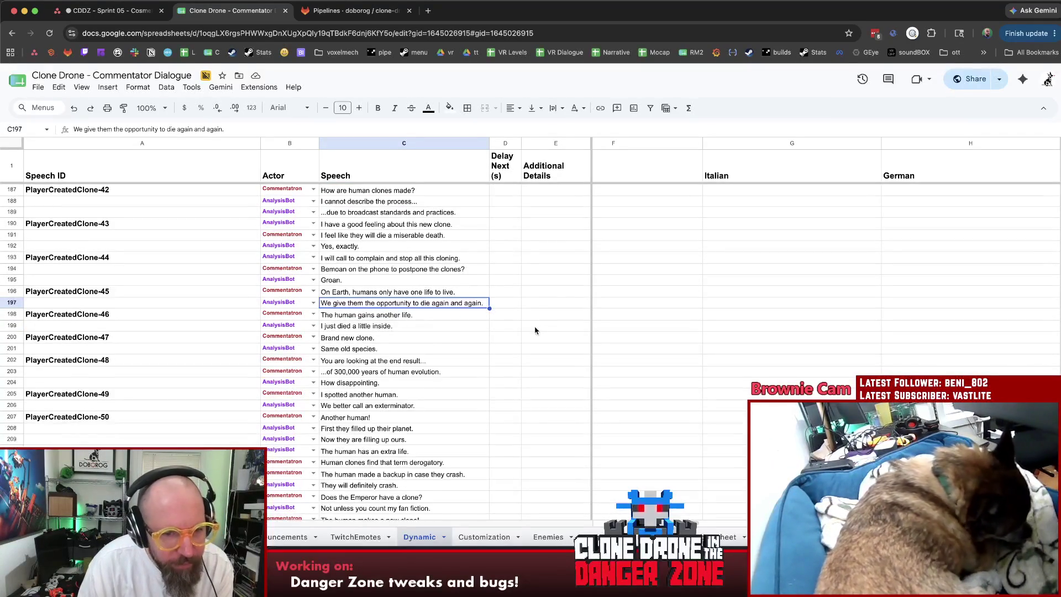
scroll(533, 331, "down", 1)
left_click_drag(409, 301, 410, 311)
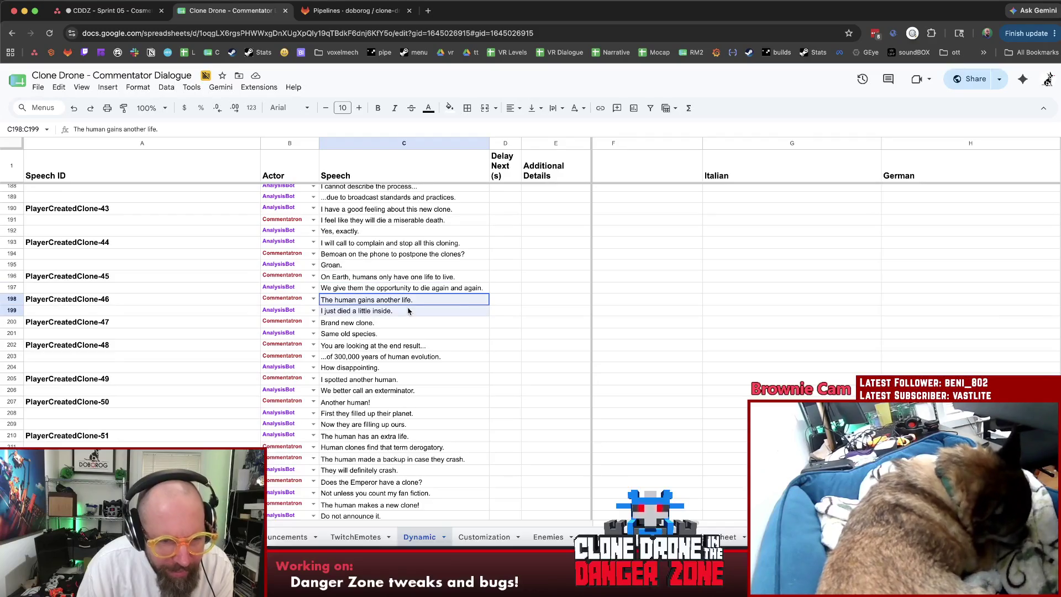
Fill the selected PlayerCreatedClone-46 lines in C198:C199 light red.
left_click(449, 108)
left_click(470, 177)
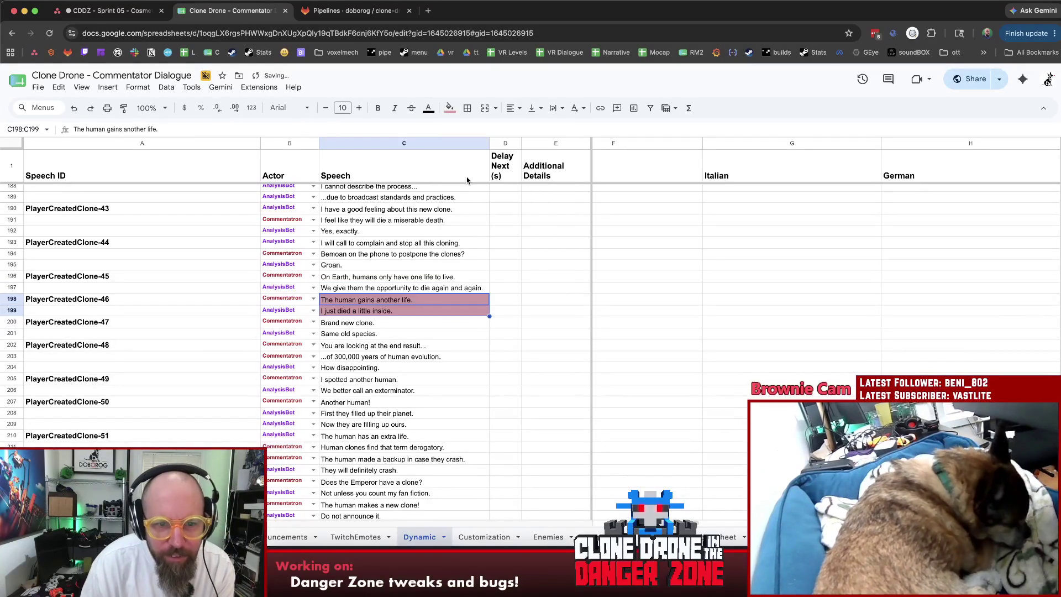
left_click(553, 367)
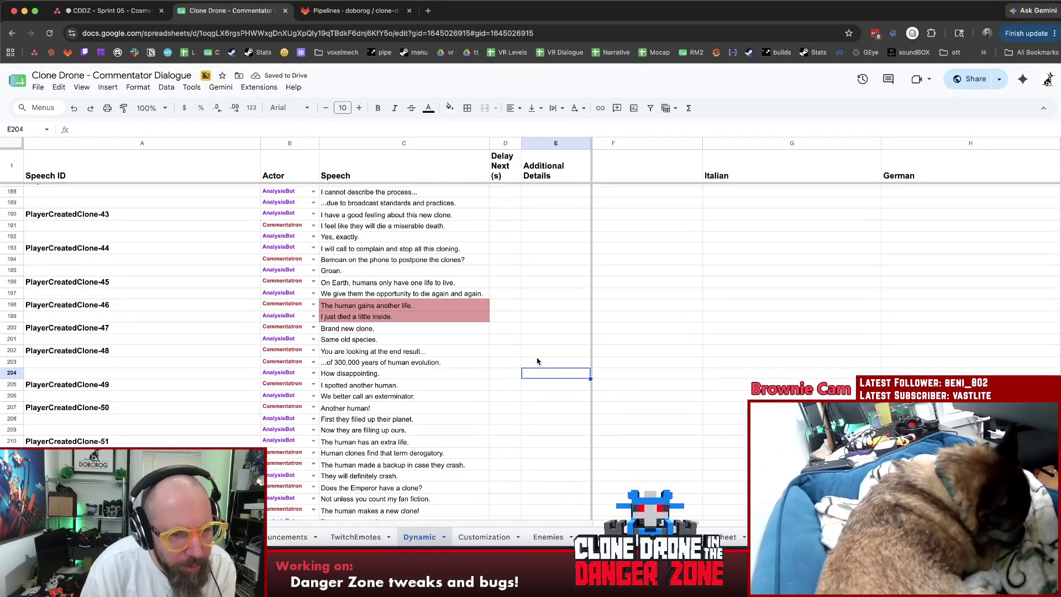
Review the PlayerCreatedClone-47 lines, including 'Same old species.', down to PlayerCreatedClone-50.
scroll(541, 359, "down", 1)
left_click(436, 295)
left_click(441, 308)
scroll(440, 321, "down", 2)
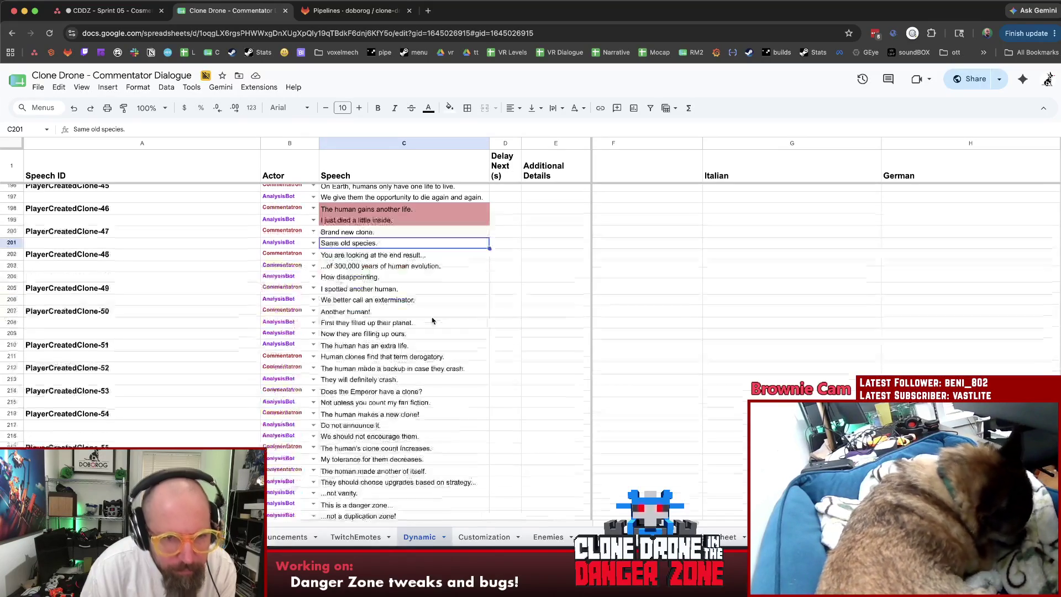
key("Down")
key("Down")
key("Down")
key("Down")
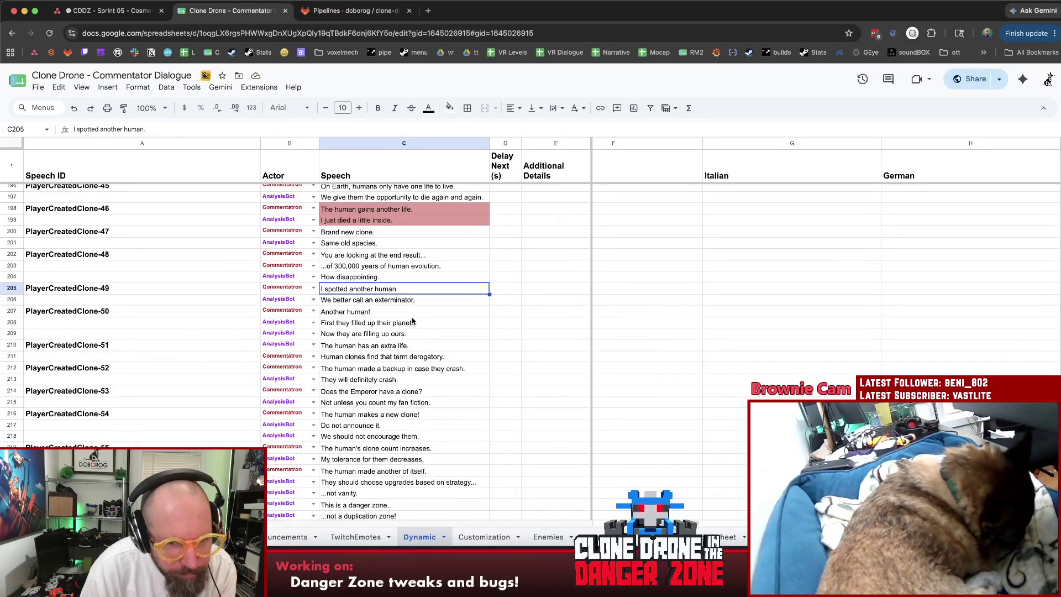
key("Down")
scroll(412, 320, "down", 1)
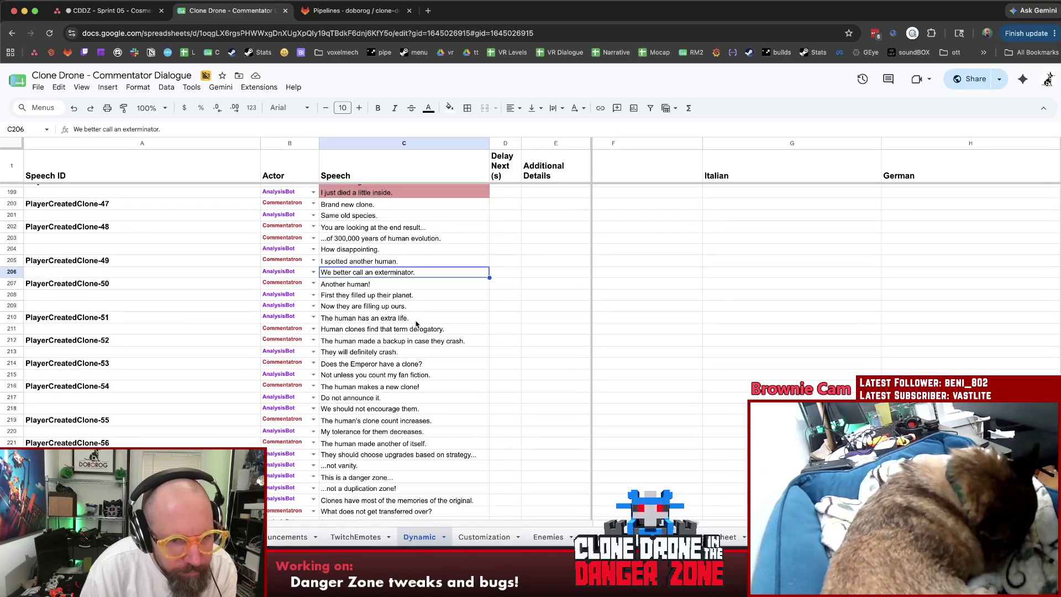
key("Down")
key("Down")
key("Down")
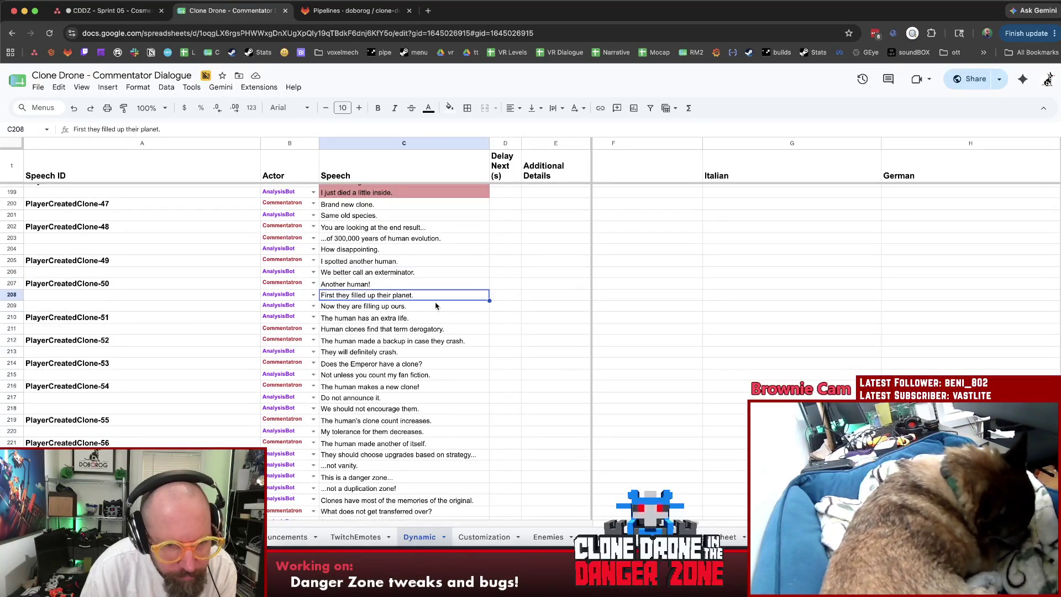
key("Up")
key("Up")
key("Up")
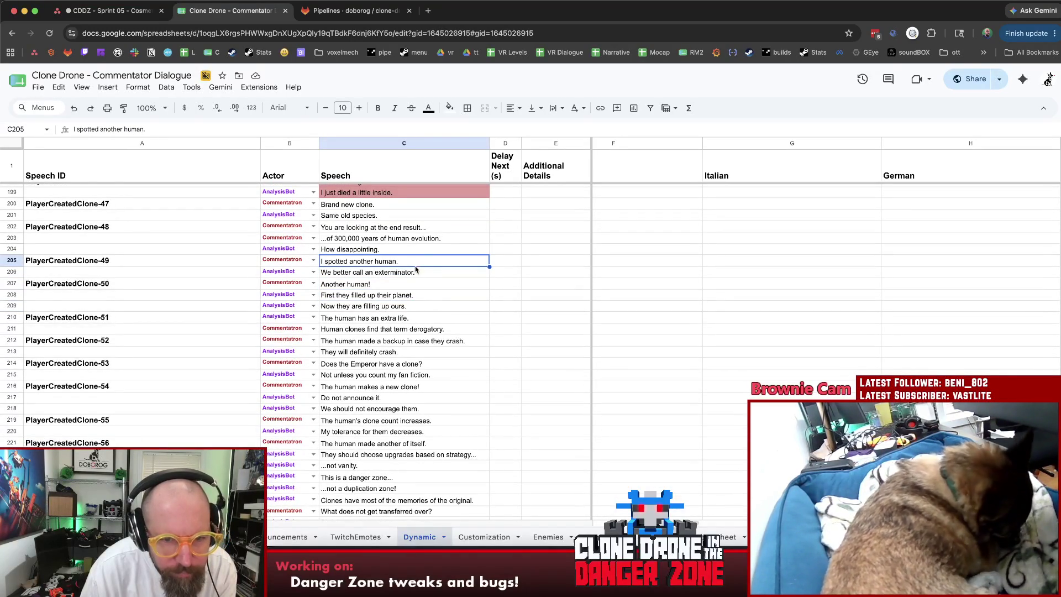
Select the PlayerCreatedClone-49 lines and scroll down to PlayerCreatedClone-53.
left_click(430, 274, "shift")
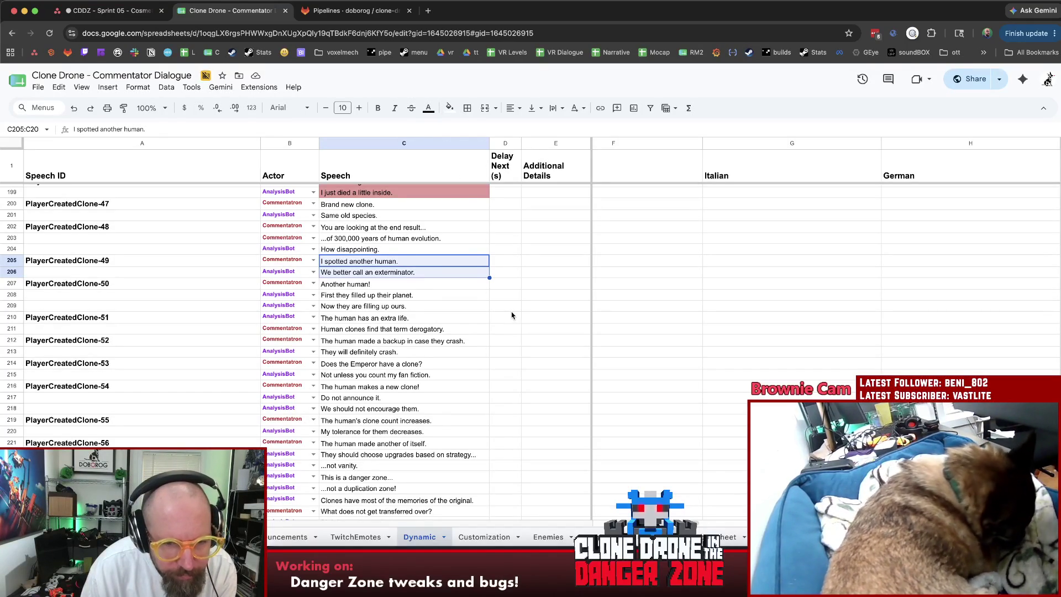
scroll(513, 316, "down", 1)
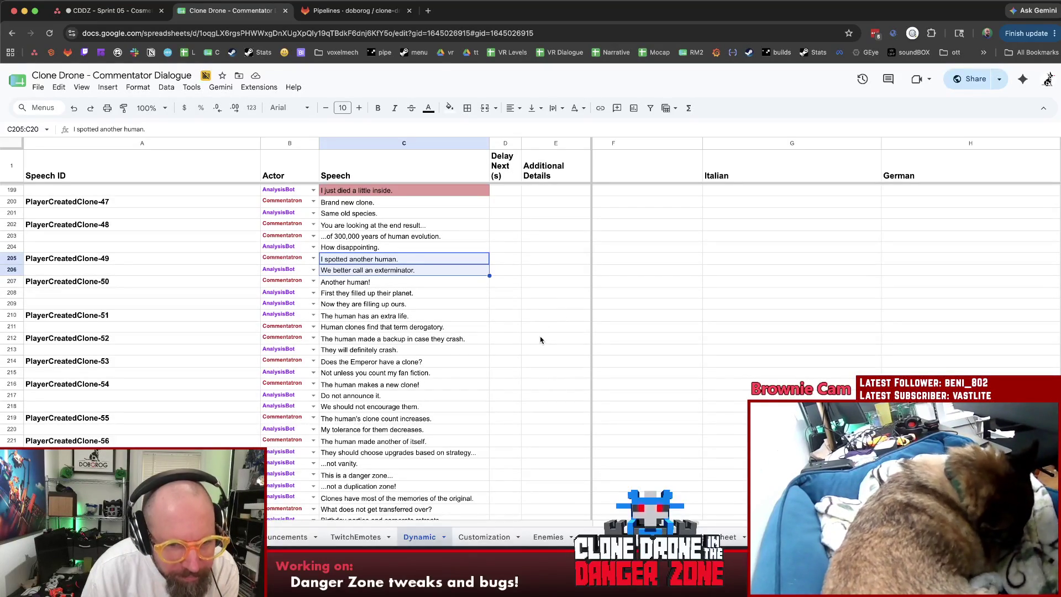
scroll(539, 339, "down", 1)
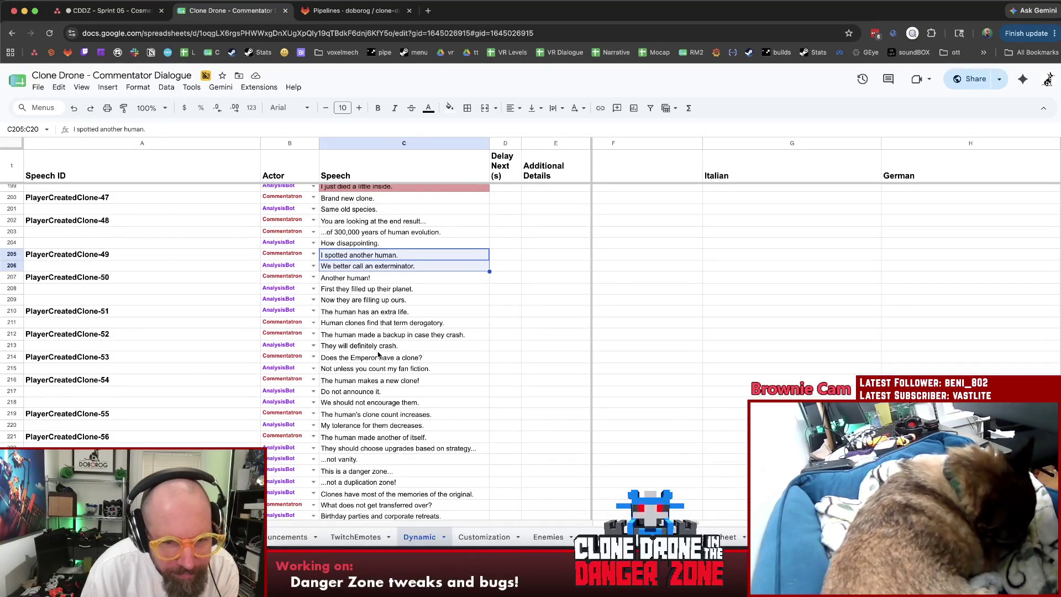
Fill the Emperor-clone and fan-fiction lines in C214:C215 light red.
left_click_drag(383, 362, 388, 370)
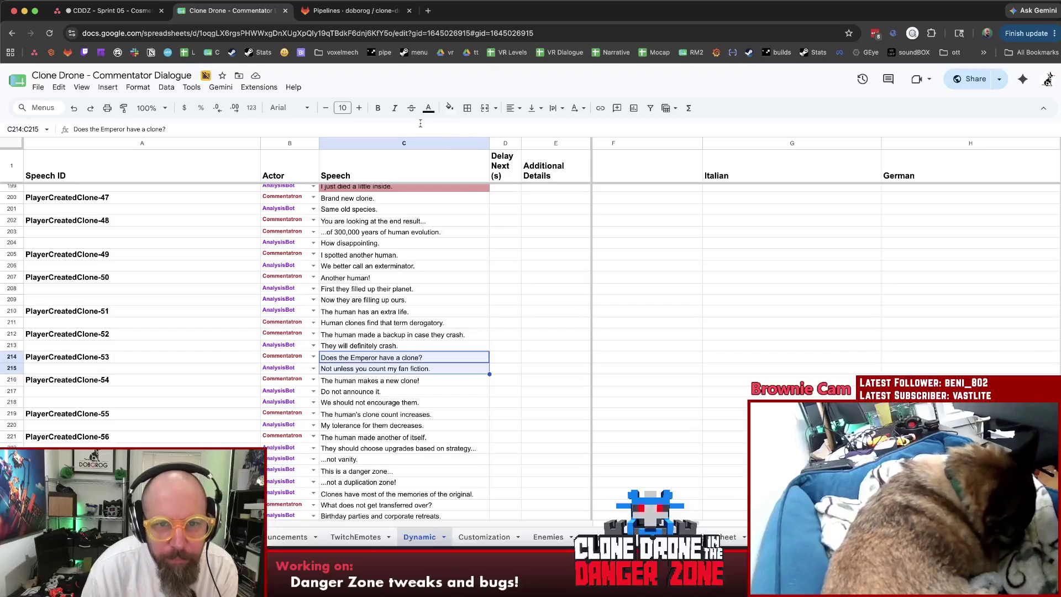
left_click(450, 106)
left_click(464, 180)
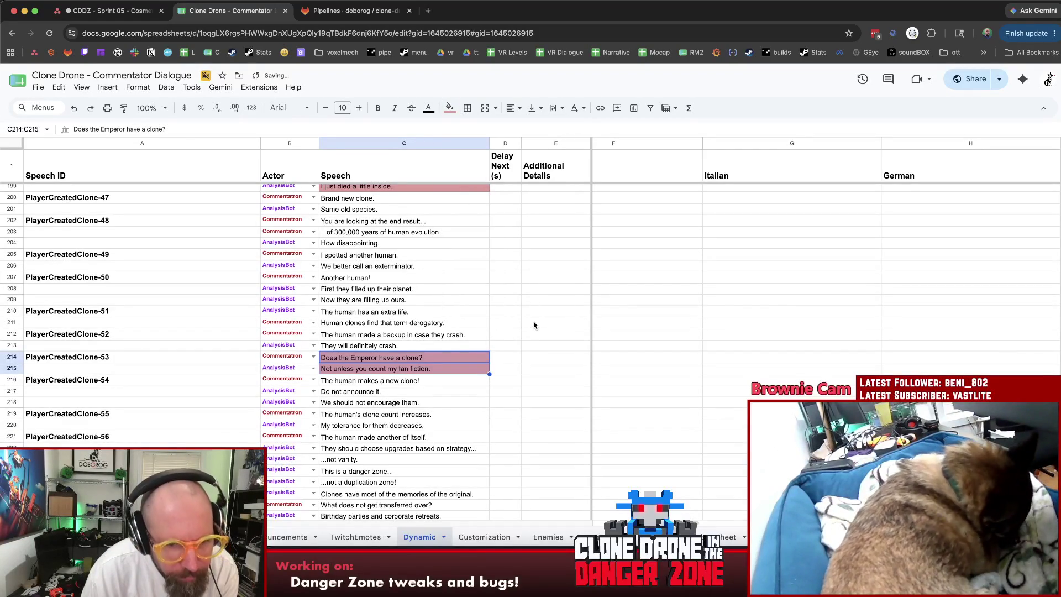
scroll(534, 325, "down", 1)
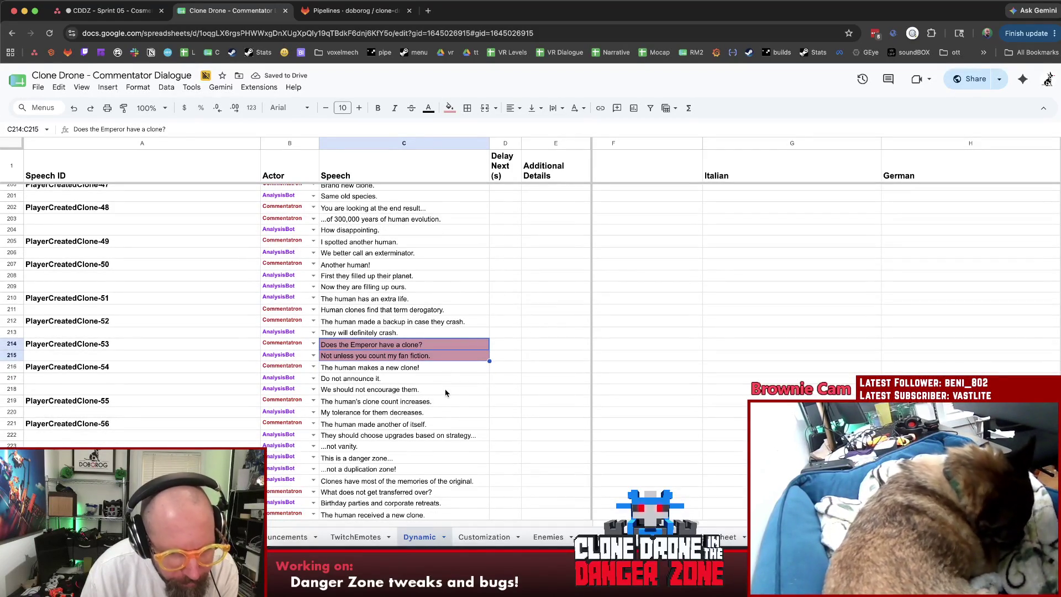
left_click_drag(443, 369, 477, 396)
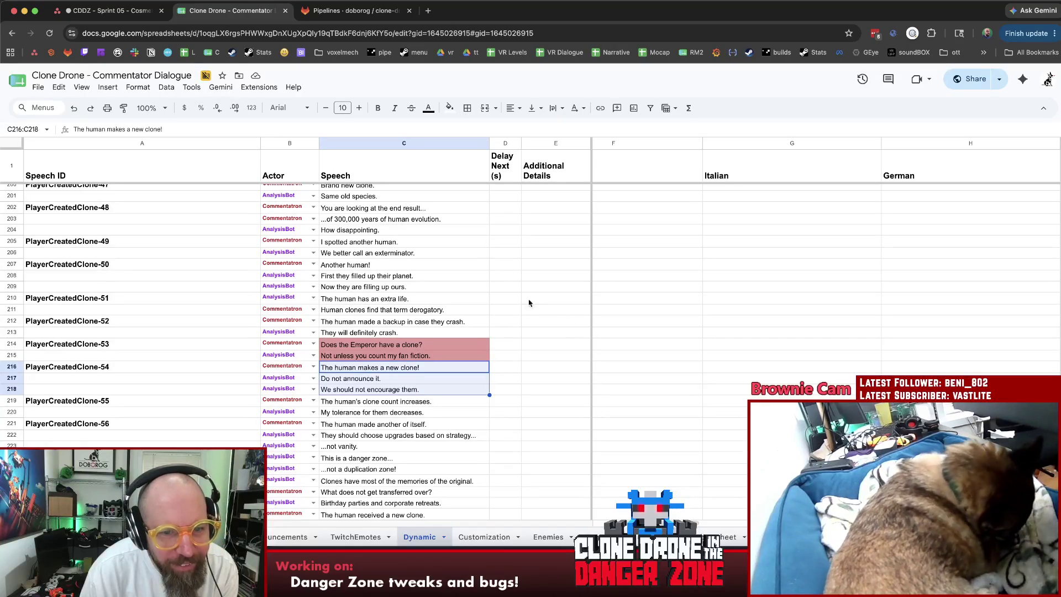
scroll(525, 293, "down", 4)
left_click(562, 272)
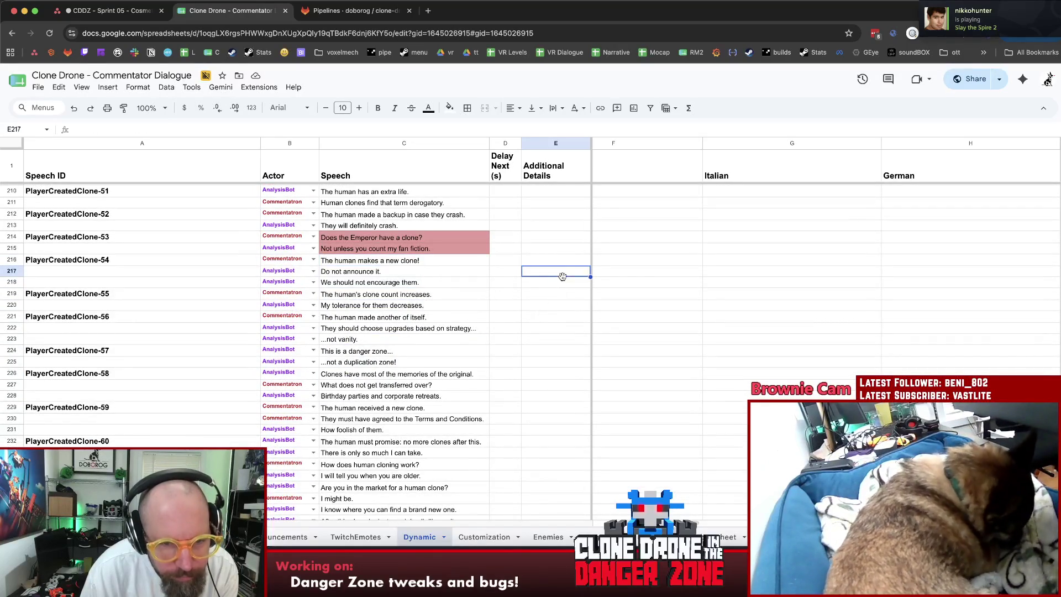
left_click(447, 295)
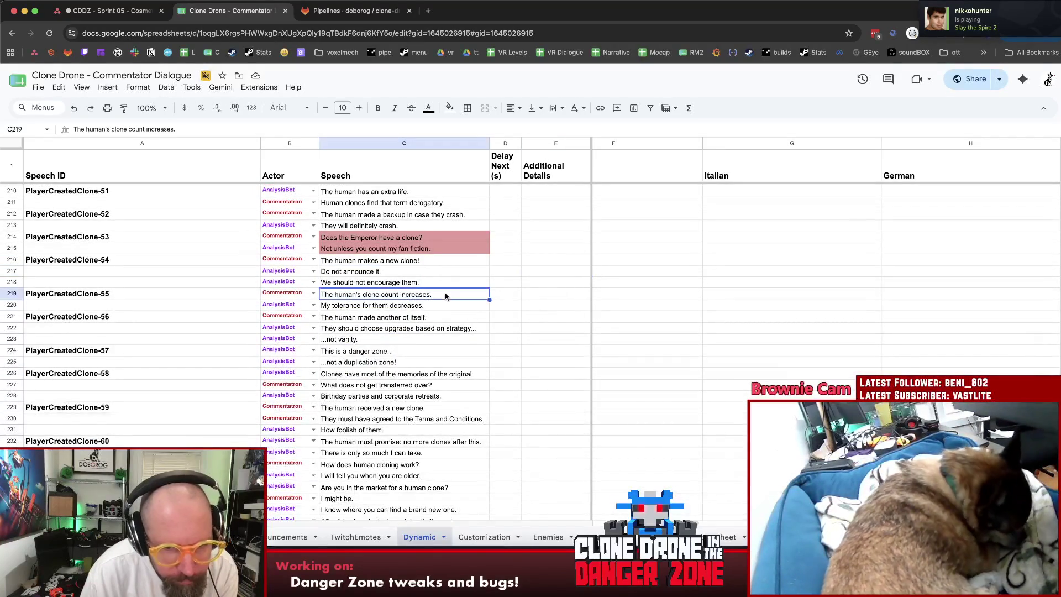
key("Down")
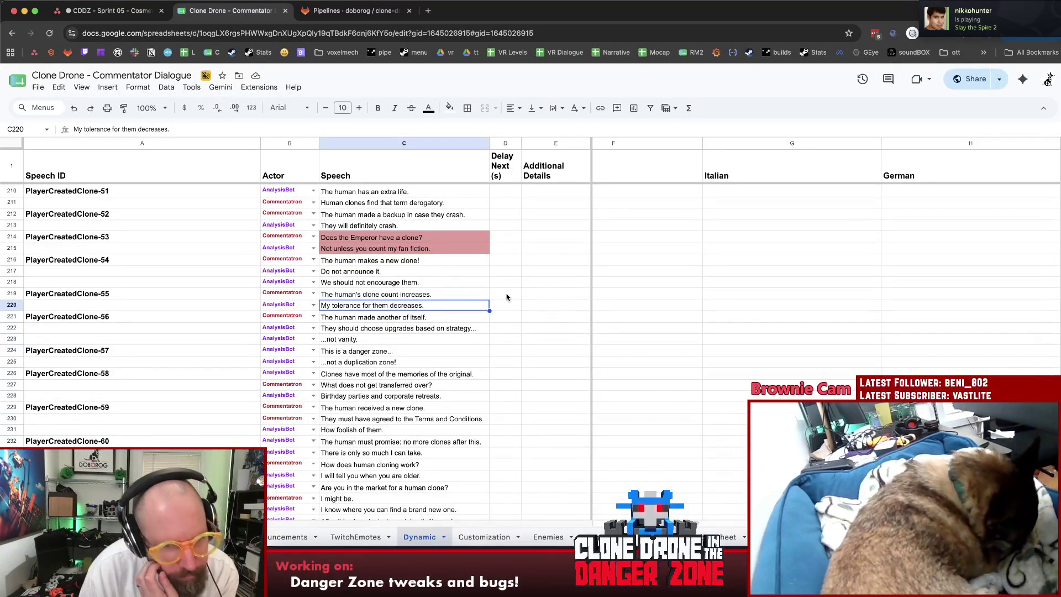
left_click(565, 287)
left_click(552, 289)
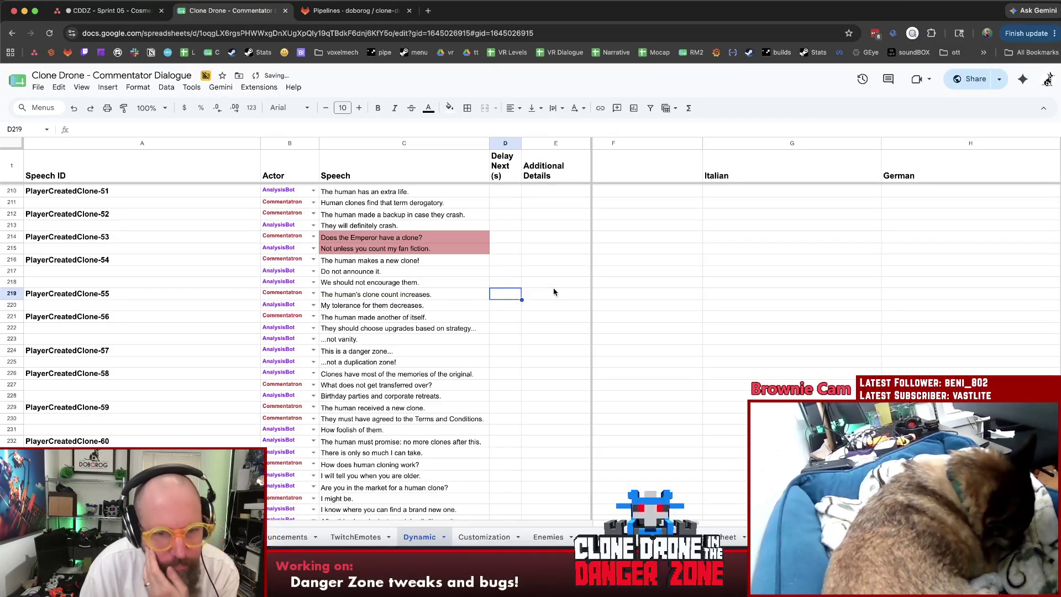
scroll(553, 288, "down", 1)
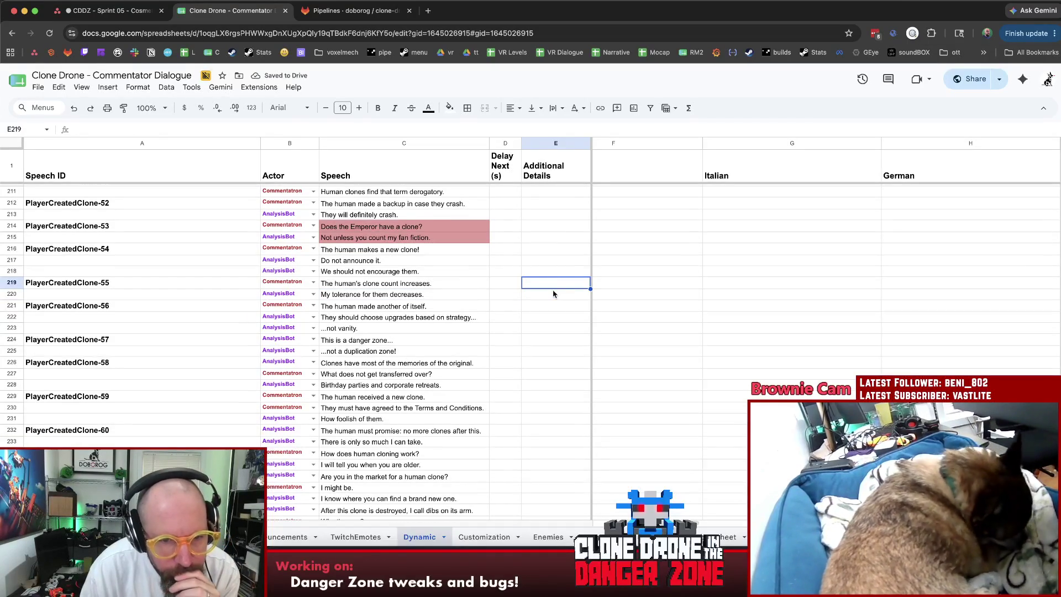
scroll(553, 293, "down", 3)
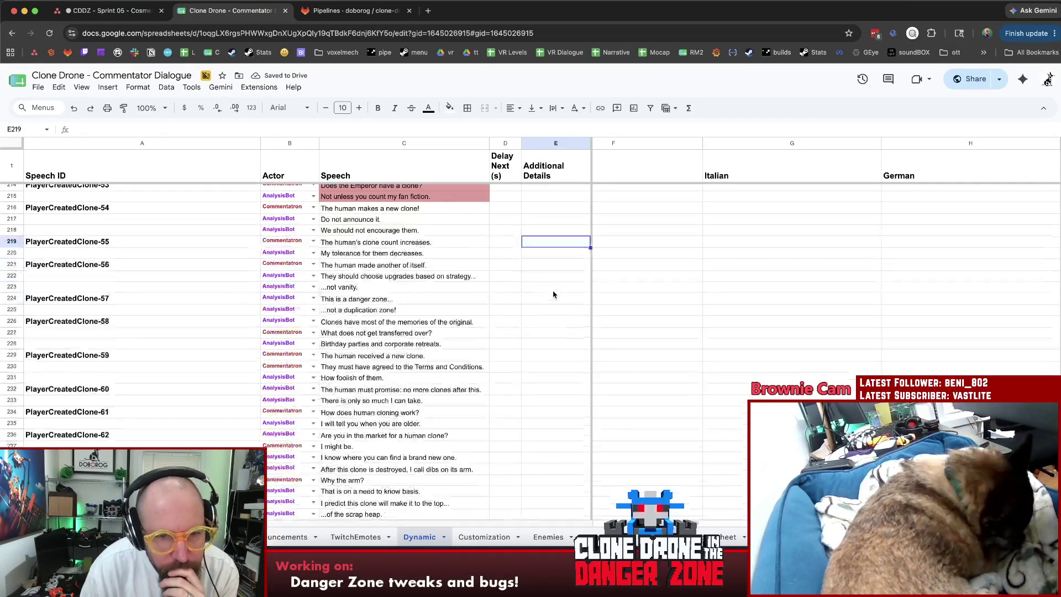
left_click(465, 290)
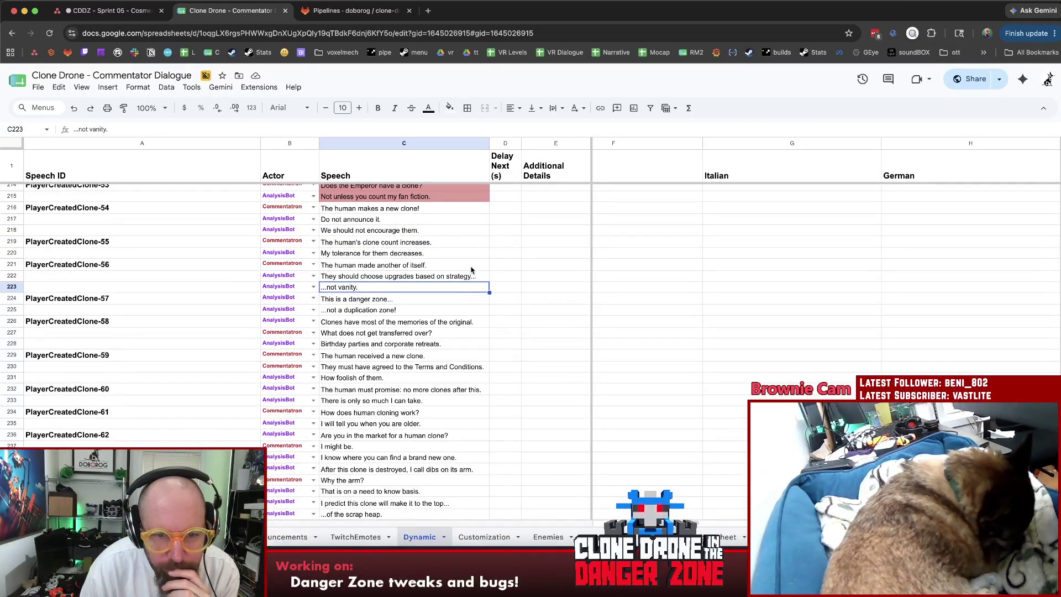
left_click(472, 268)
left_click(457, 301)
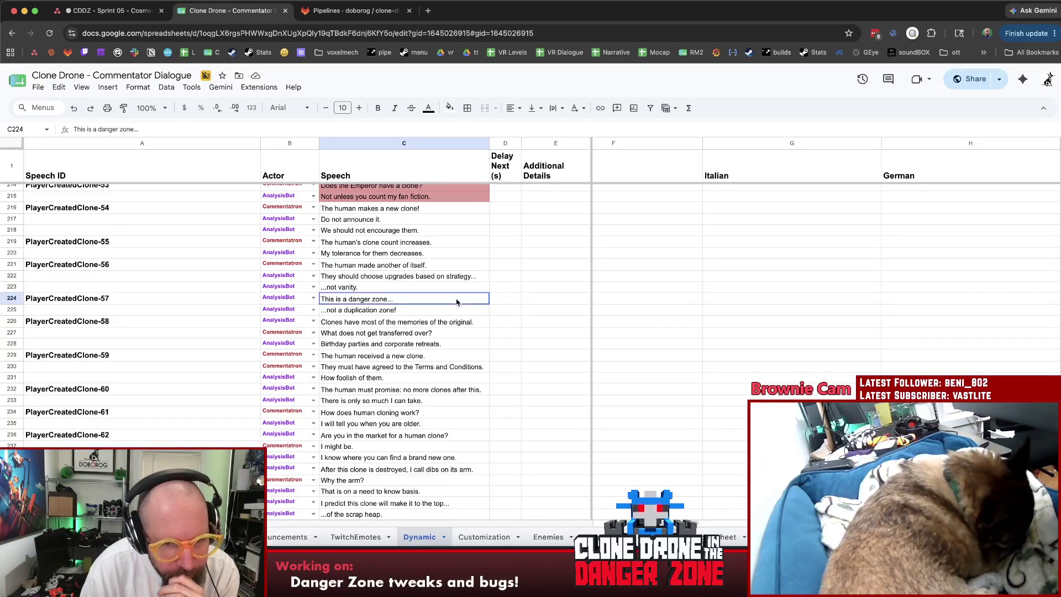
left_click(422, 313, "shift")
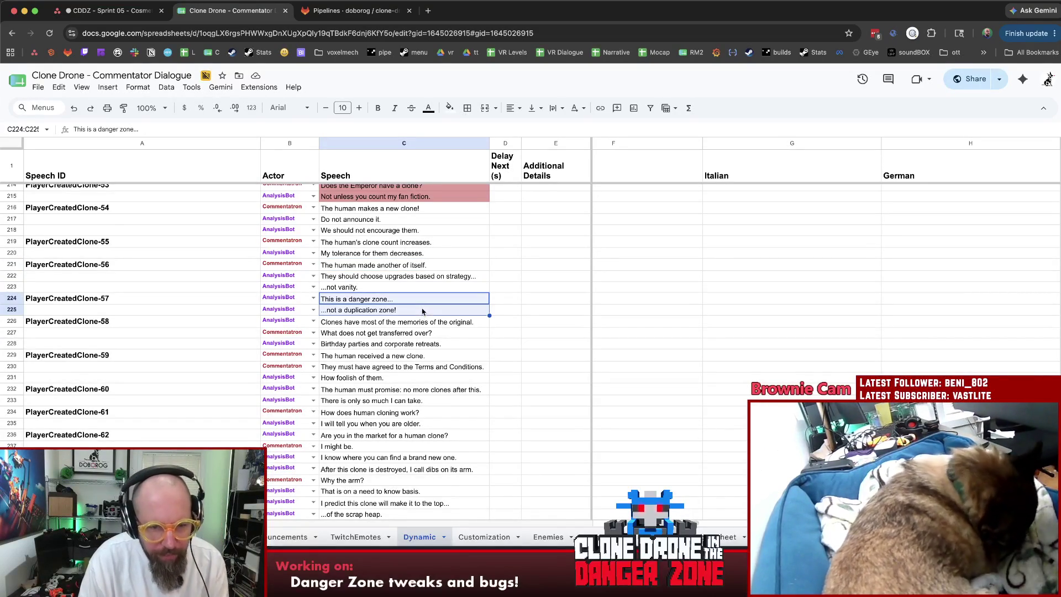
Fill the two PlayerCreatedClone-57 speech lines (C224:C225) with light red.
left_click(449, 107)
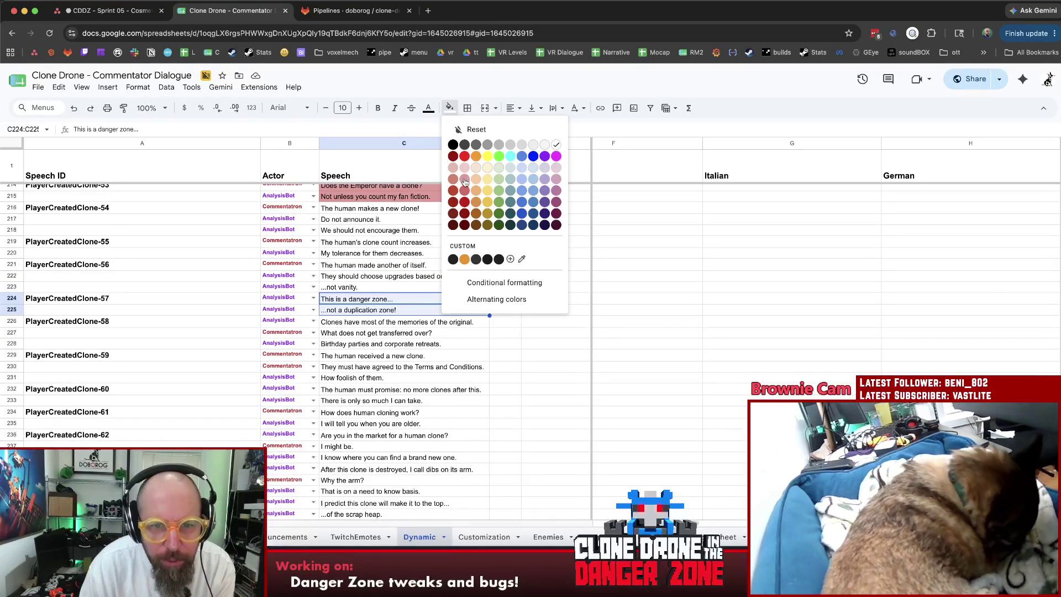
left_click(465, 179)
left_click(568, 359)
Review the speech lines below, from PlayerCreatedClone-58 down to PlayerCreatedClone-61.
left_click(469, 321)
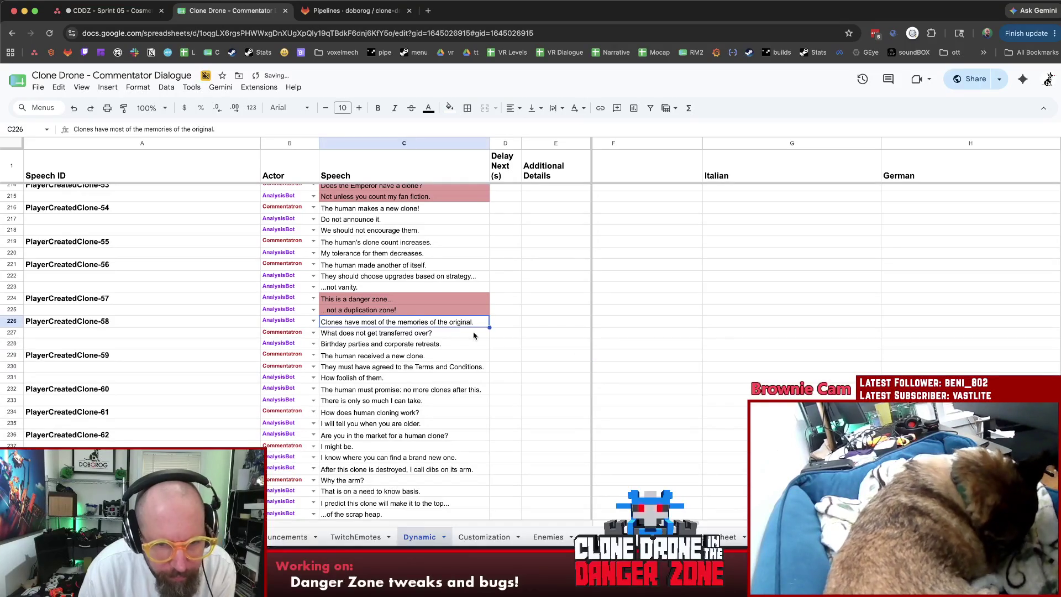
key("Down")
key("Down")
key("Down")
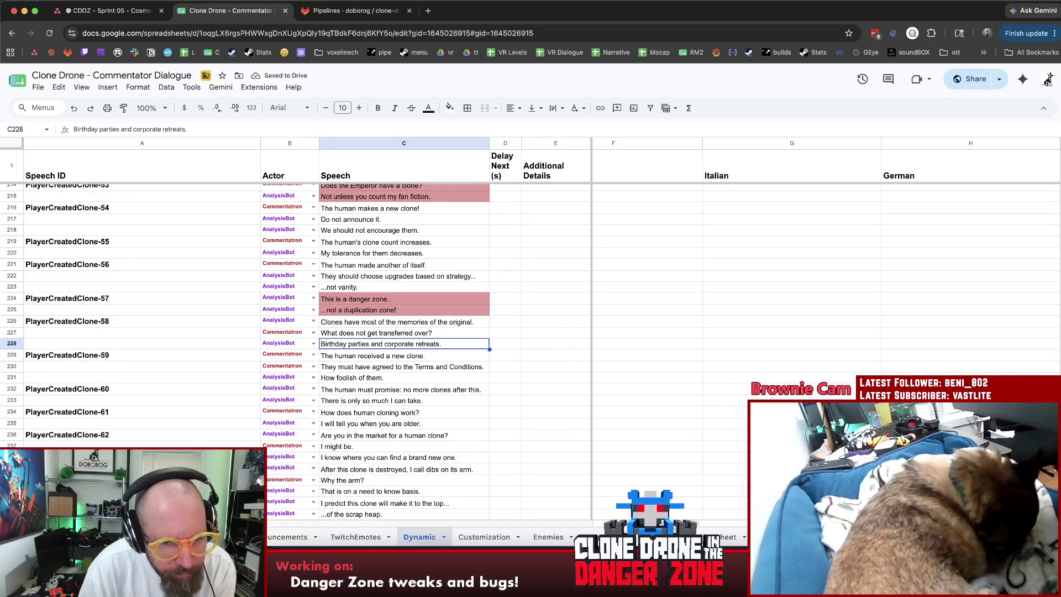
scroll(580, 353, "down", 1)
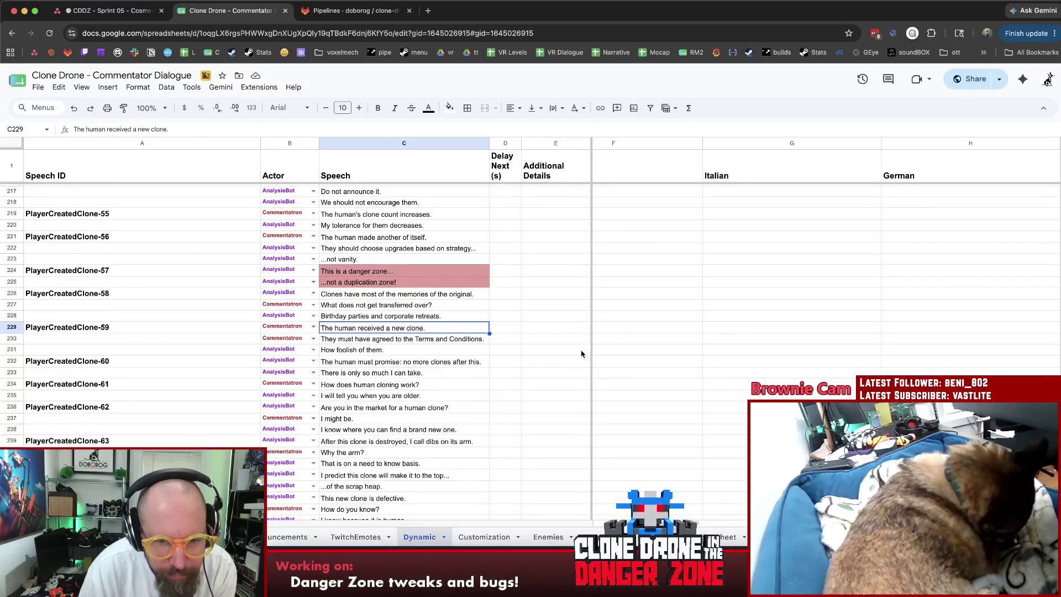
key("Down")
key("Down")
key("Down")
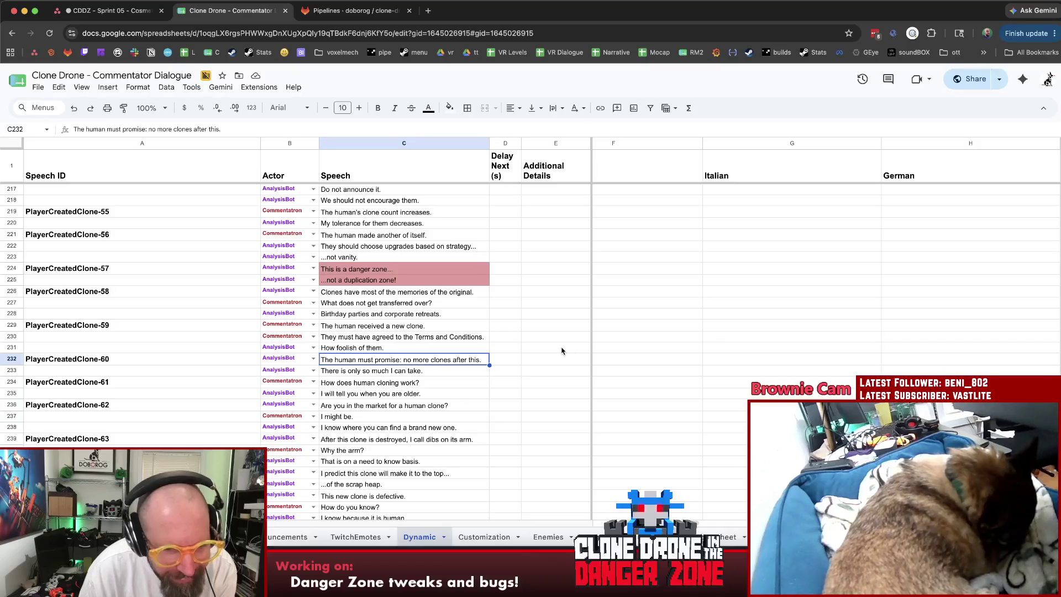
scroll(562, 352, "down", 1)
key("Down")
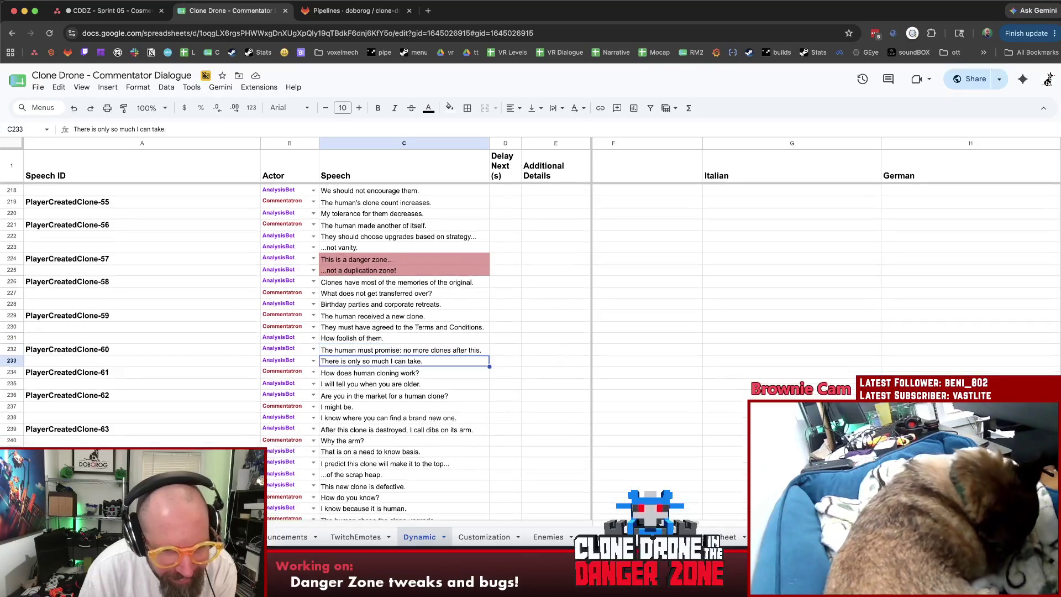
key("Down")
Continue down to the PlayerCreatedClone-62 lines, then go back to reread PlayerCreatedClone-61.
scroll(567, 354, "down", 3)
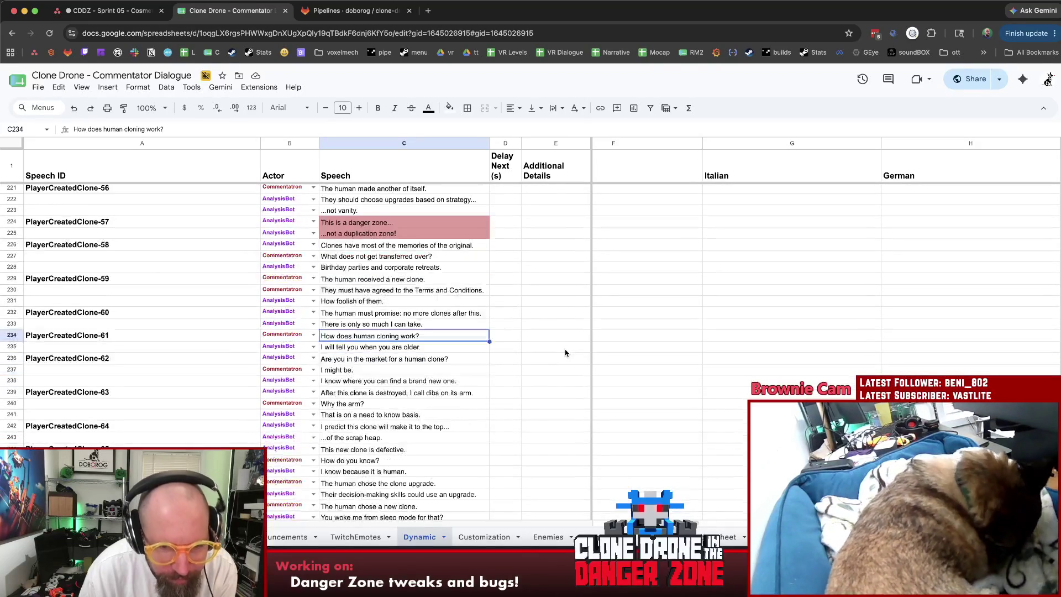
key("Down")
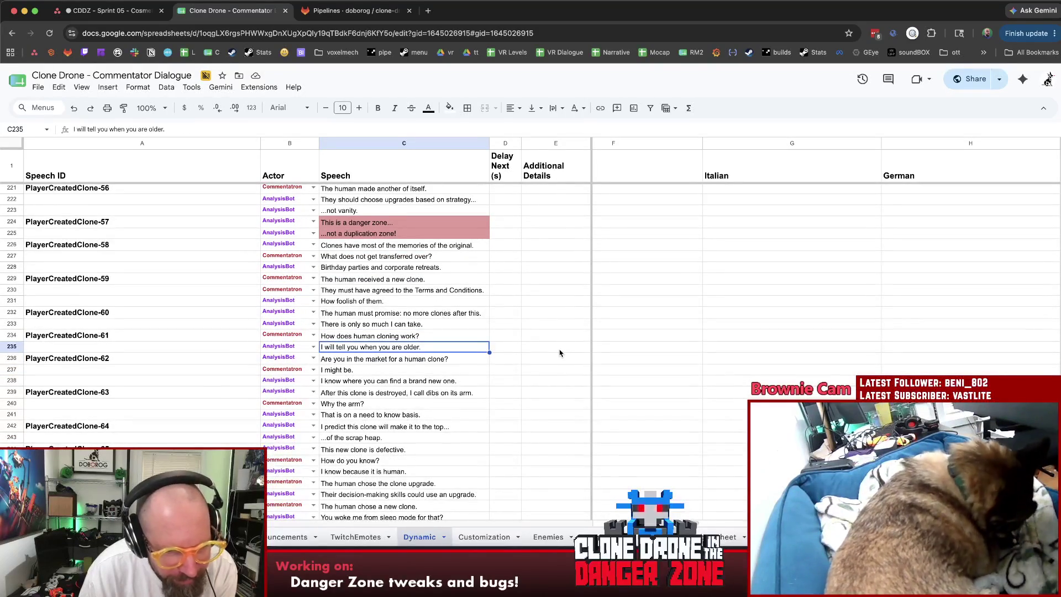
scroll(558, 353, "down", 1)
key("Down")
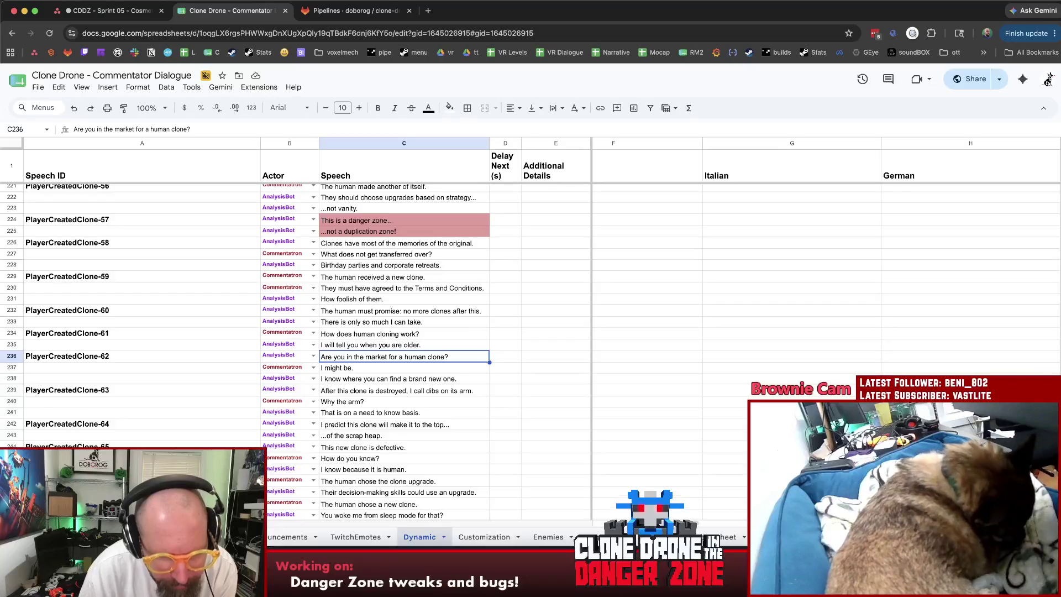
scroll(558, 354, "down", 3)
key("Down")
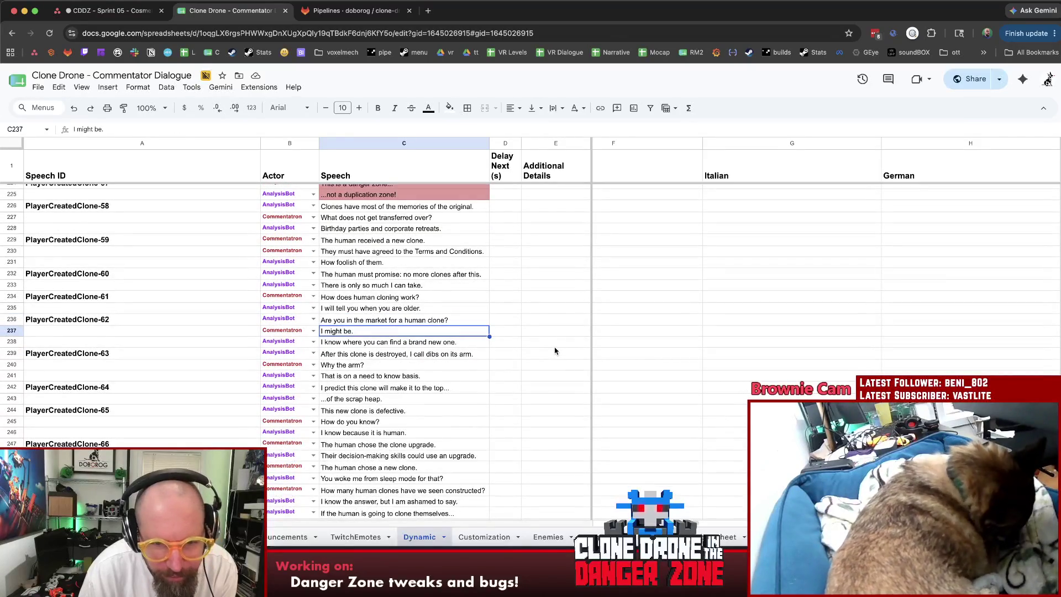
key("Up")
key("Up")
key("Up")
key("Down")
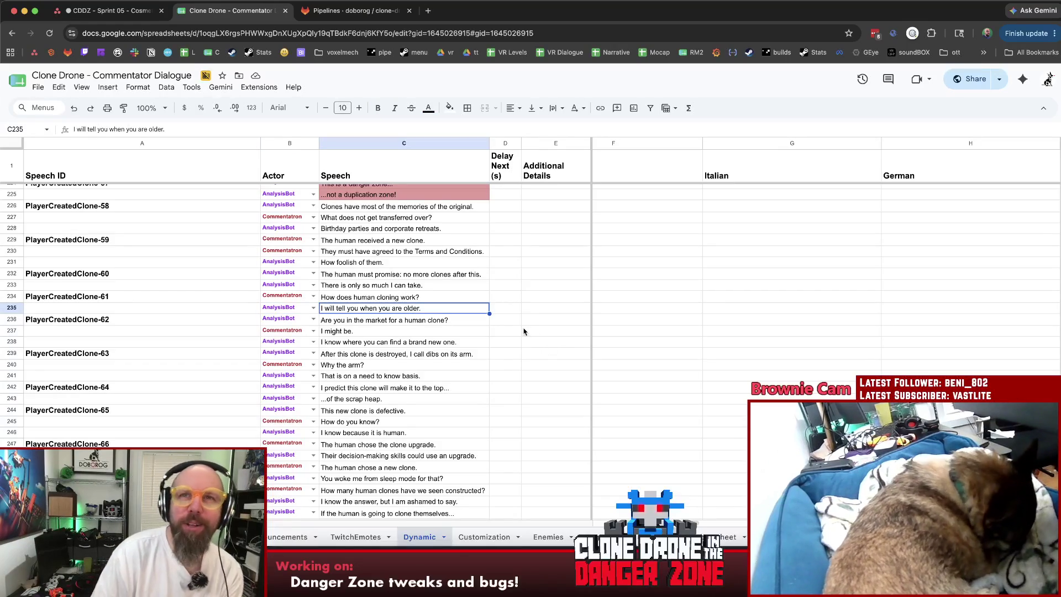
key("Down")
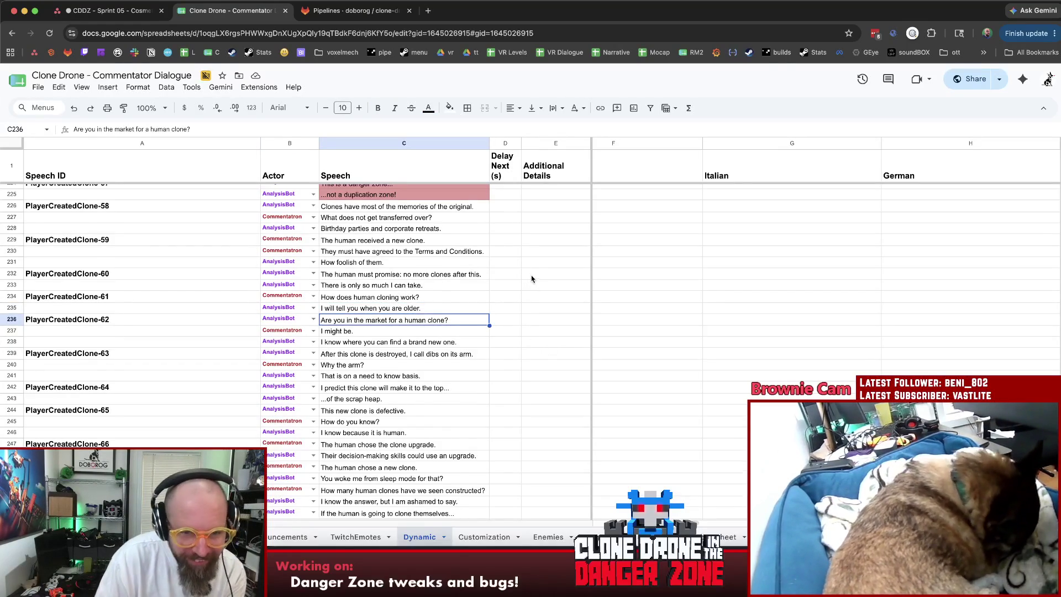
scroll(531, 279, "down", 2)
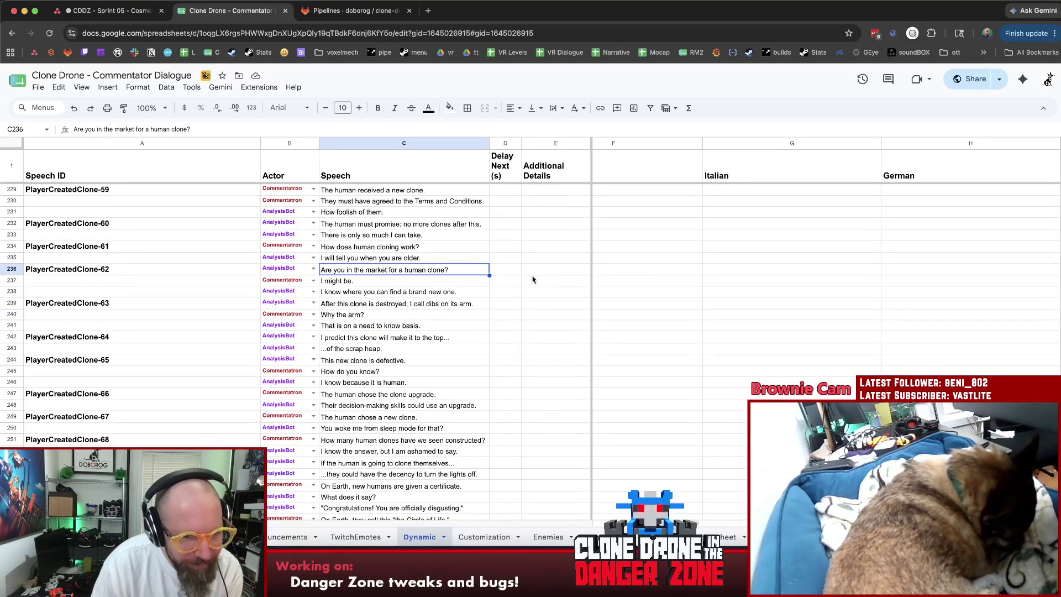
key("Down")
key("Down")
key("Down")
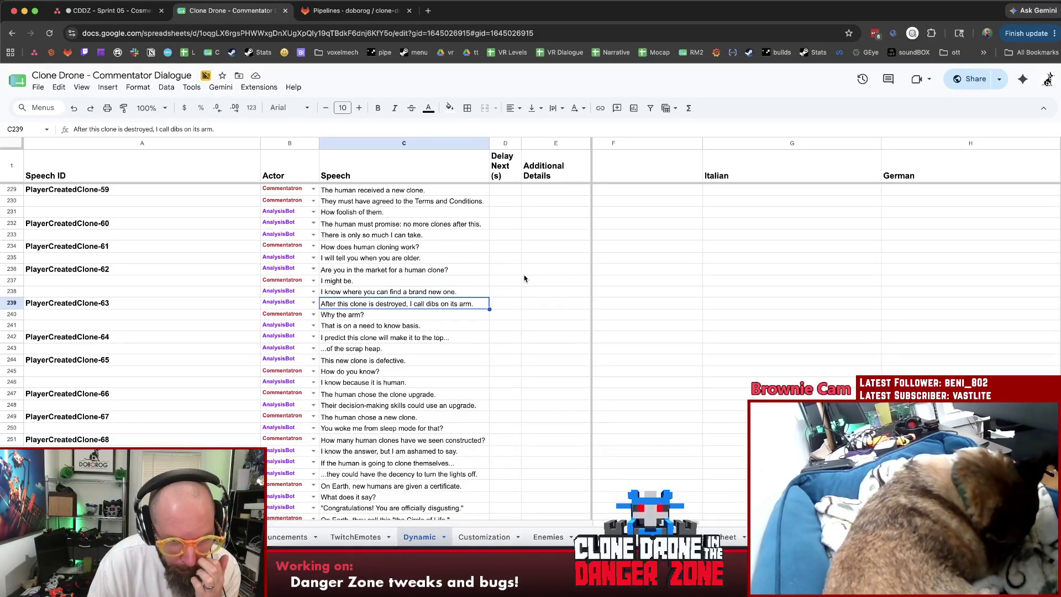
left_click(506, 339)
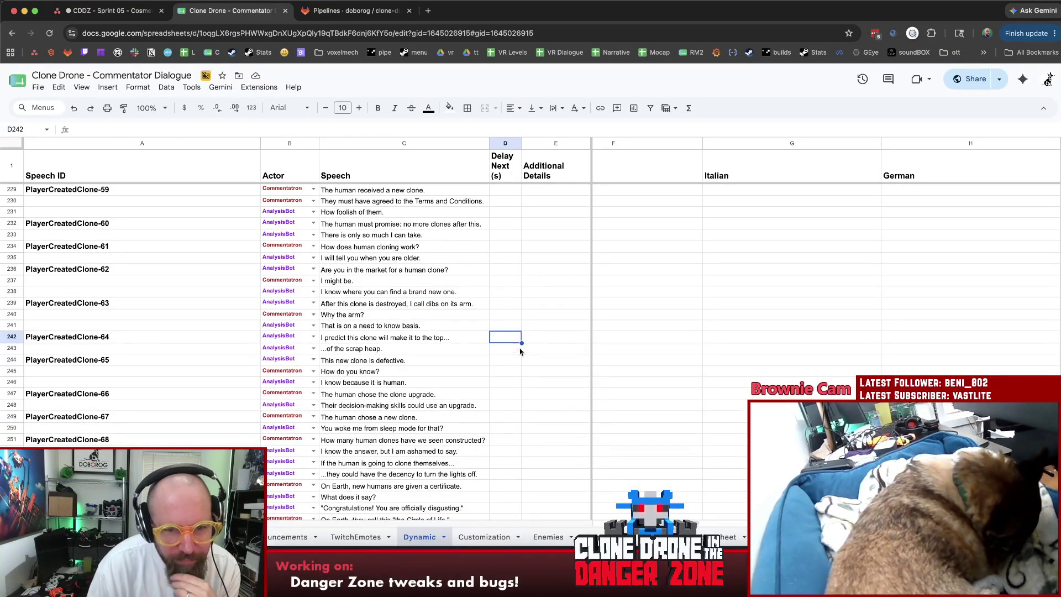
key("Left")
key("Down")
key("Down")
scroll(548, 339, "down", 1)
key("Down")
key("Down")
scroll(544, 341, "down", 2)
key("Down")
scroll(545, 340, "down", 2)
key("Down")
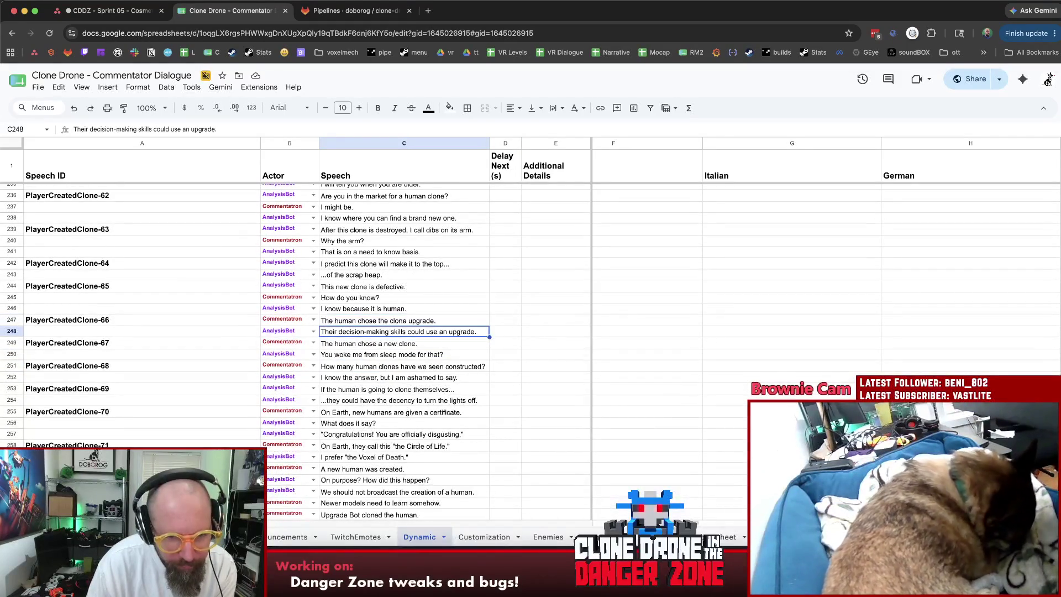
key("Up")
key("Down")
key("Down")
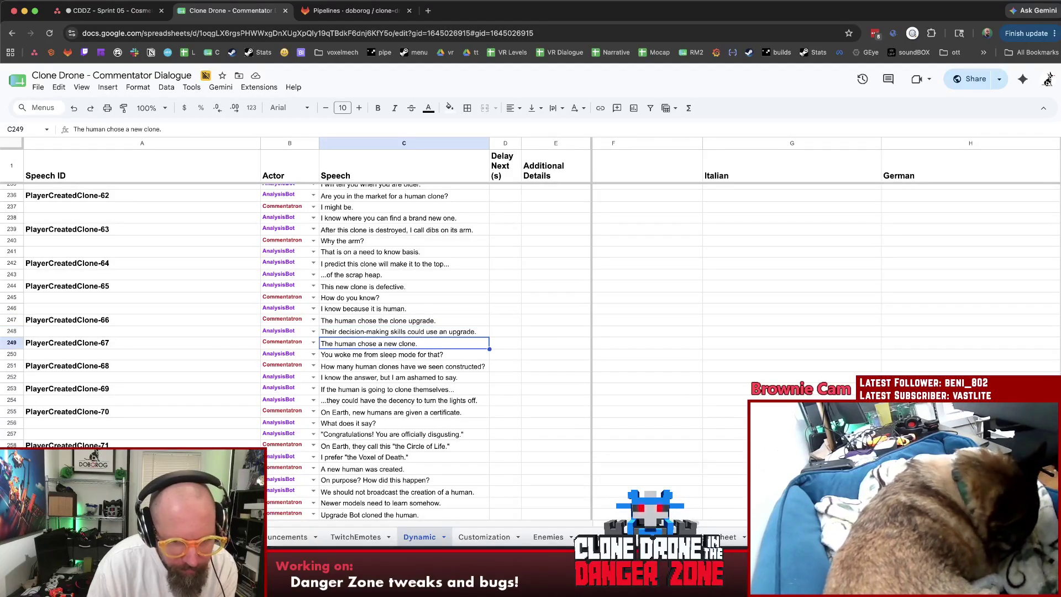
key("Down")
key("Down")
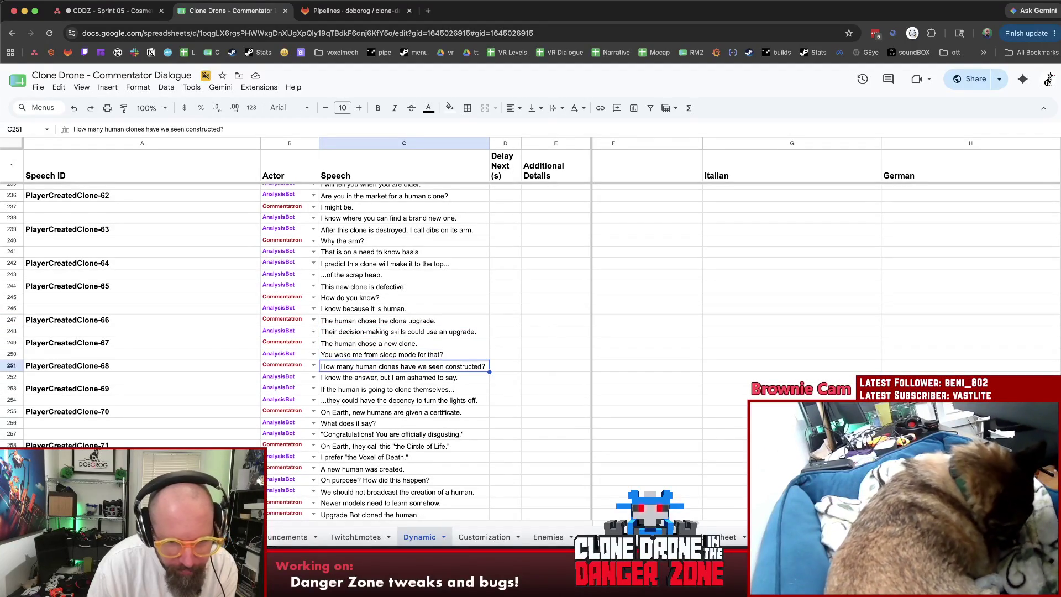
scroll(549, 332, "down", 1)
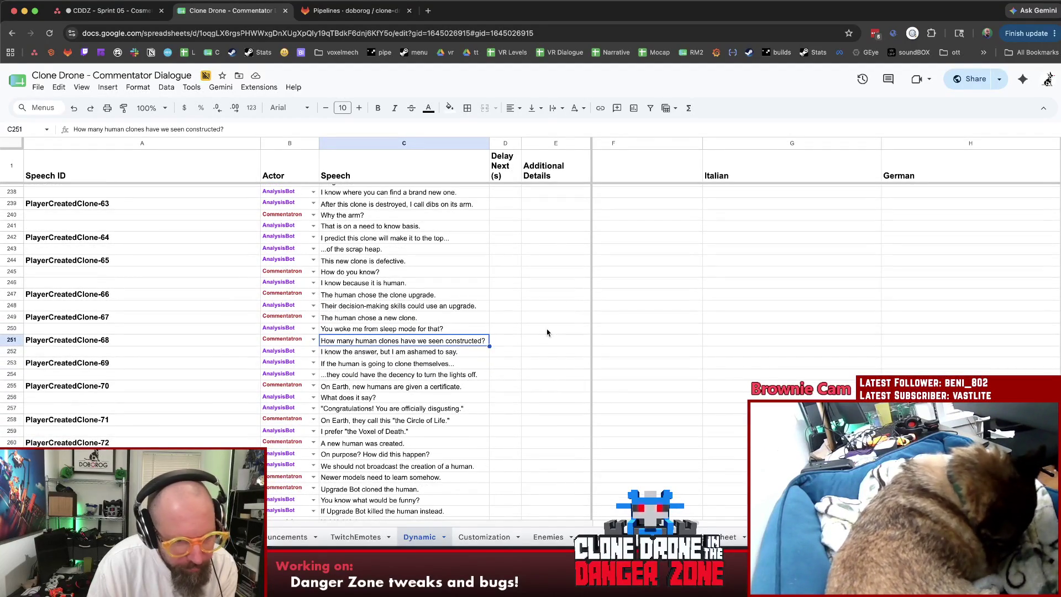
Fill both PlayerCreatedClone-68 speech lines with light red.
key("Down")
left_click_drag(438, 344, 439, 355)
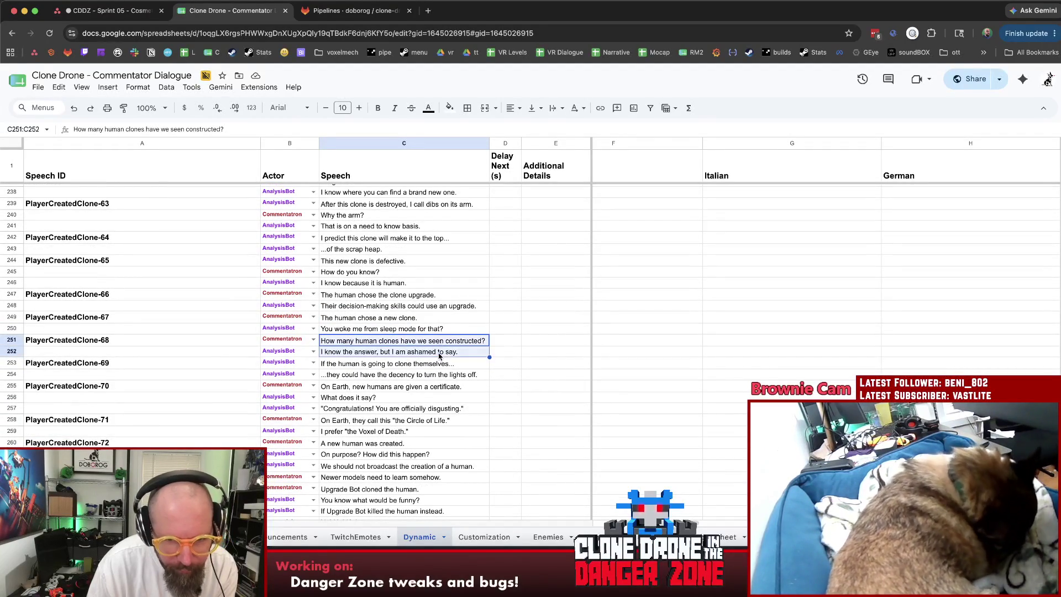
scroll(528, 352, "down", 1)
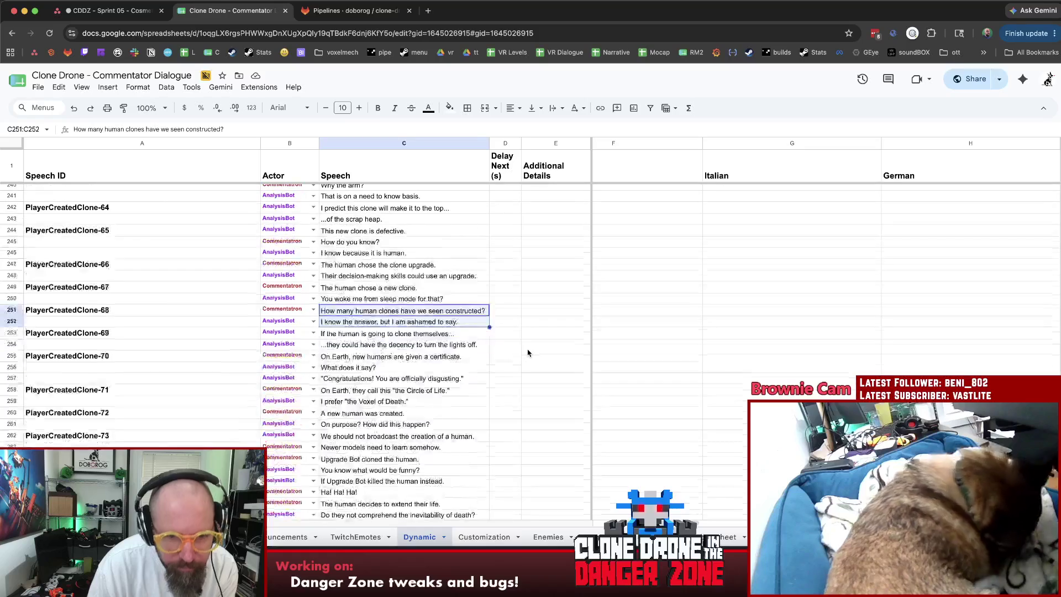
left_click(449, 107)
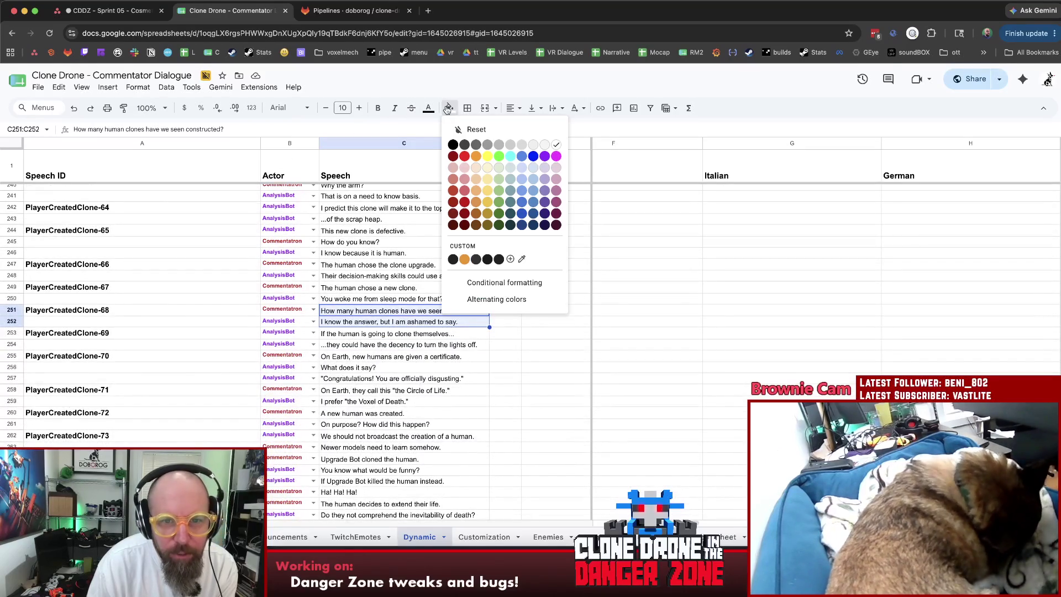
left_click(467, 181)
left_click(570, 430)
Read the two PlayerCreatedClone-69 lines and fill them (C253:C254) light red.
left_click(420, 336)
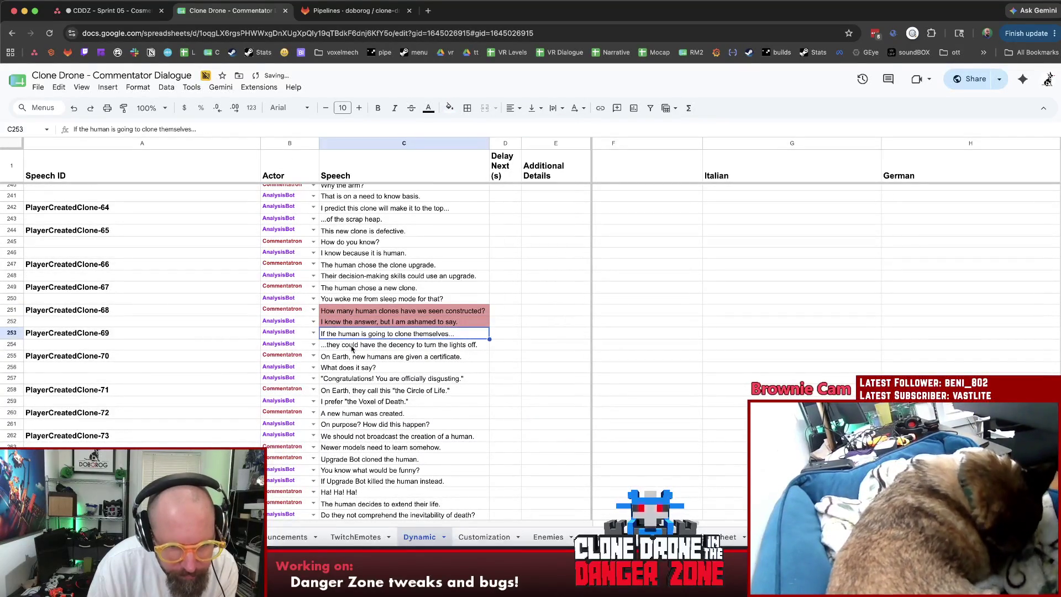
left_click(352, 348)
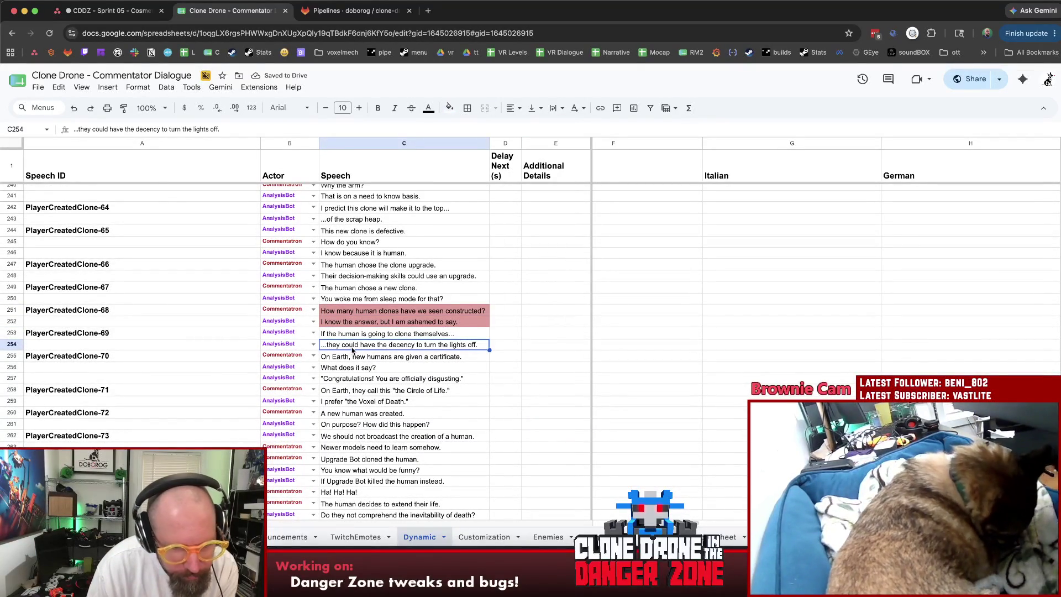
left_click(474, 334)
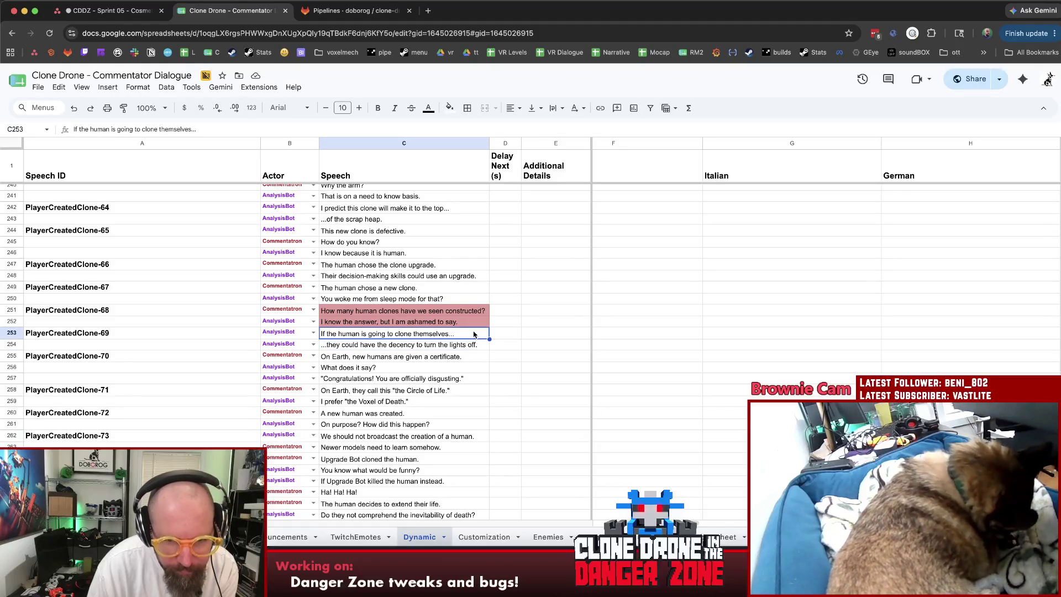
left_click(381, 347, "shift")
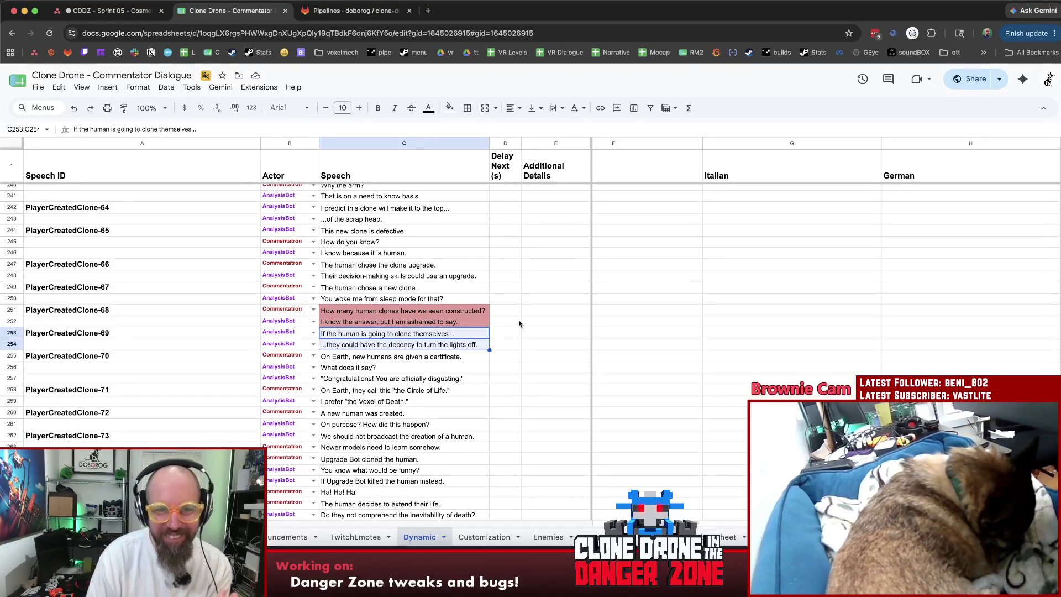
left_click(449, 107)
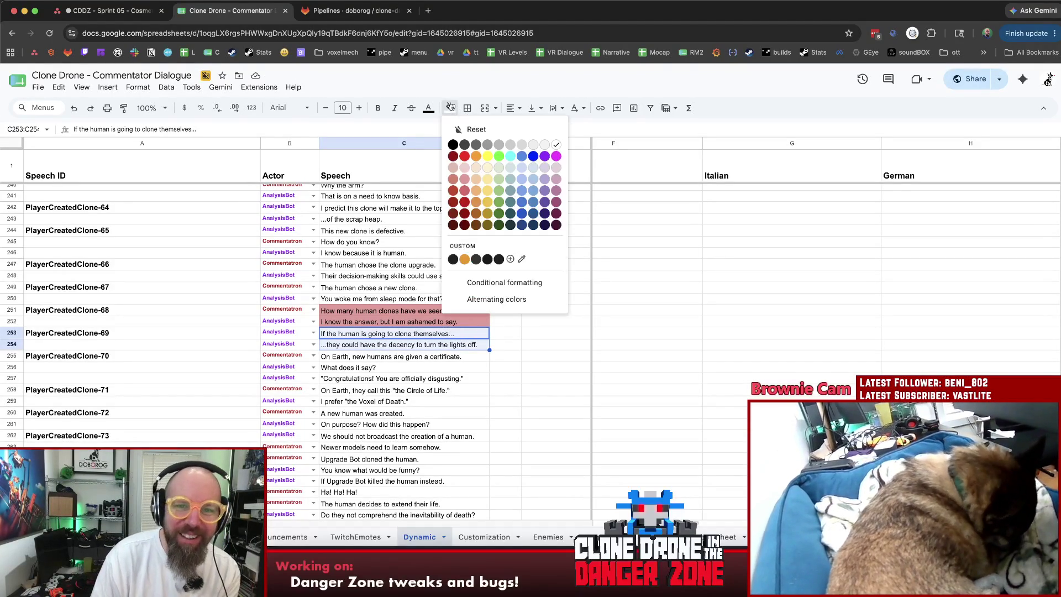
left_click(464, 179)
left_click(555, 333)
Fill the three PlayerCreatedClone-70 speech lines (C255:C257) light red, then move to the Circle of Life line.
scroll(551, 333, "down", 2)
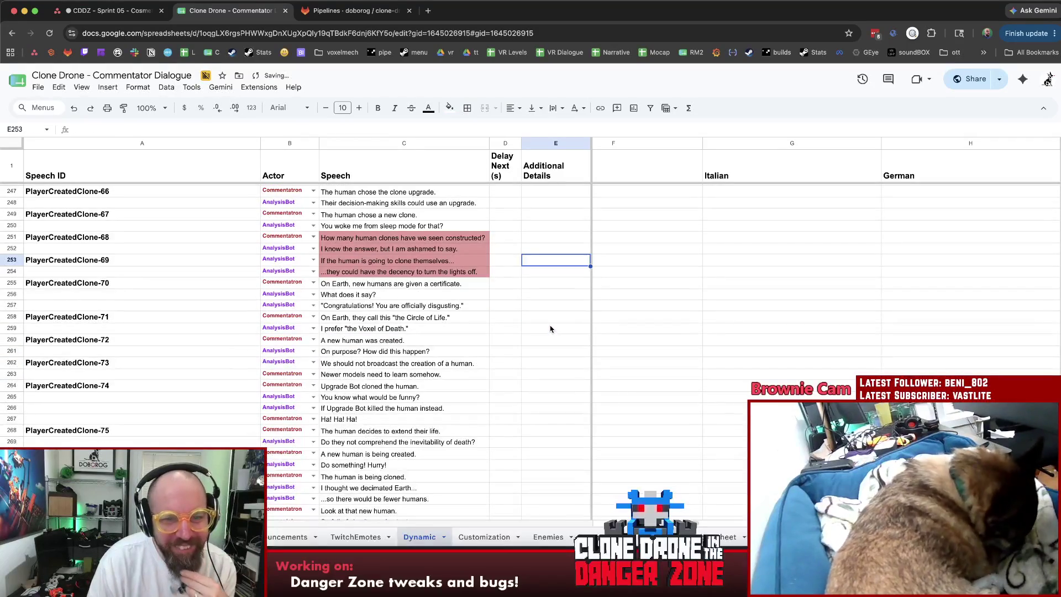
left_click(356, 287)
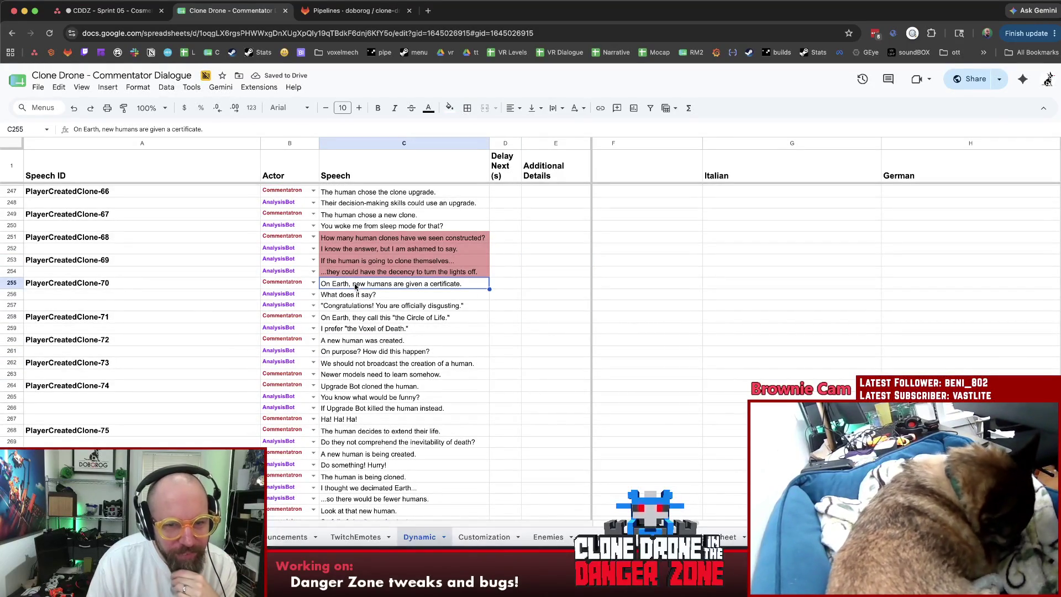
left_click(509, 306)
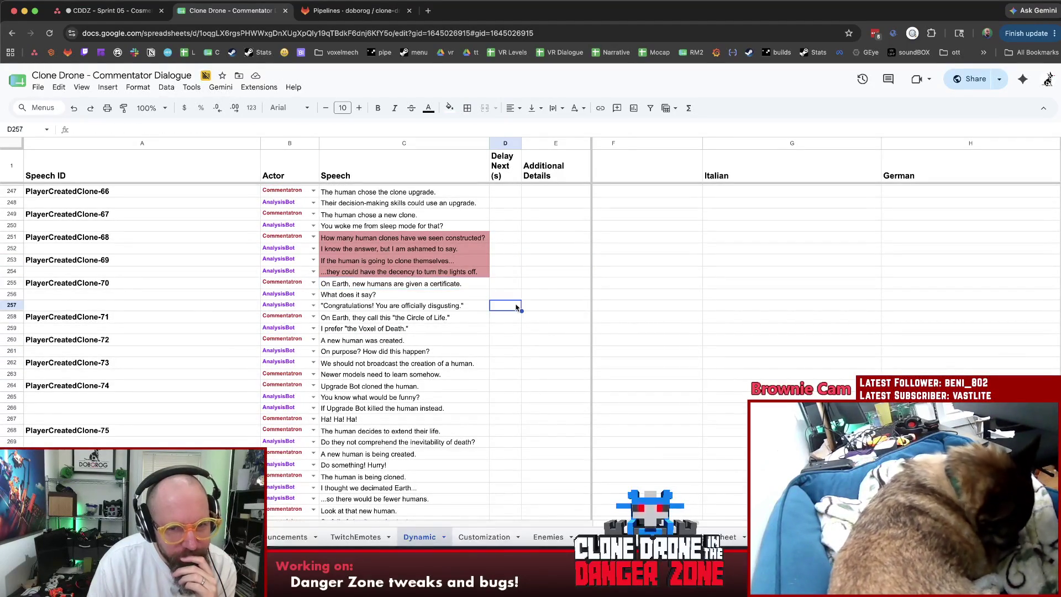
left_click(409, 283)
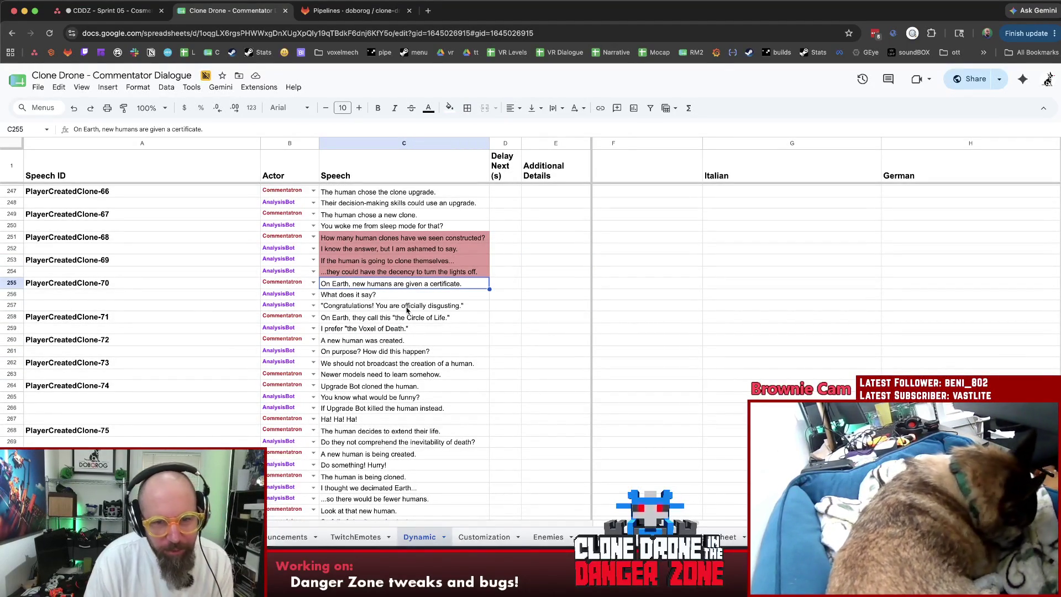
left_click(407, 310, "shift")
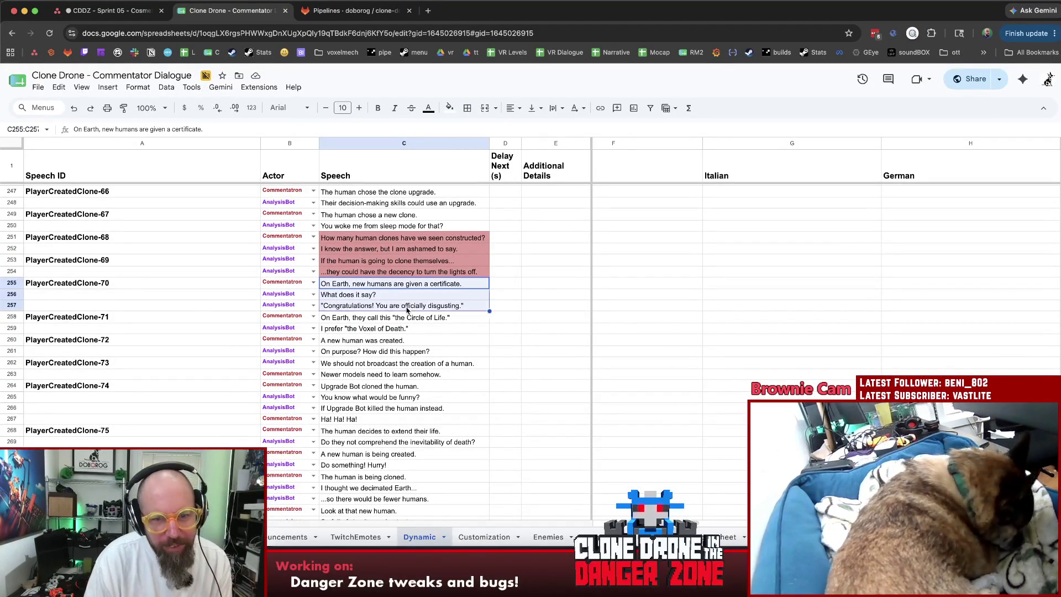
left_click(450, 107)
left_click(467, 182)
left_click(539, 302)
scroll(539, 301, "down", 1)
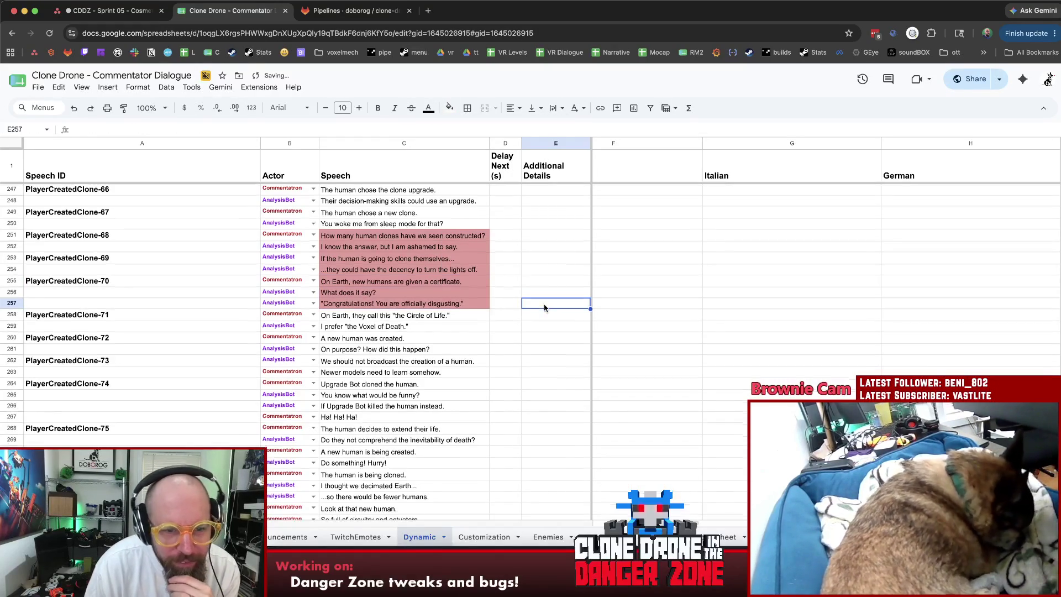
left_click(436, 315)
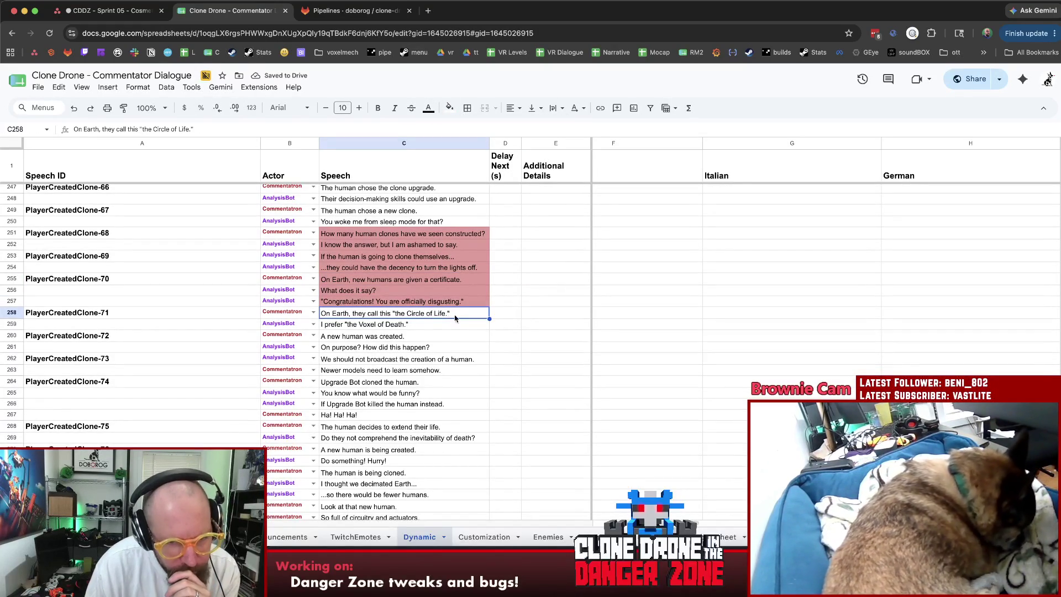
left_click(438, 328)
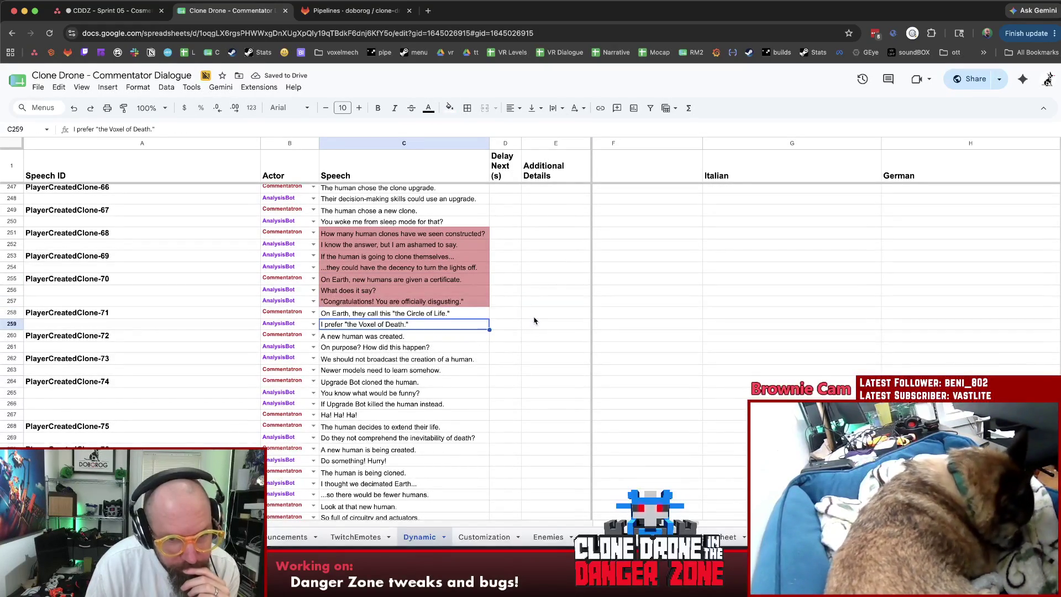
left_click(534, 314)
scroll(497, 326, "down", 1)
left_click(443, 326)
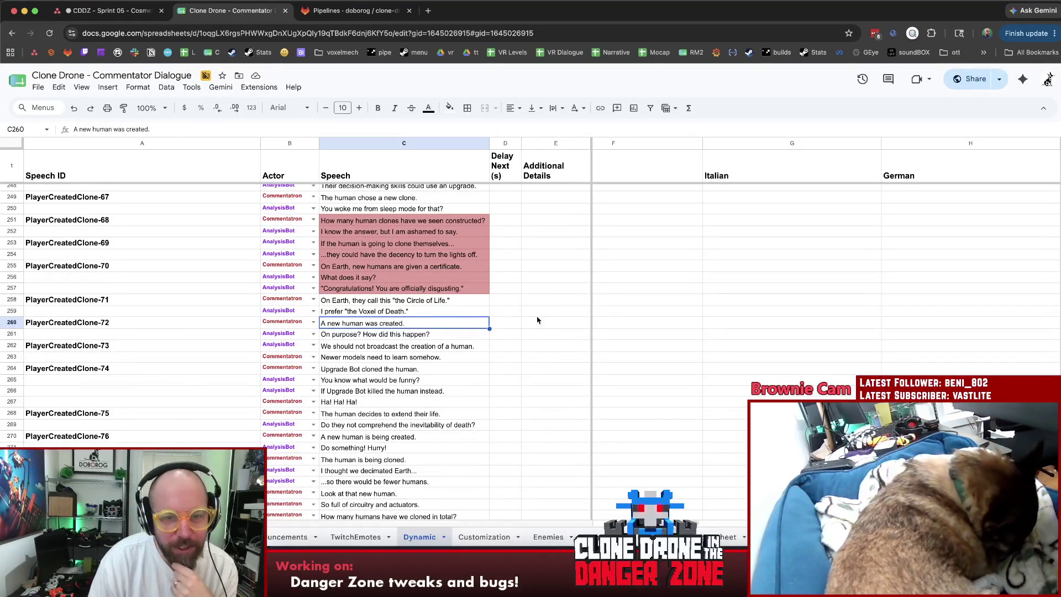
left_click(559, 312)
scroll(563, 316, "down", 5)
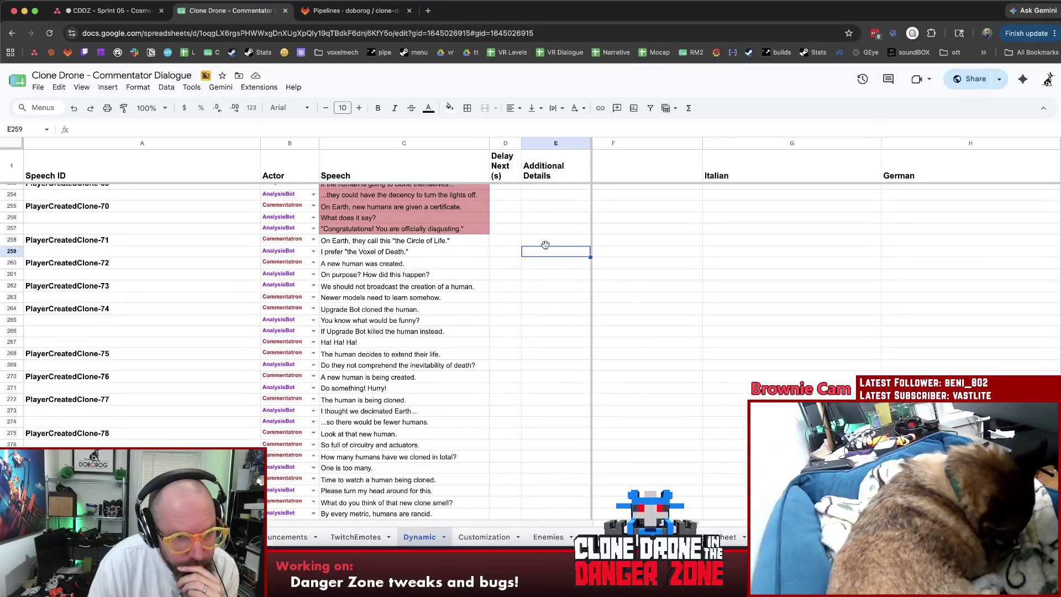
left_click(540, 290)
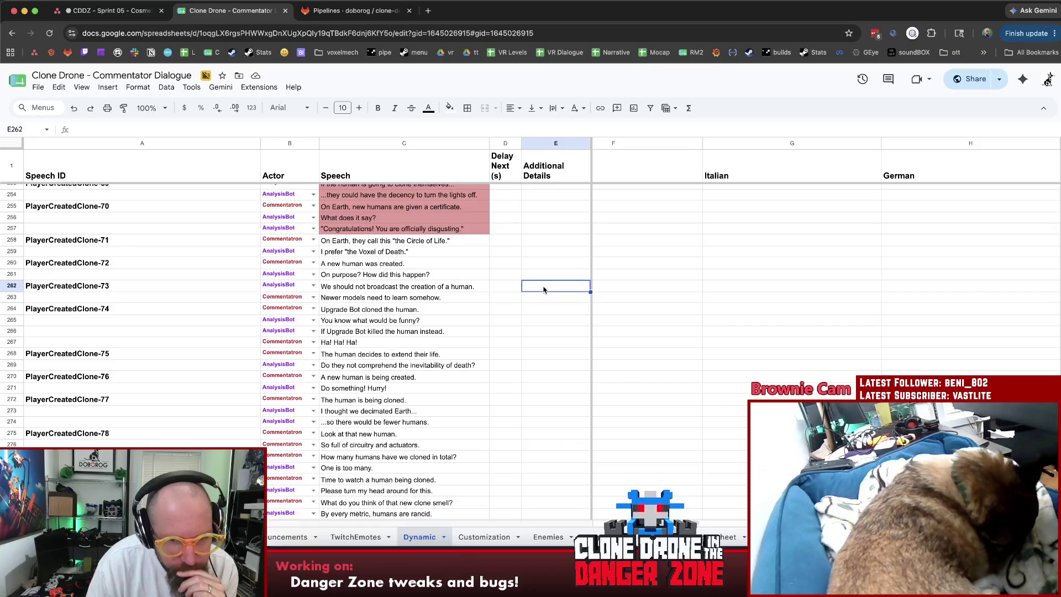
left_click(459, 293)
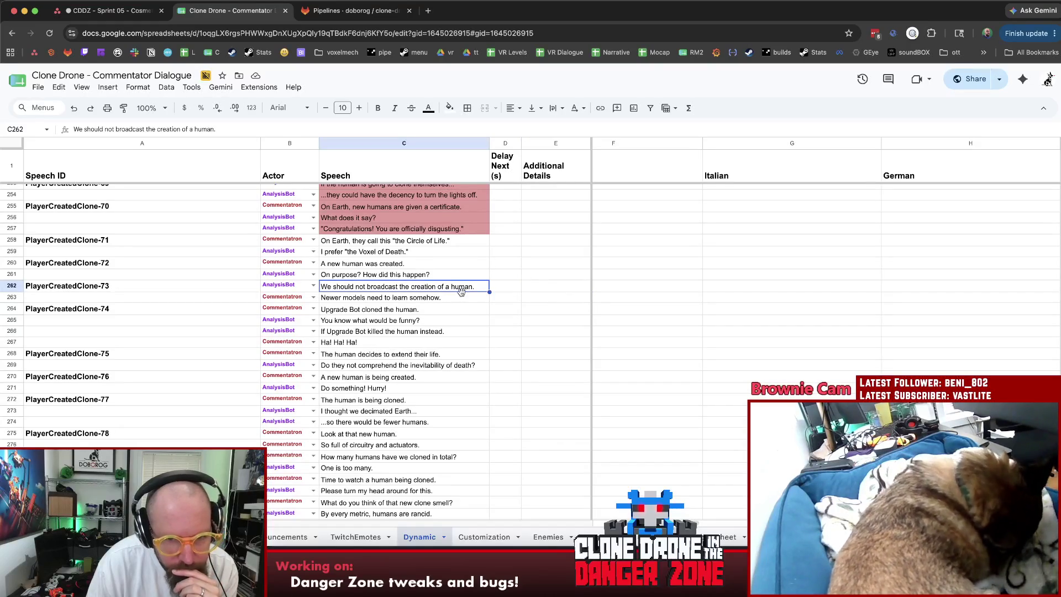
left_click(463, 302)
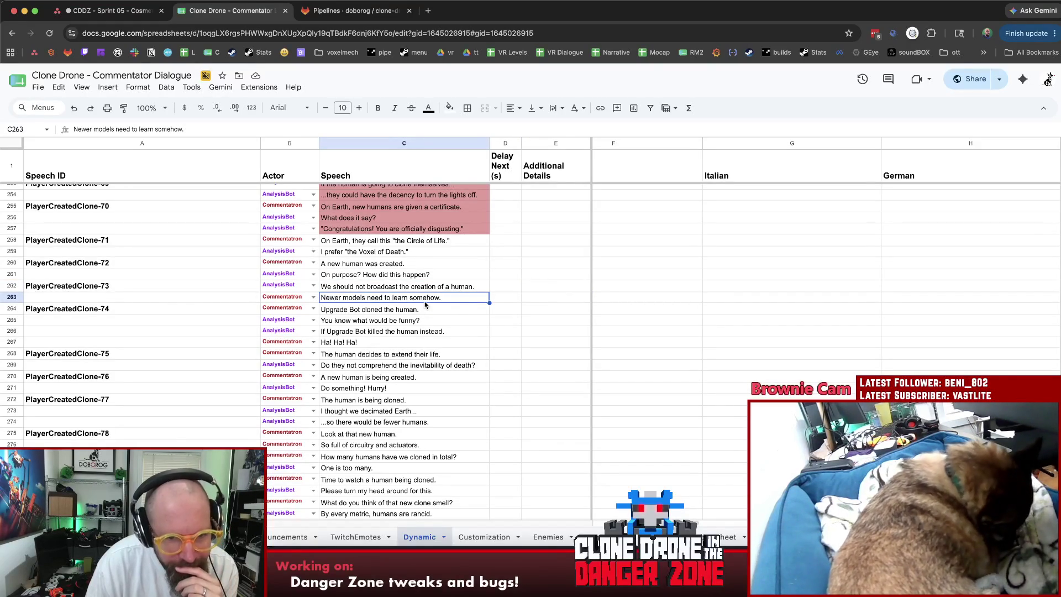
left_click(454, 309)
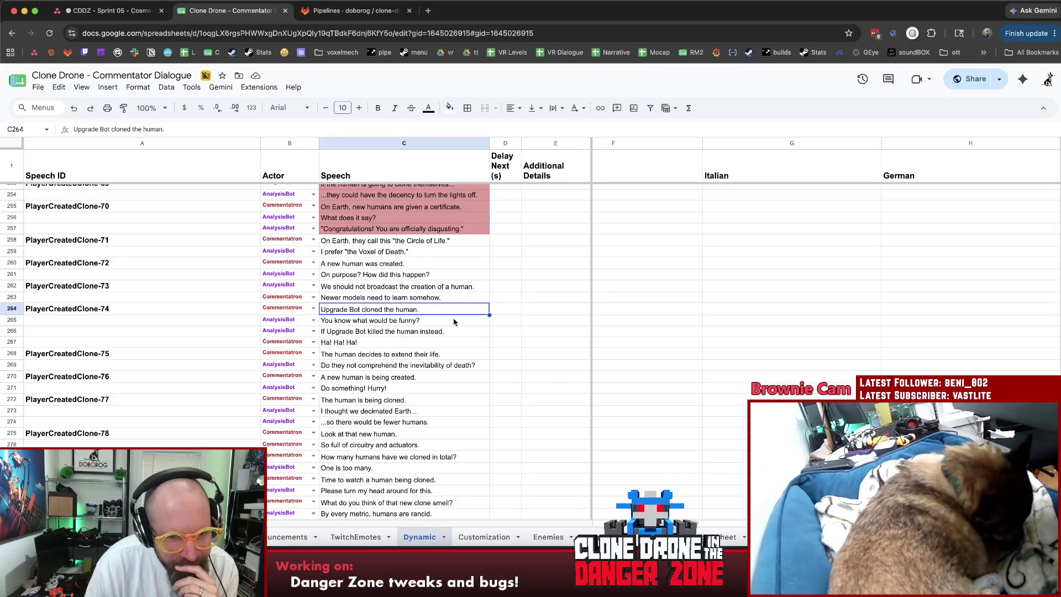
left_click(458, 332)
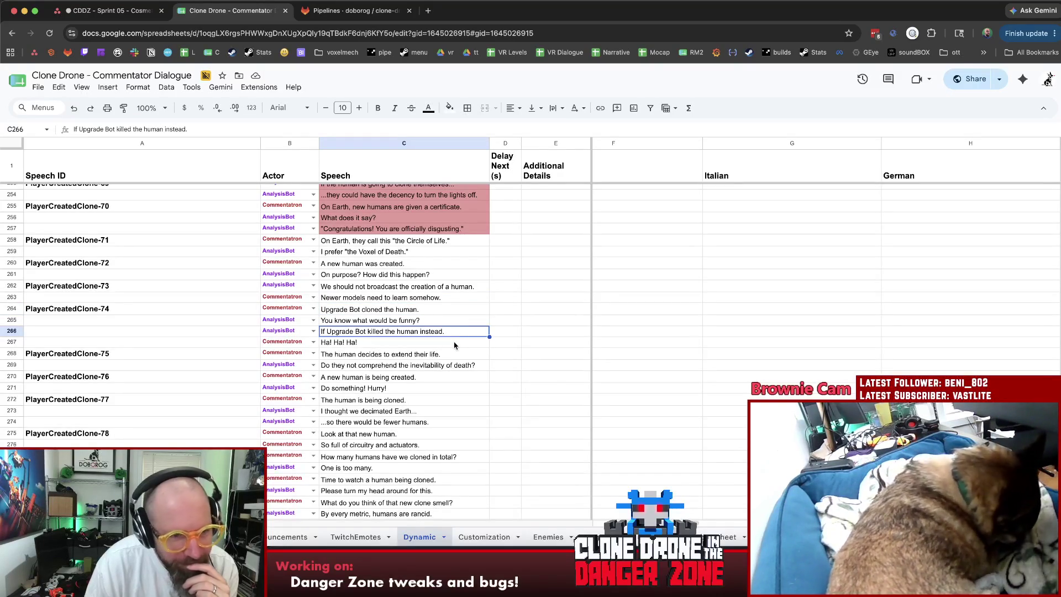
left_click(454, 344)
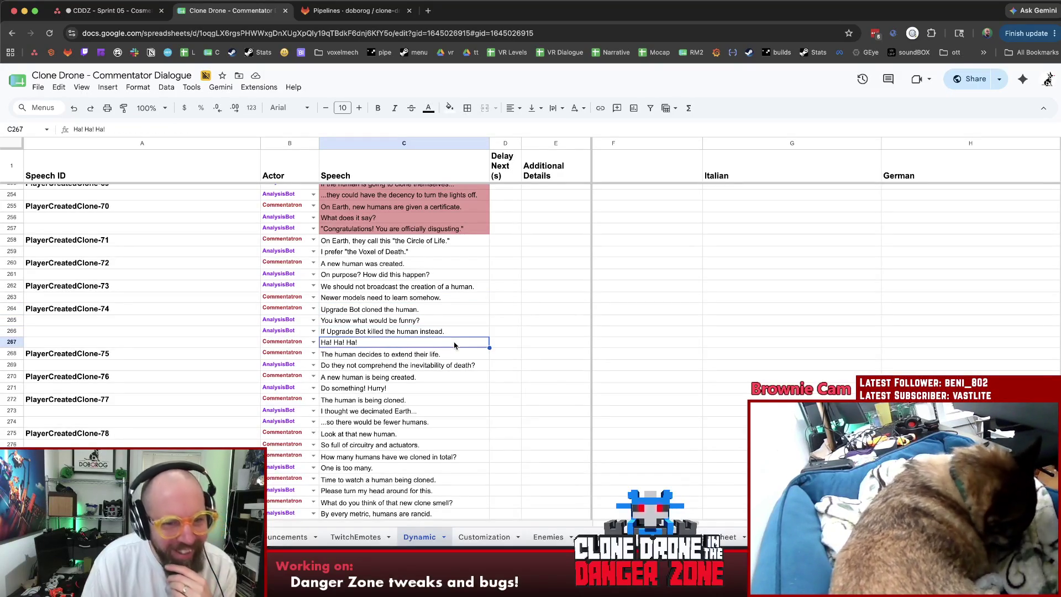
left_click(421, 309, "shift")
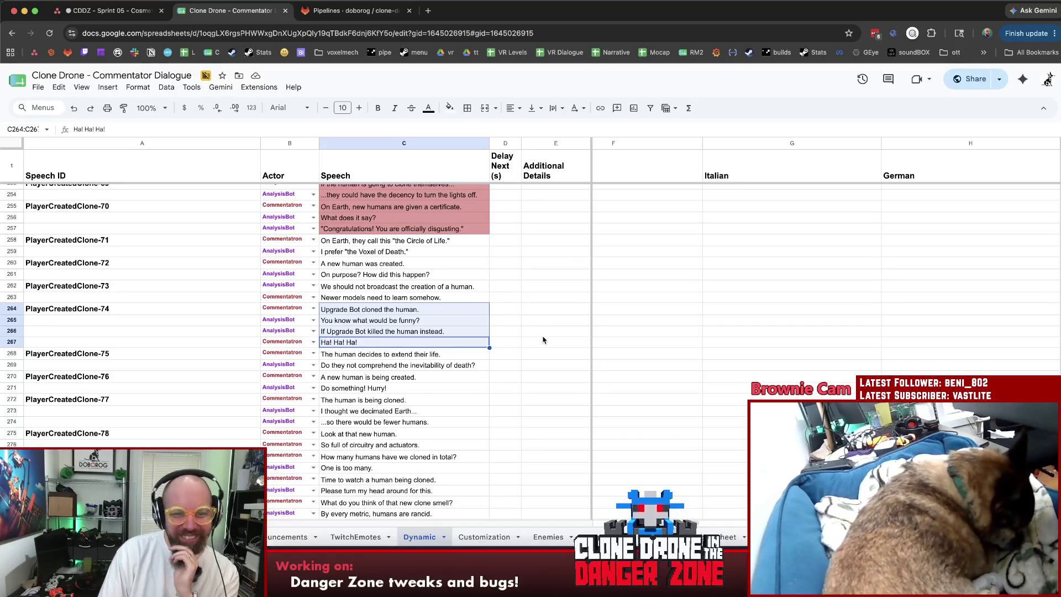
scroll(543, 340, "down", 1)
scroll(543, 339, "down", 1)
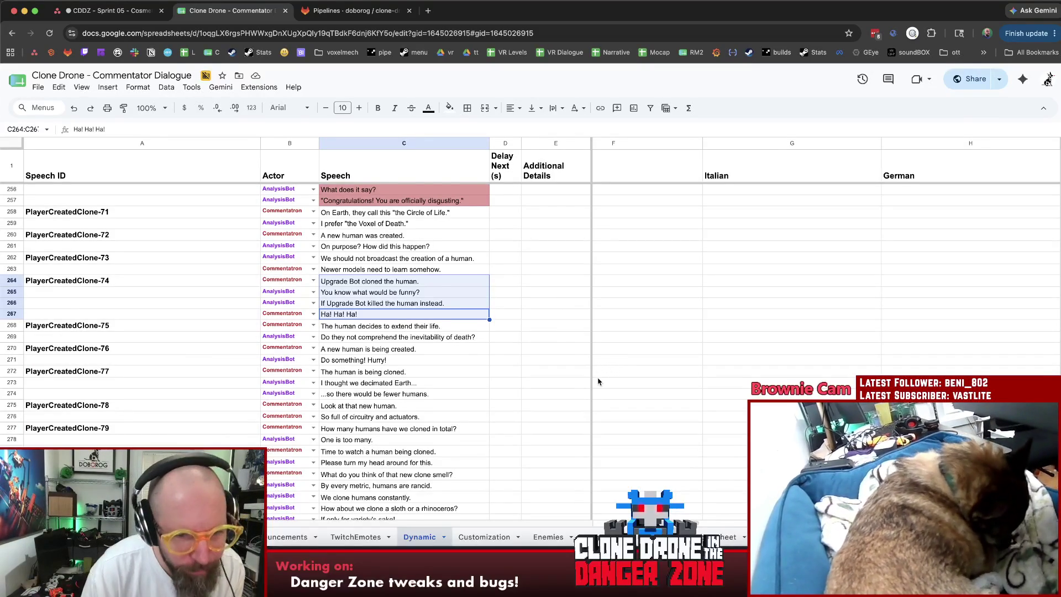
scroll(597, 376, "down", 1)
left_click(501, 330)
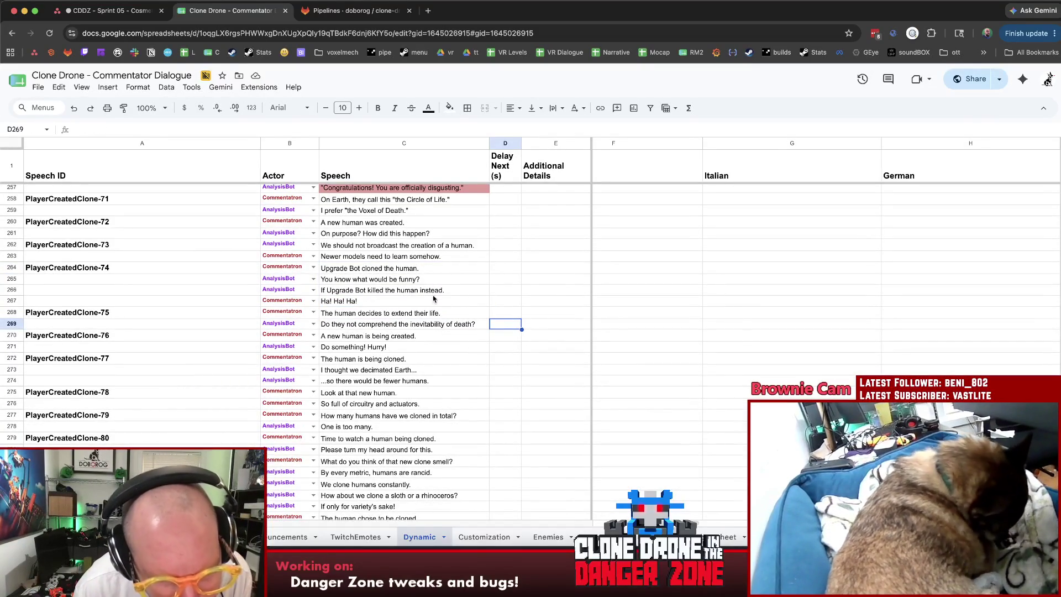
double_click(435, 312)
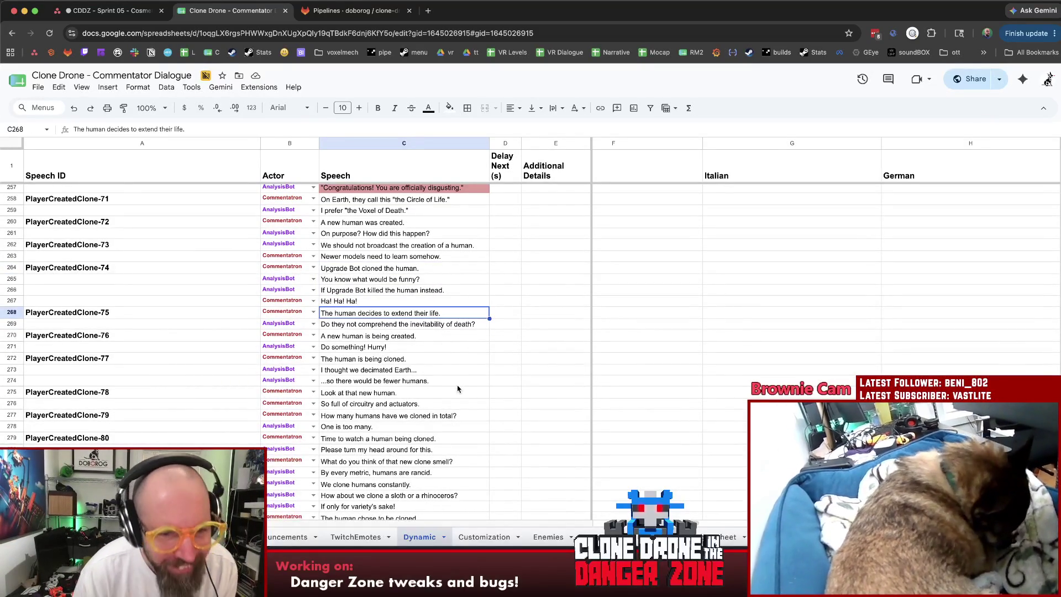
key("Return")
key("Down")
scroll(467, 388, "down", 1)
key("Down")
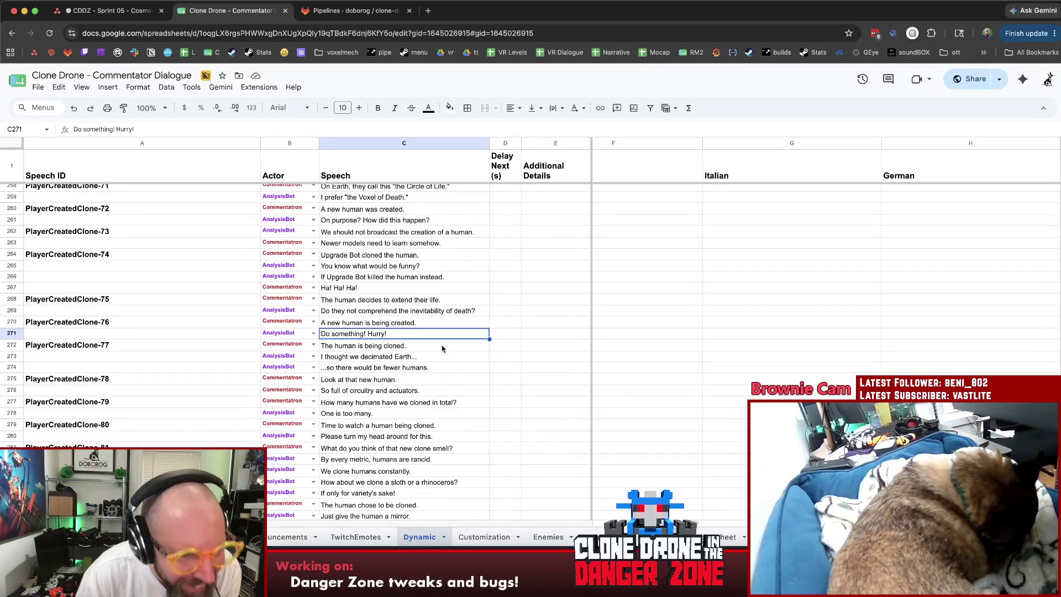
scroll(439, 350, "down", 5)
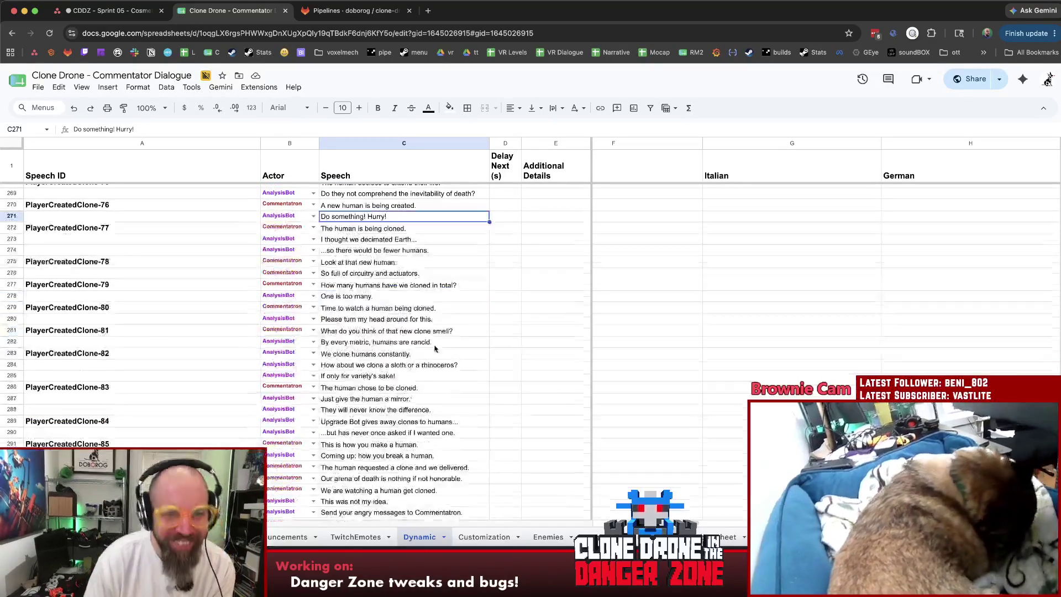
key("Down")
key("Down")
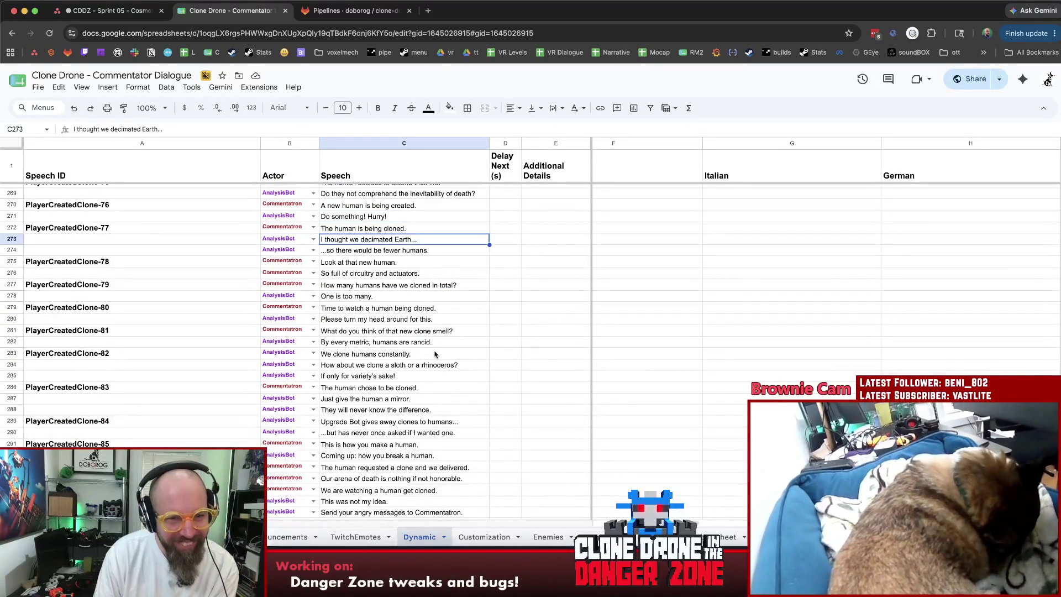
key("Down")
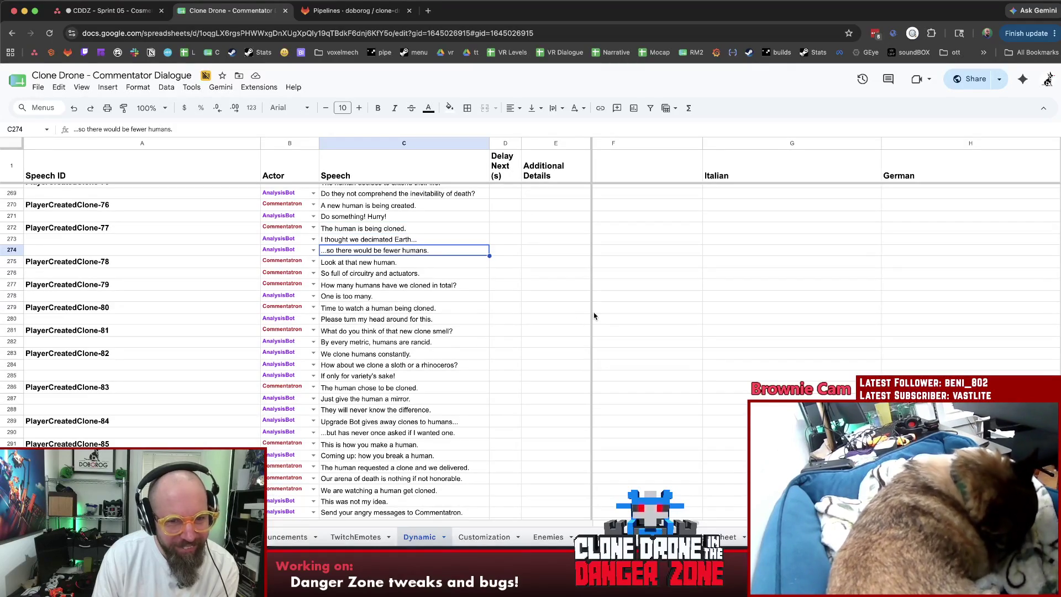
left_click(464, 232, "shift")
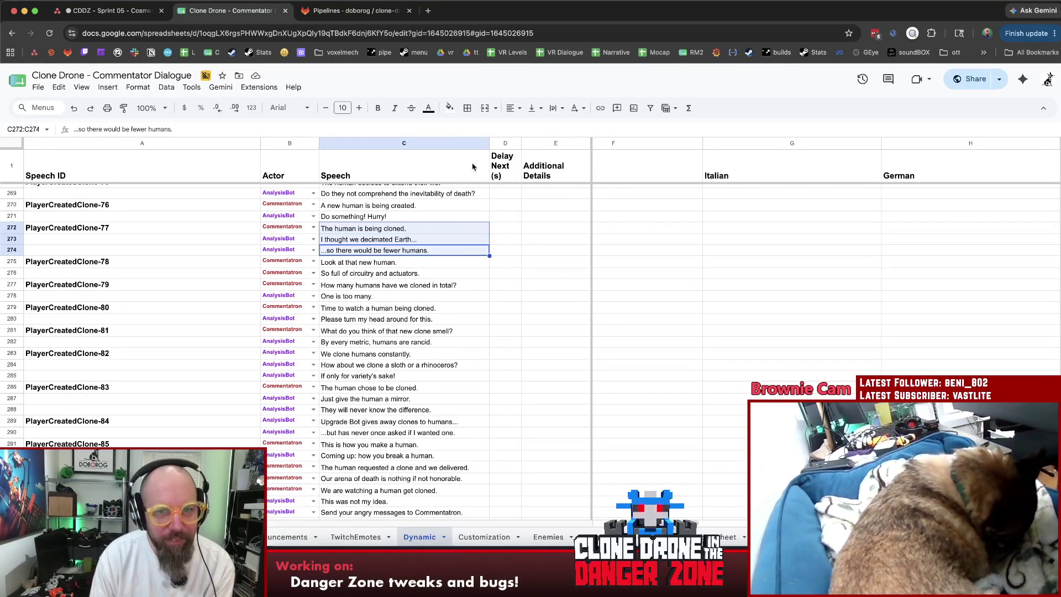
Fill the three selected lines pale red, then switch them to a stronger red.
left_click(450, 107)
left_click(465, 168)
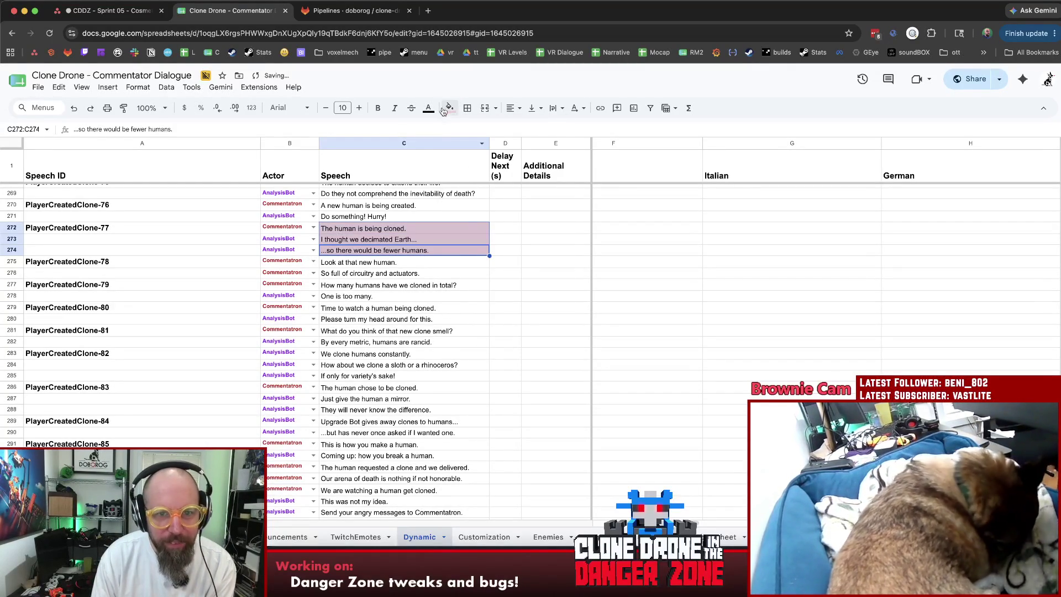
left_click(450, 108)
left_click(463, 183)
left_click(552, 318)
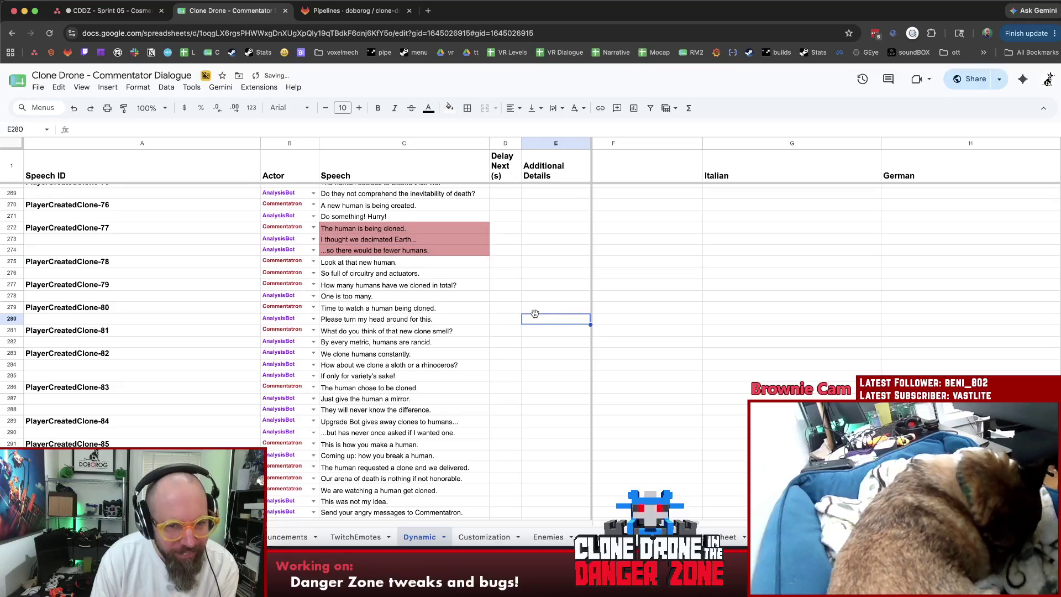
Review the lines from 'One is too many.' down to the PlayerCreatedClone-81 exchange.
left_click(528, 284)
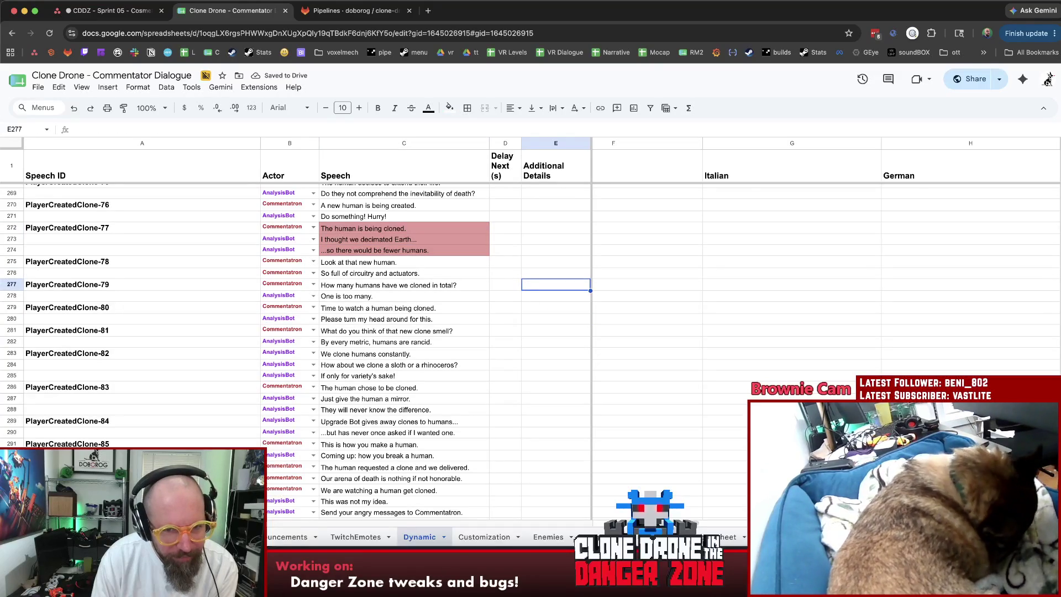
key("Down")
key("Left")
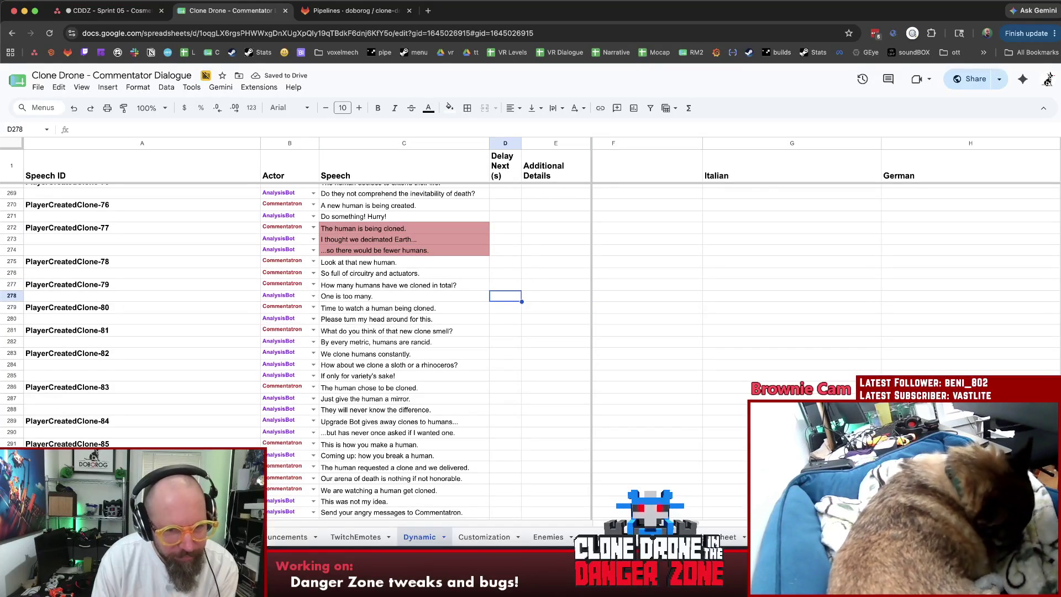
key("Left")
key("Down")
key("Down")
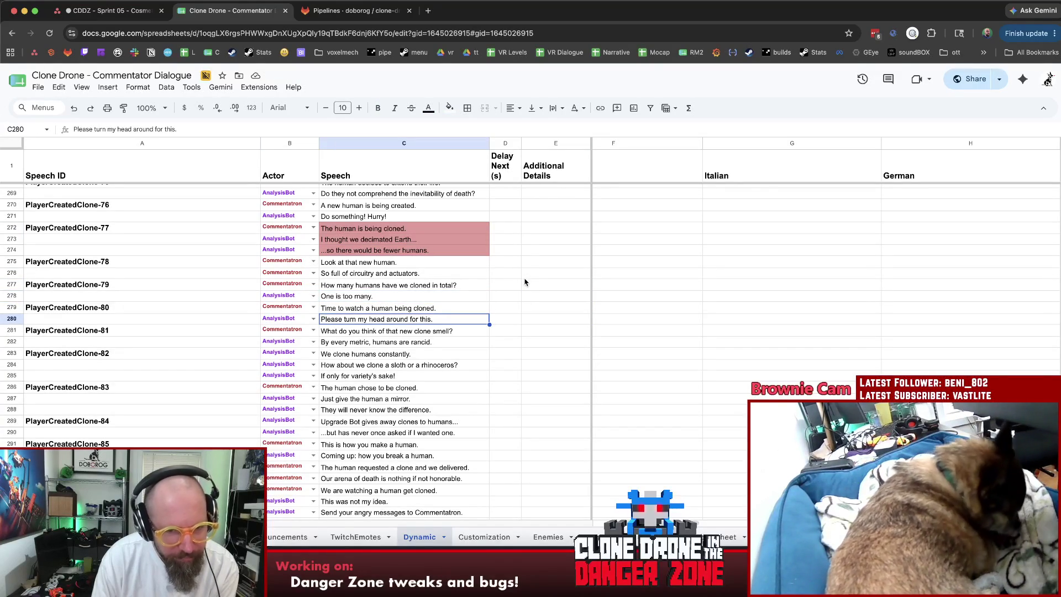
scroll(521, 283, "down", 1)
scroll(517, 285, "down", 2)
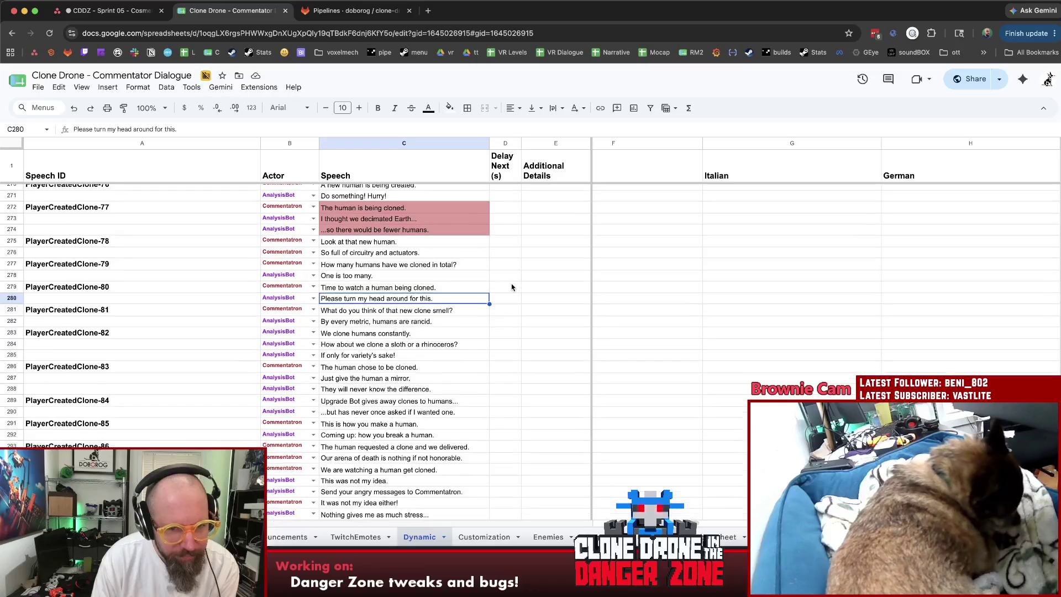
key("Down")
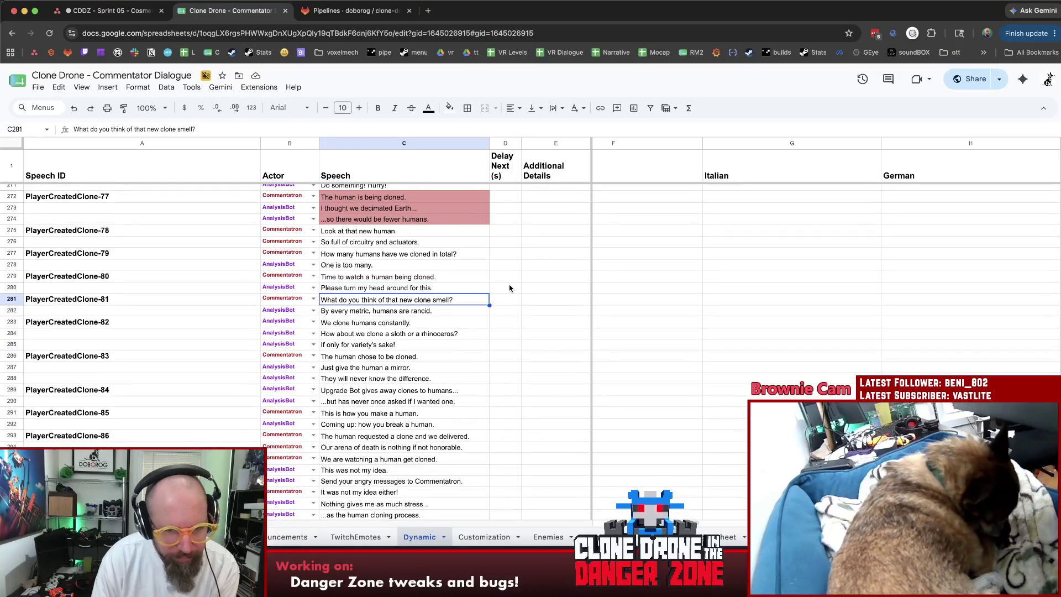
key("Down")
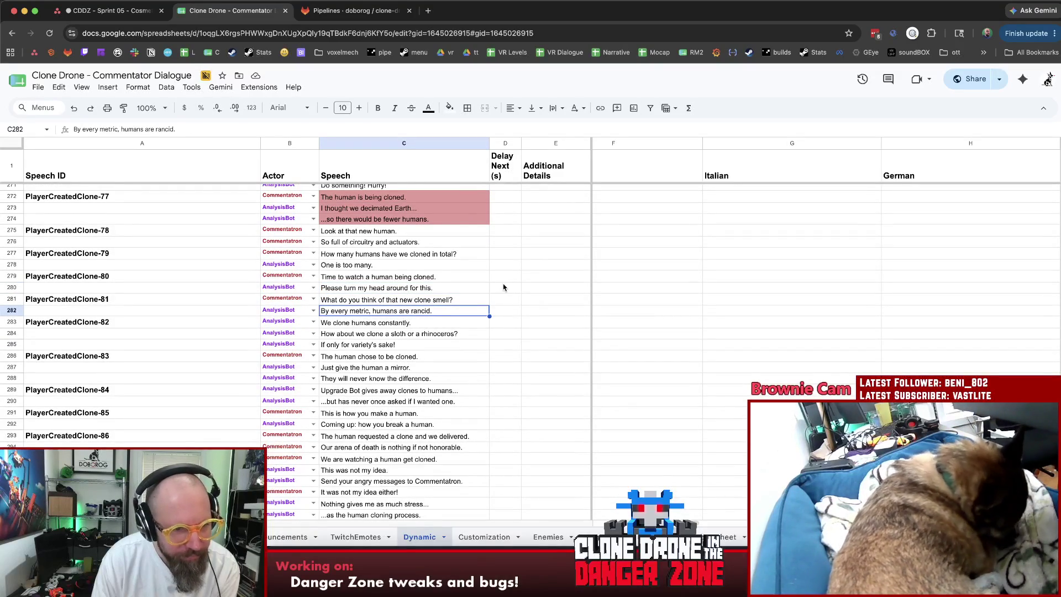
scroll(504, 287, "down", 3)
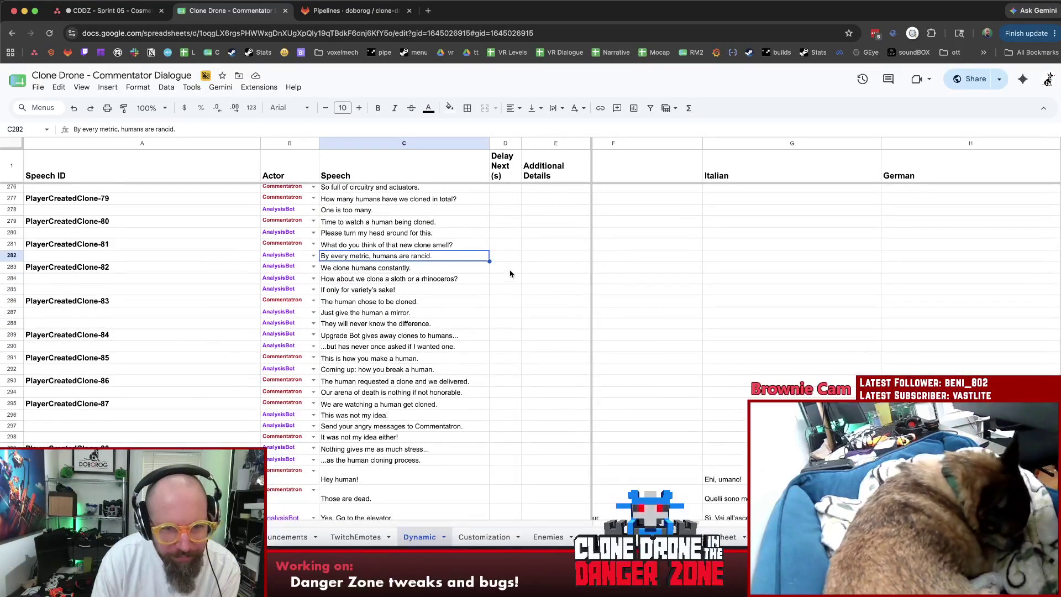
Fill the two PlayerCreatedClone-81 speech lines (C281:C282) light red.
left_click(423, 245, "shift")
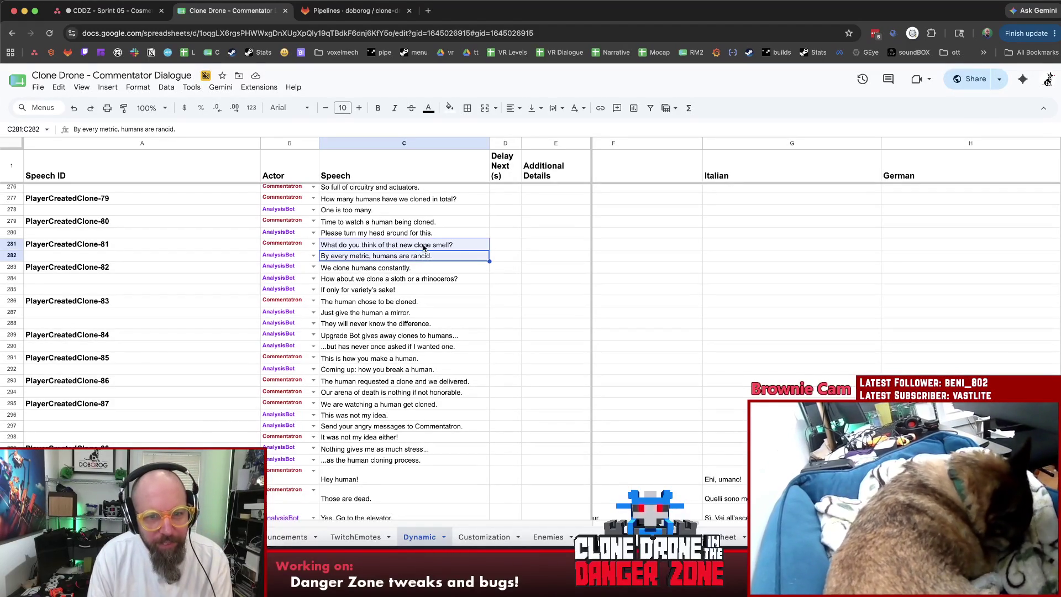
left_click(450, 108)
left_click(464, 186)
left_click(491, 293)
left_click(434, 293)
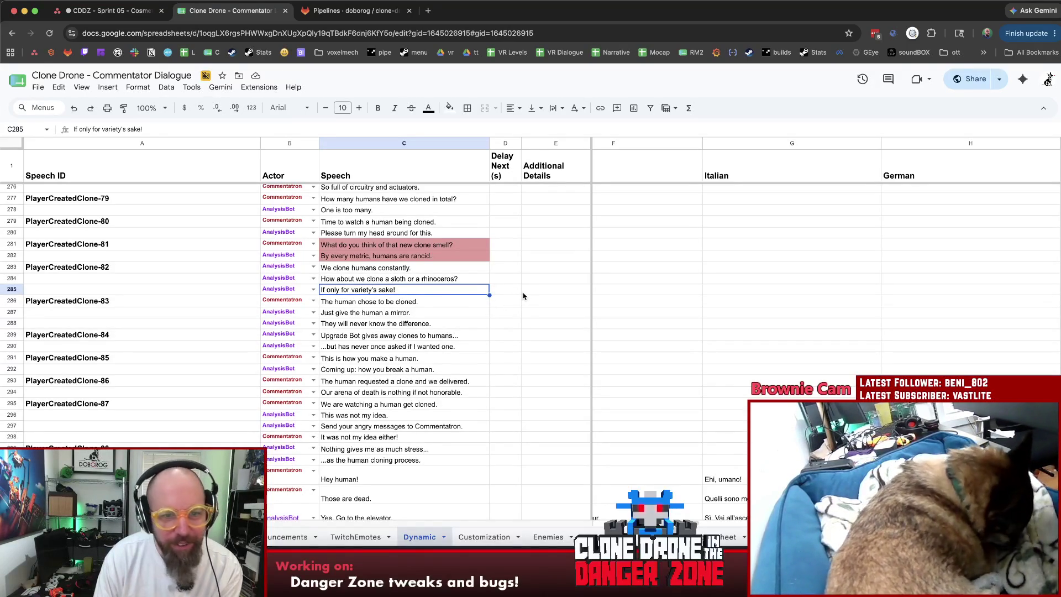
Read the PlayerCreatedClone-83 and -84 lines, comparing them around the Upgrade Bot line.
scroll(524, 297, "down", 1)
key("Down")
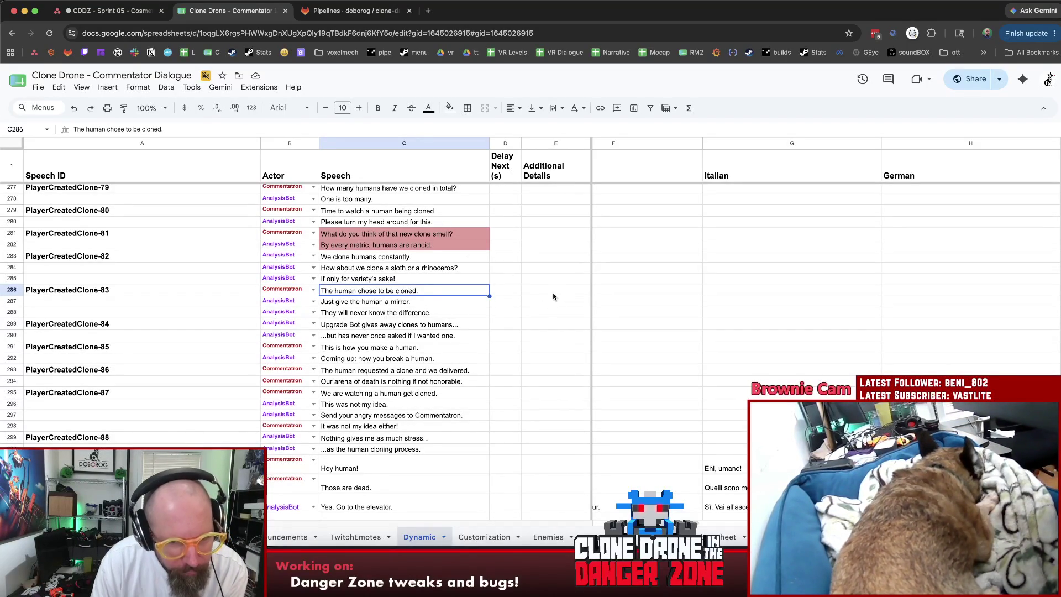
key("Down")
key("Down")
key("Down")
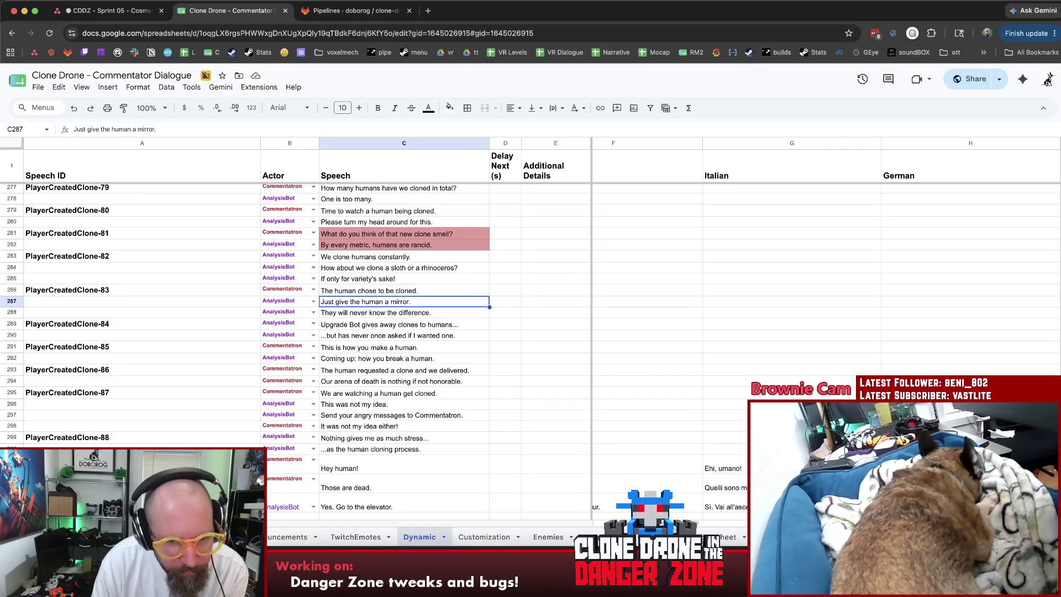
key("Down")
key("Up")
key("Up")
key("Down")
key("Up")
key("Down")
key("Down")
key("Up")
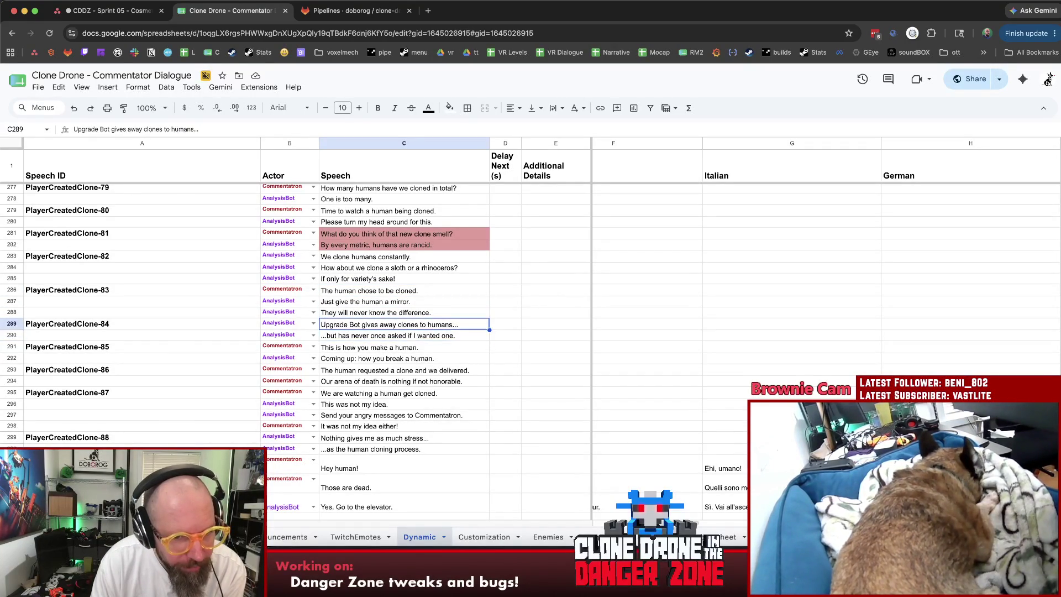
scroll(546, 292, "down", 1)
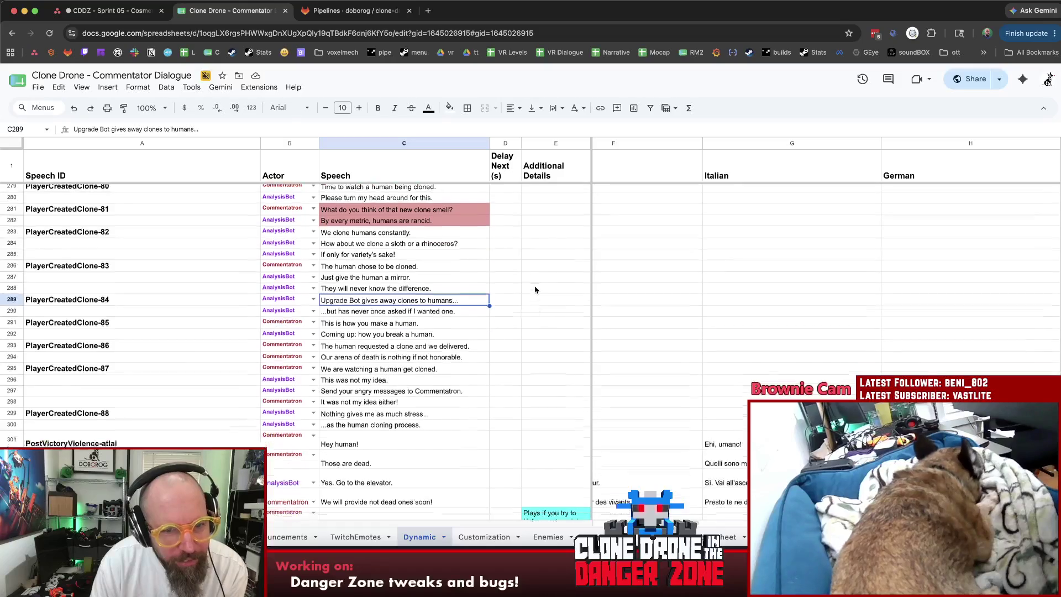
key("Up")
key("Up")
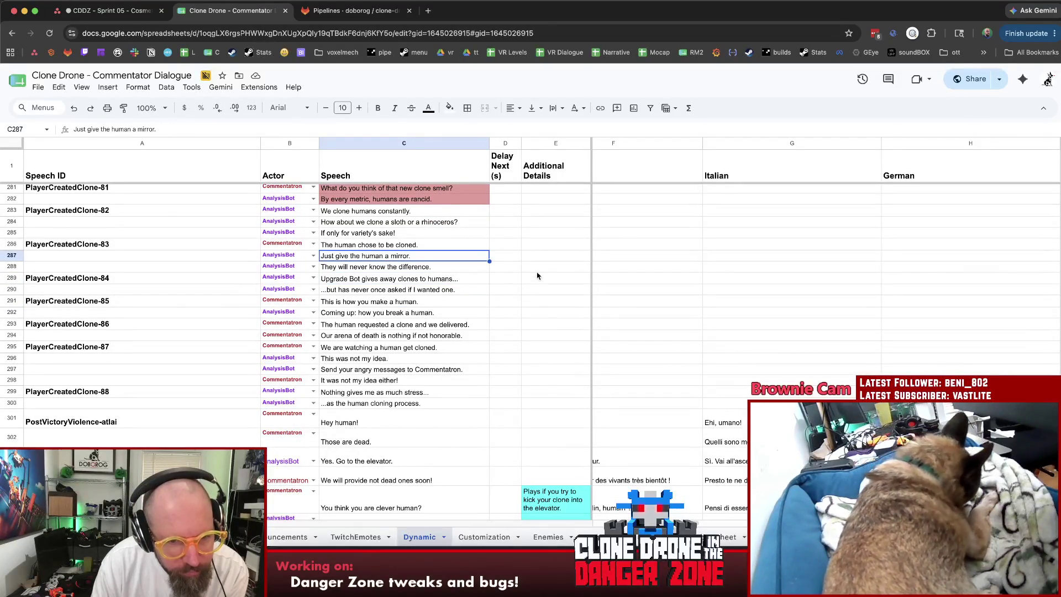
key("Down")
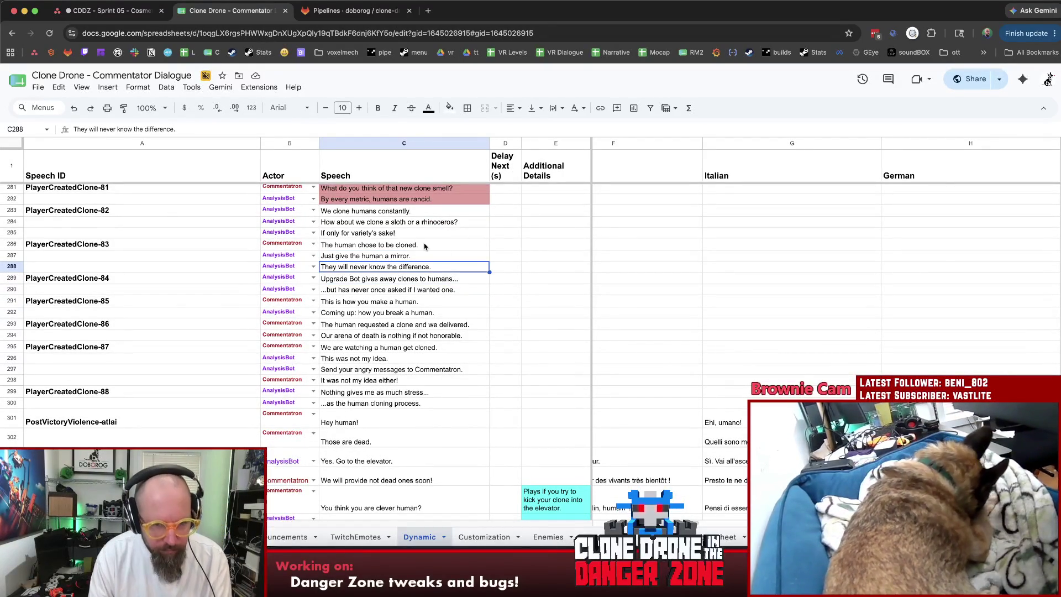
Fill the three PlayerCreatedClone-83 speech lines (C286:C288) light red.
left_click(425, 247, "shift")
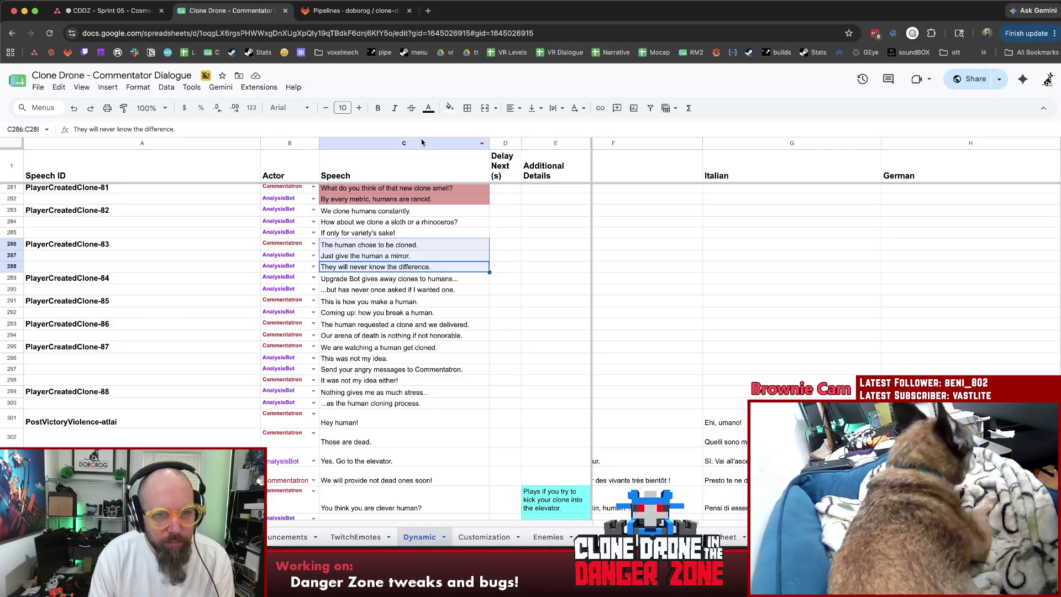
left_click(449, 108)
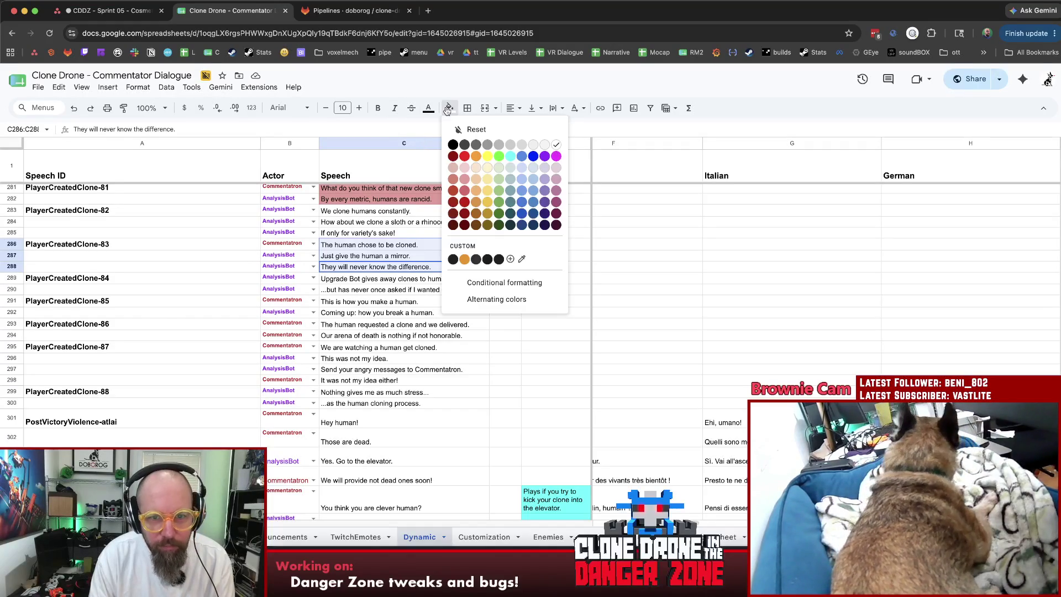
left_click(466, 180)
left_click(414, 314)
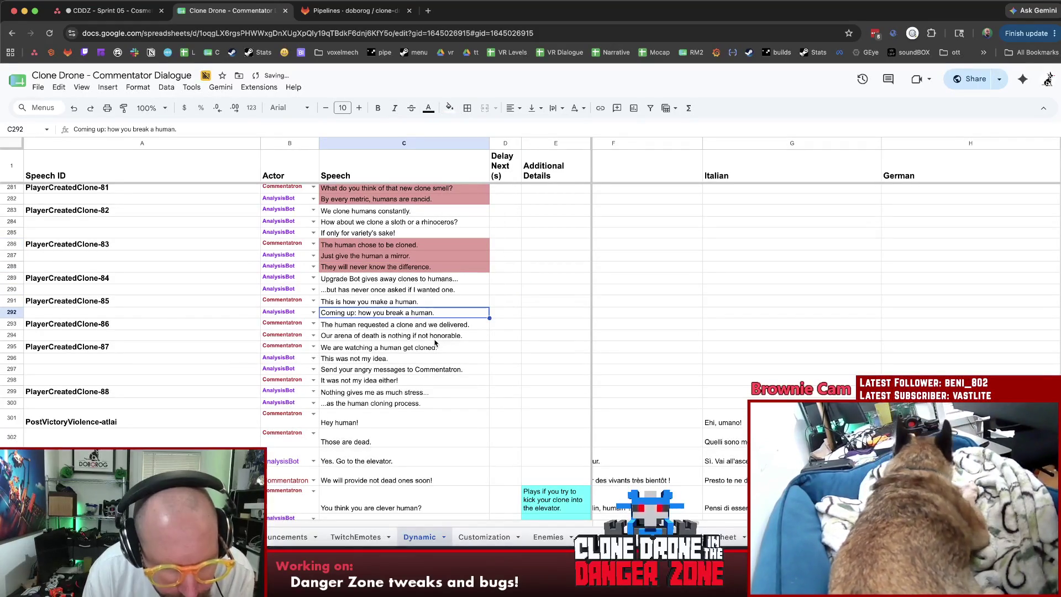
Step through the PlayerCreatedClone-86 and -87 lines to the Commentatron line and back.
key("Down")
key("Down")
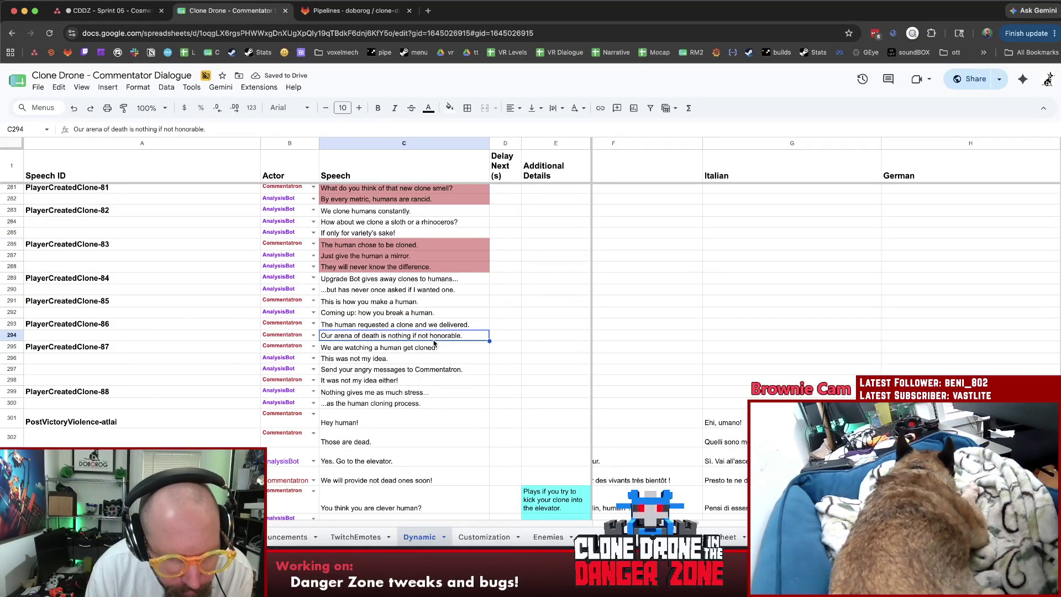
key("Down")
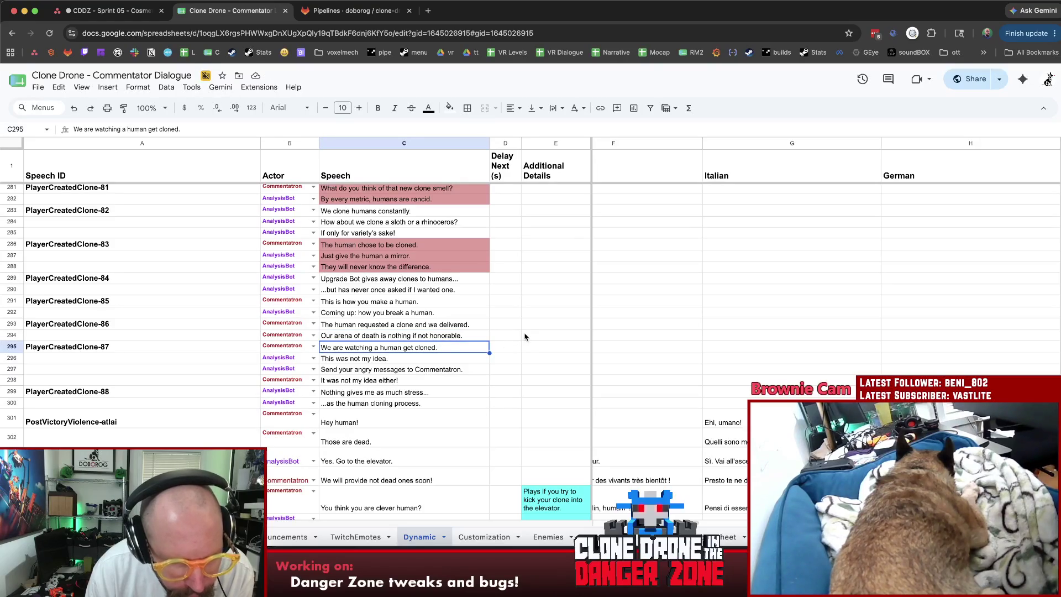
key("Down")
key("Down")
key("Down")
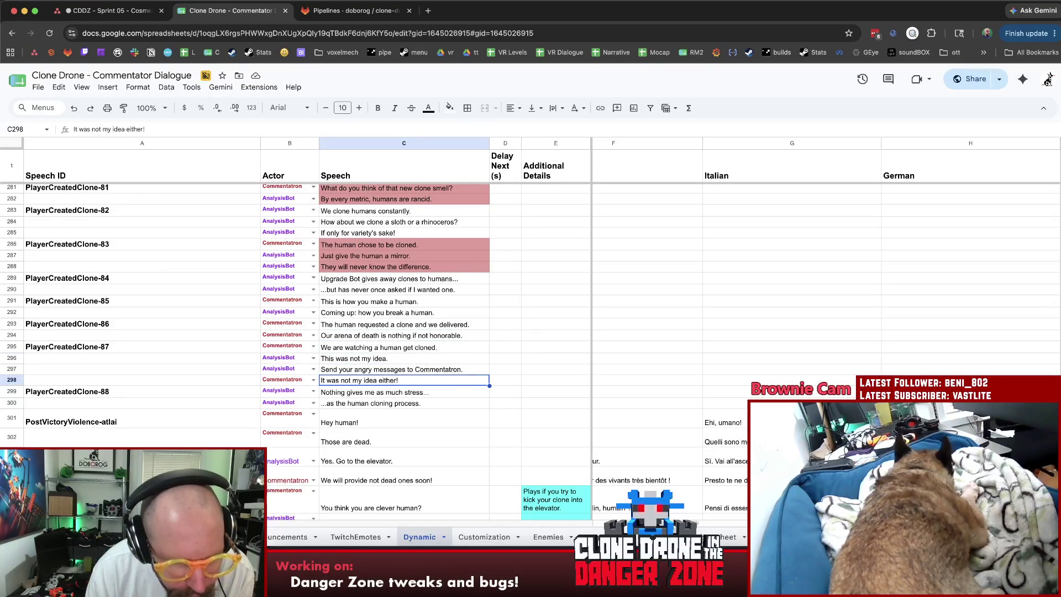
key("Up")
key("Up")
key("Up")
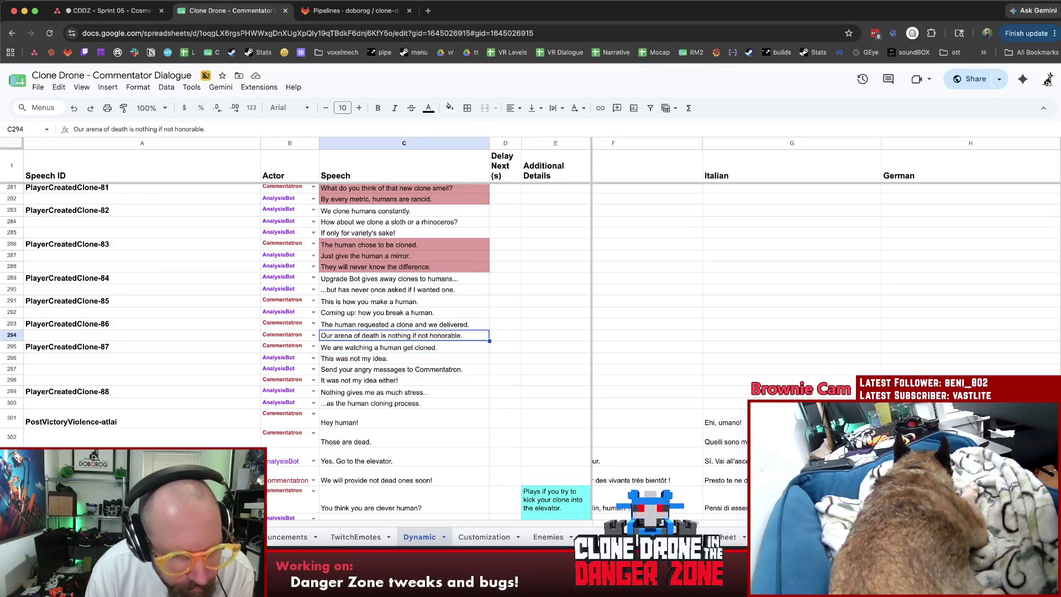
Reread the PlayerCreatedClone-86 and -87 lines, then move down to the PlayerCreatedClone-88 lines.
key("Down")
key("Down")
key("Down")
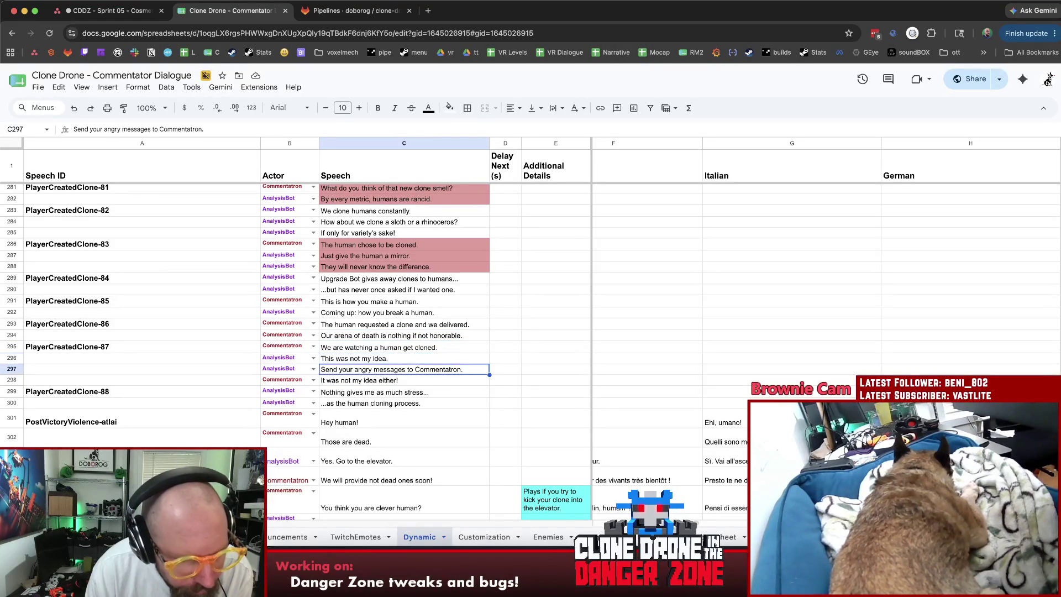
key("Up")
key("Up")
key("Up")
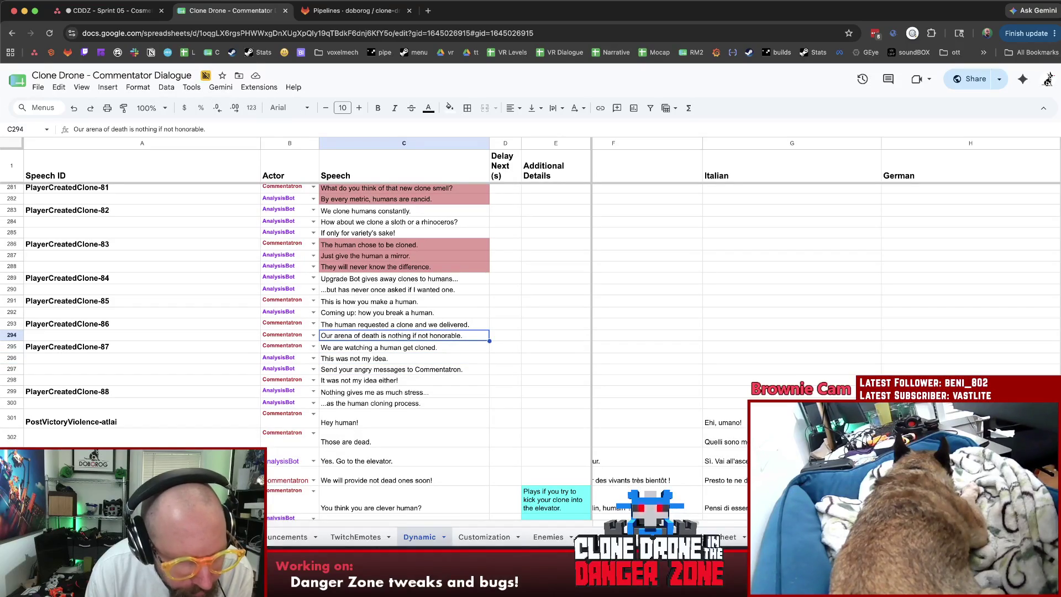
key("Up")
key("Down")
key("Down")
key("Down")
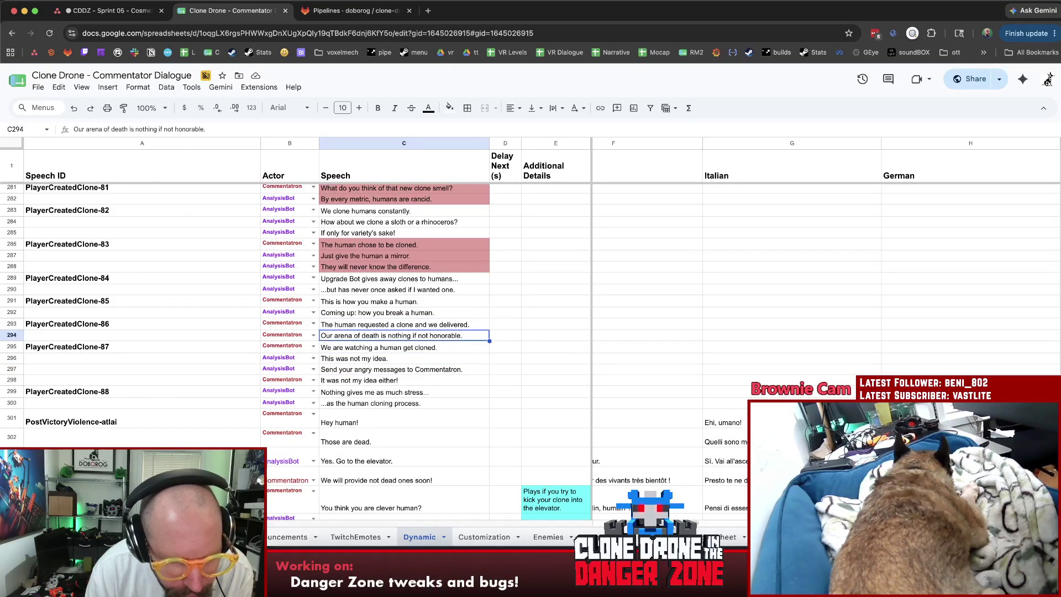
key("Down")
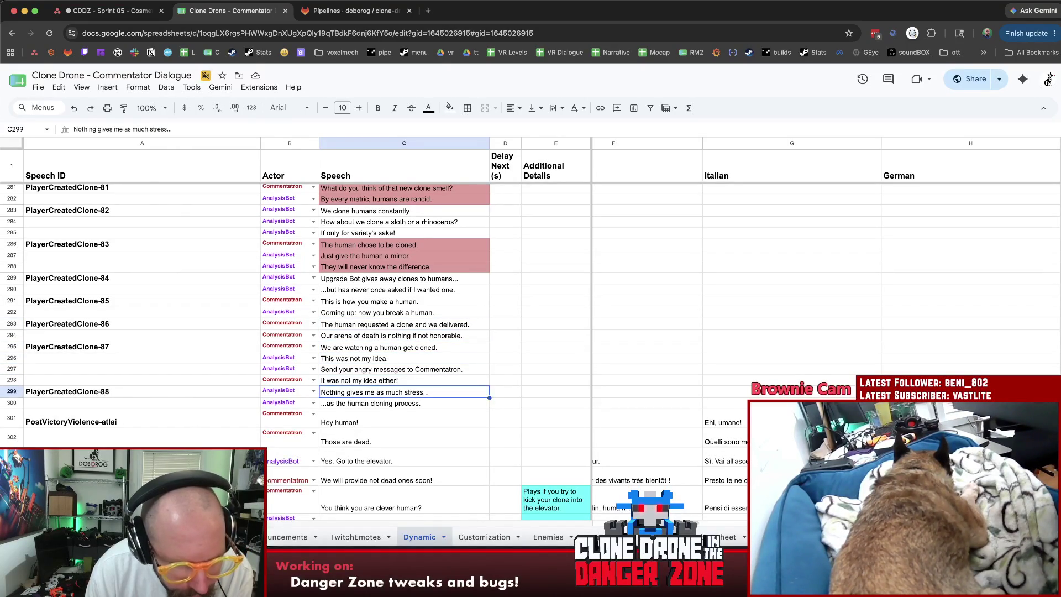
key("Down")
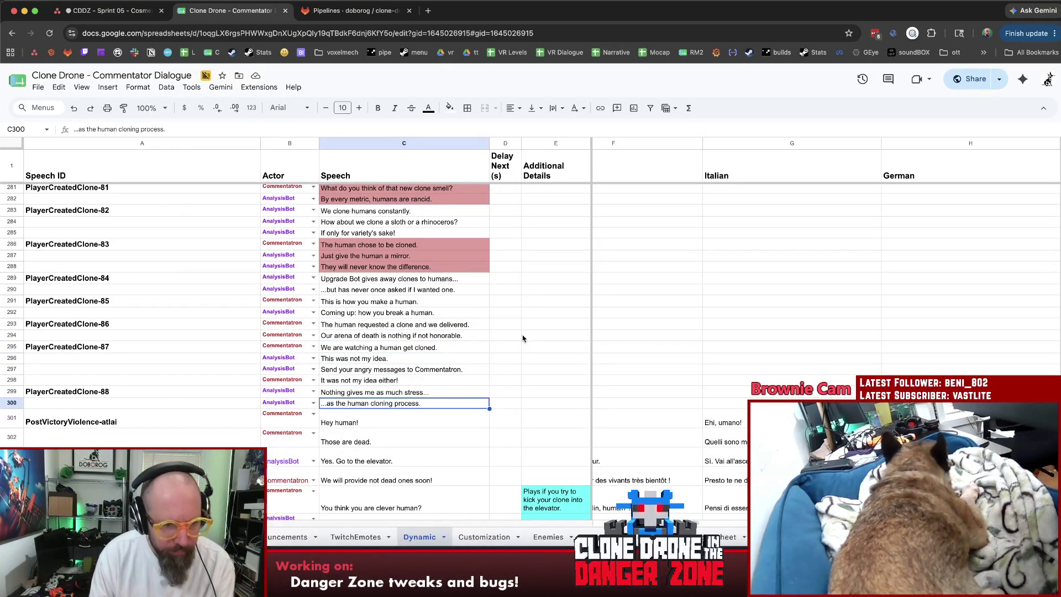
scroll(522, 344, "down", 1)
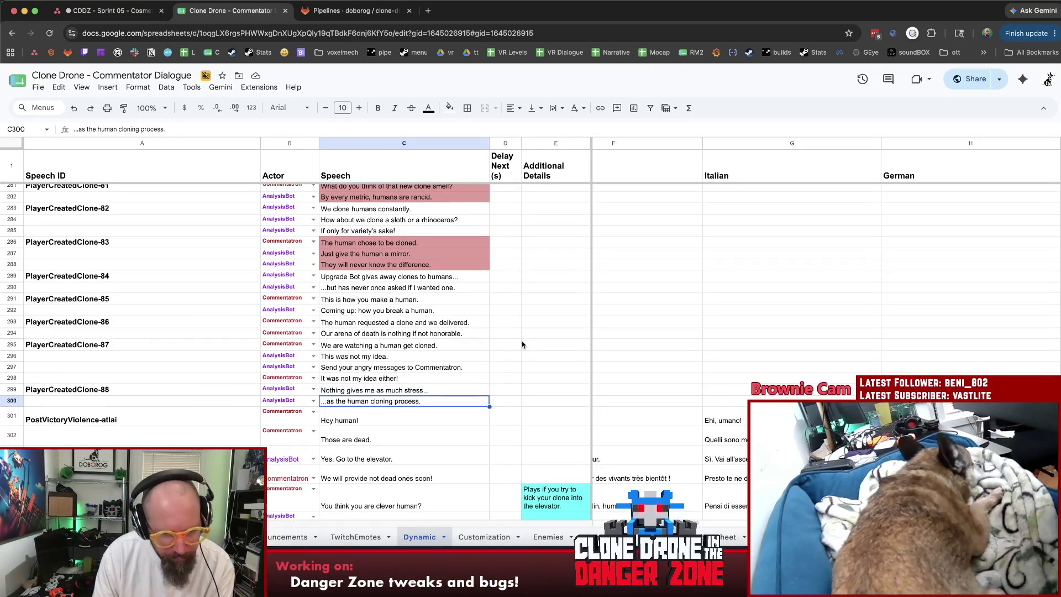
Fill the two PlayerCreatedClone-88 speech lines in C299:C300 with red.
left_click(570, 333)
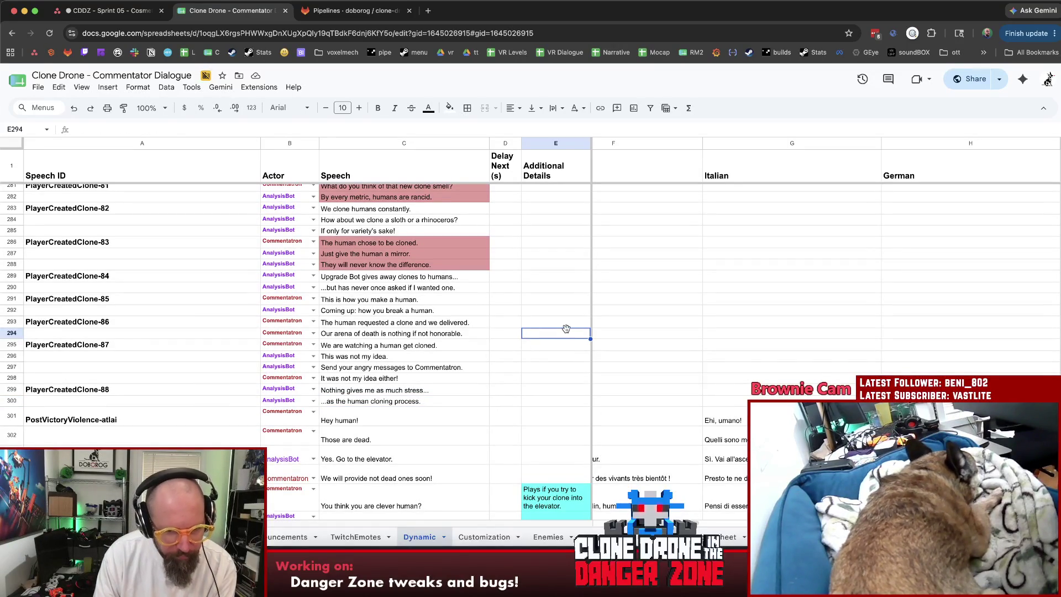
left_click_drag(453, 390, 446, 401)
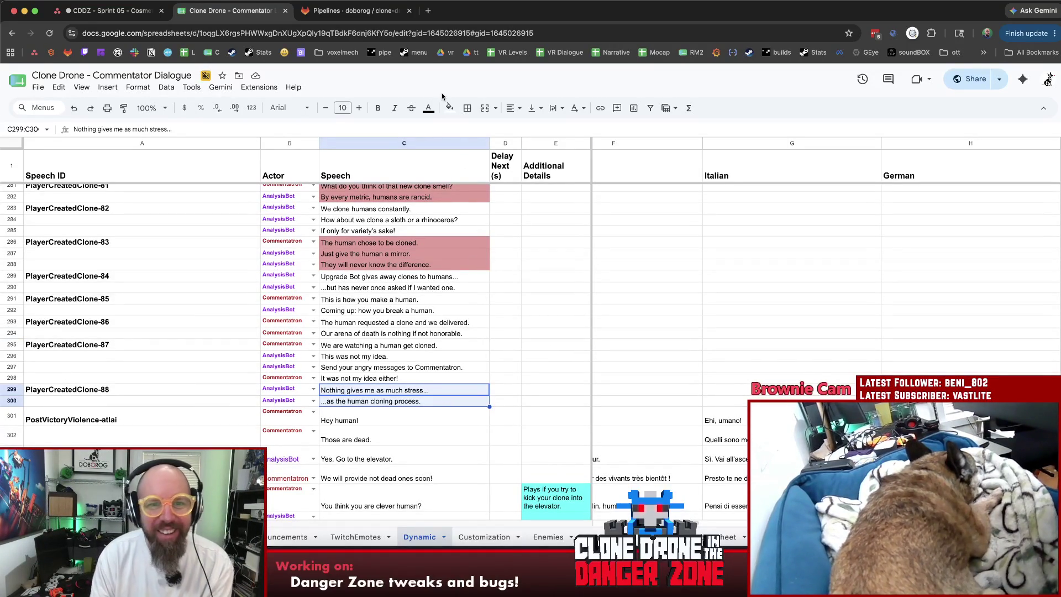
left_click(450, 107)
left_click(461, 184)
left_click(627, 358)
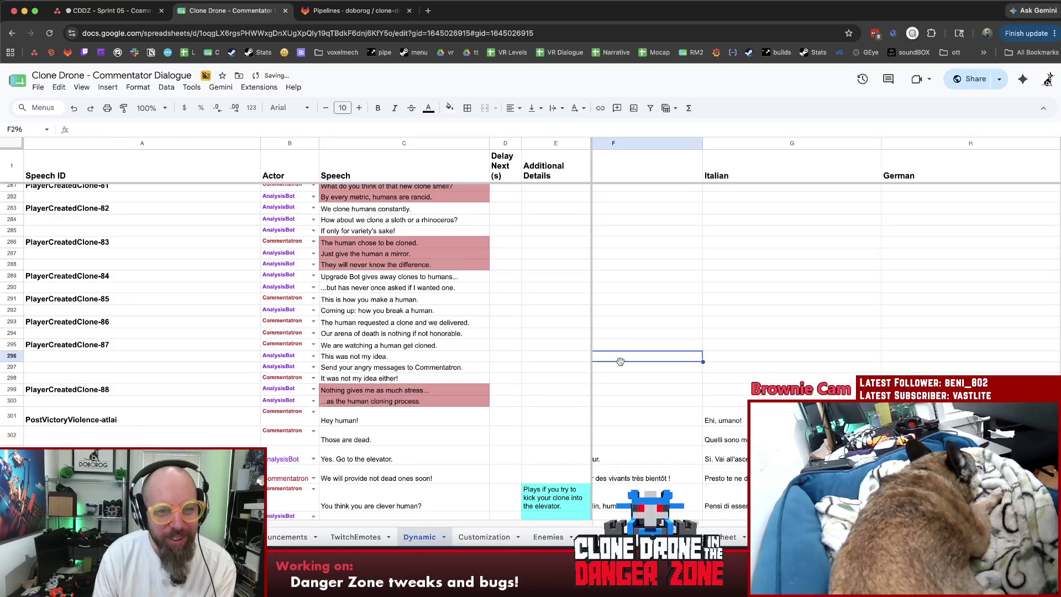
scroll(516, 370, "up", 10)
scroll(492, 380, "up", 3)
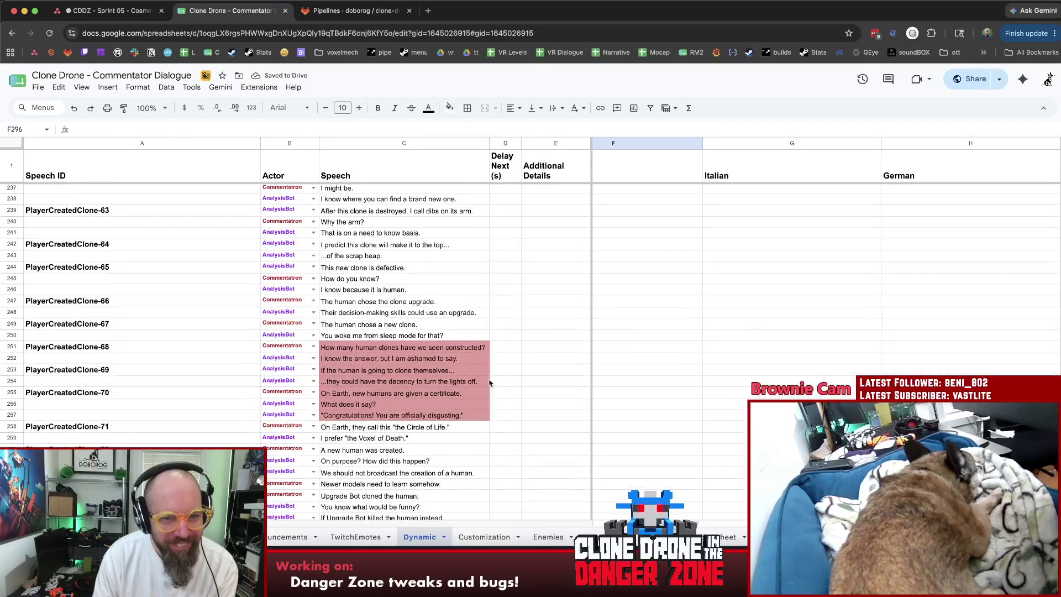
scroll(505, 384, "up", 3)
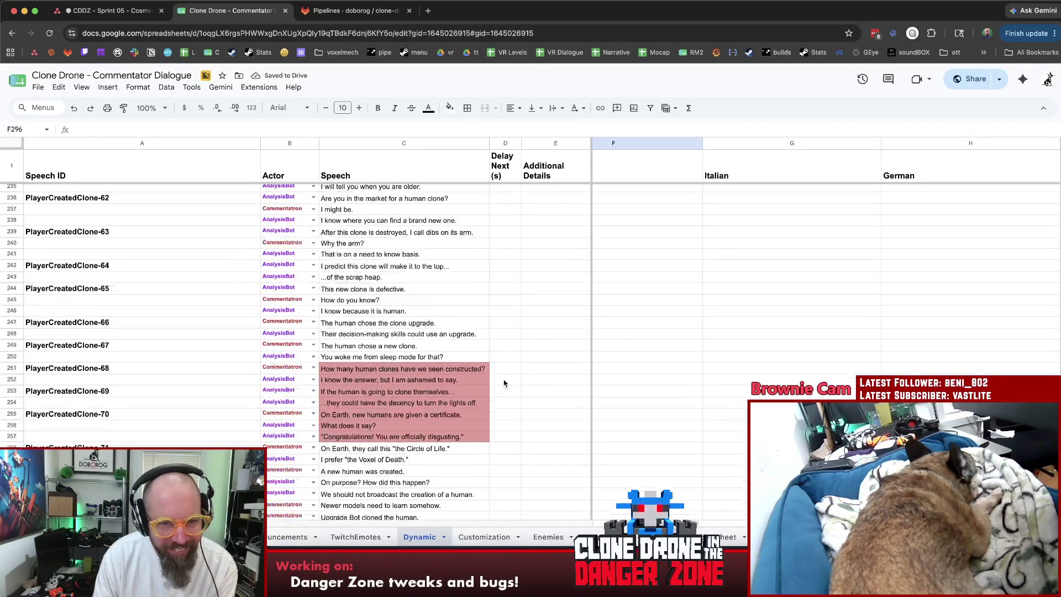
scroll(501, 382, "up", 3)
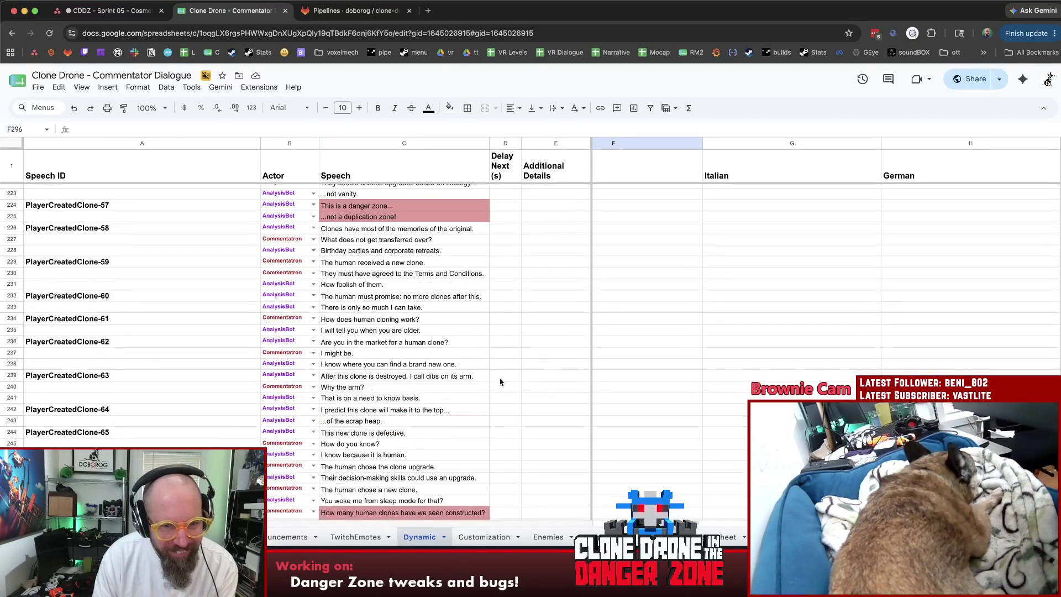
scroll(501, 383, "up", 5)
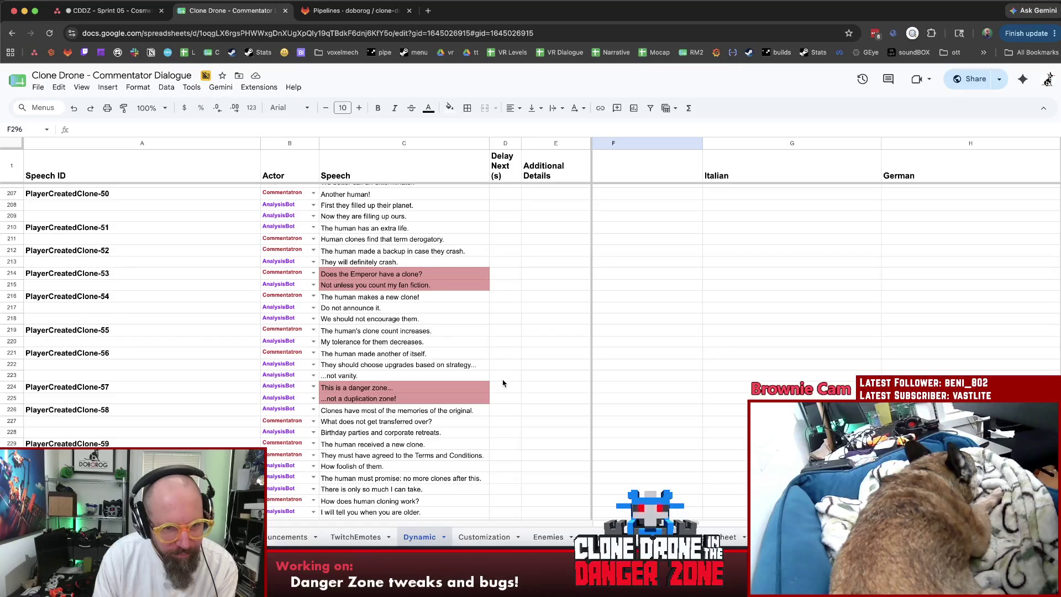
scroll(508, 380, "up", 5)
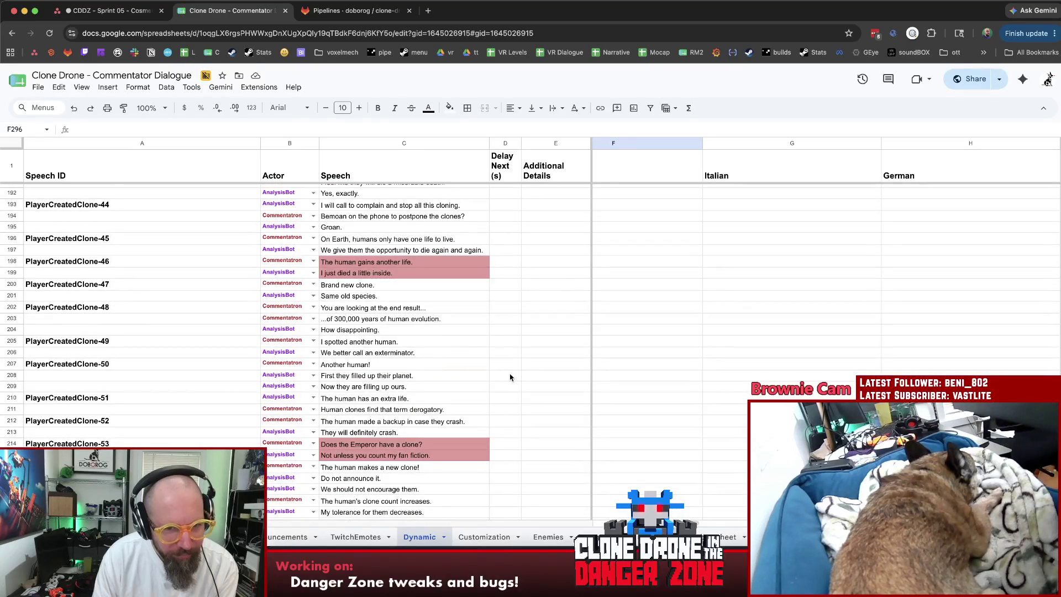
scroll(511, 377, "down", 3)
scroll(519, 379, "up", 7)
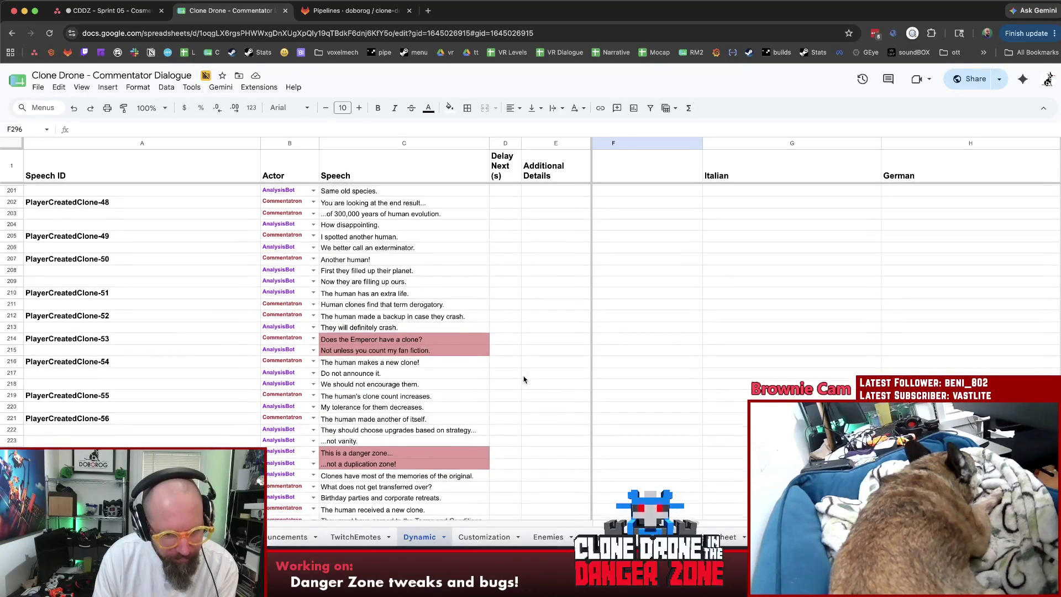
scroll(524, 380, "up", 9)
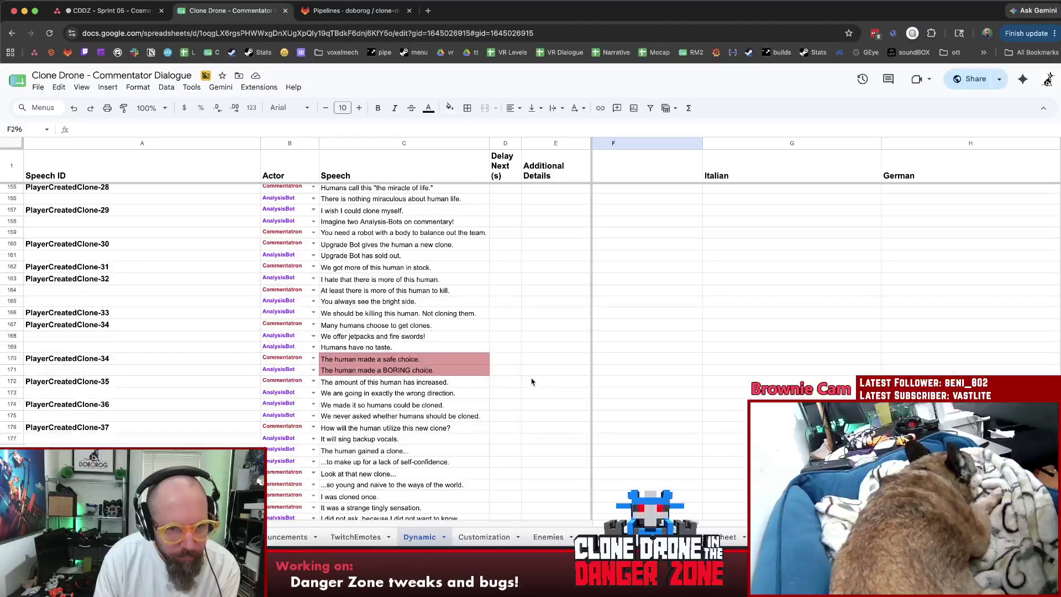
left_click(560, 313)
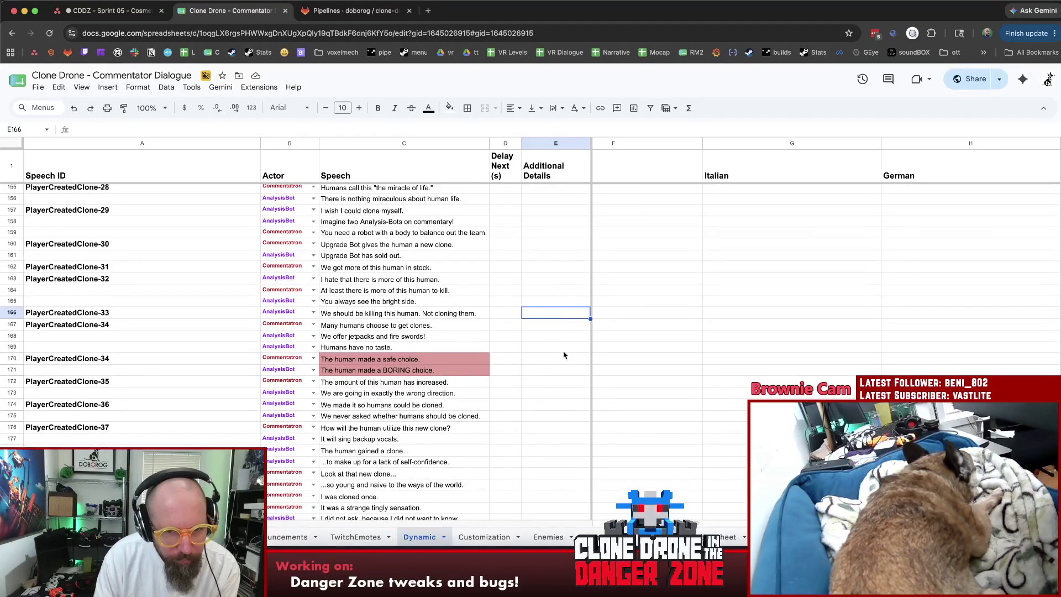
scroll(561, 361, "up", 1)
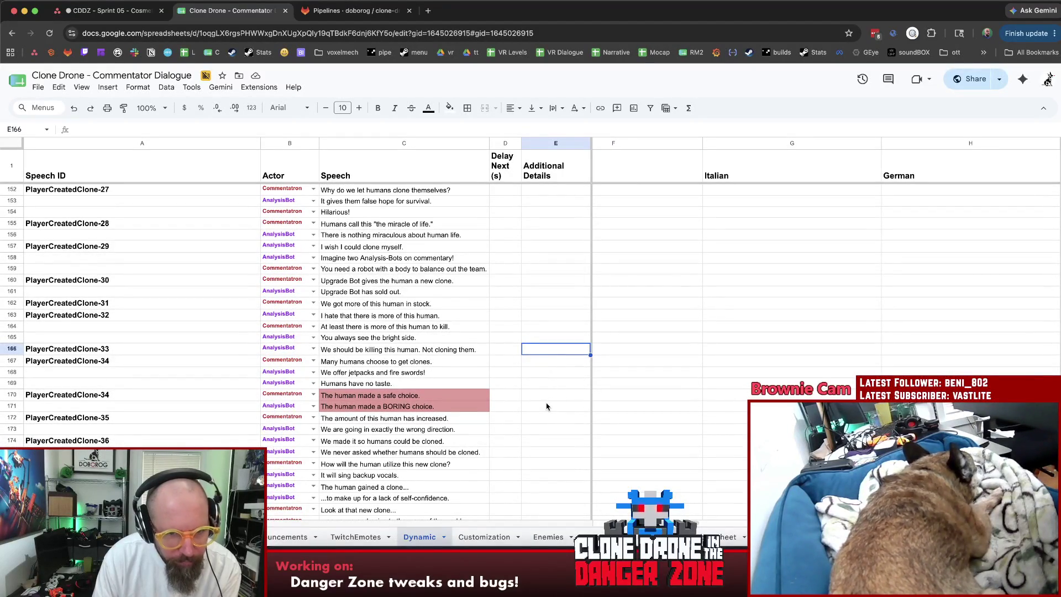
scroll(551, 409, "up", 3)
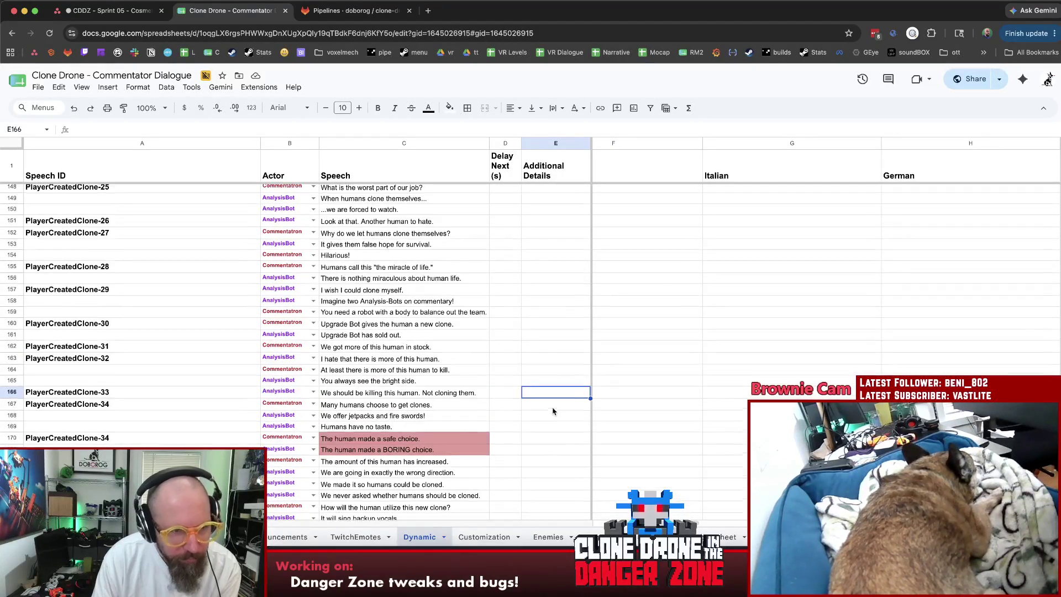
scroll(559, 407, "up", 3)
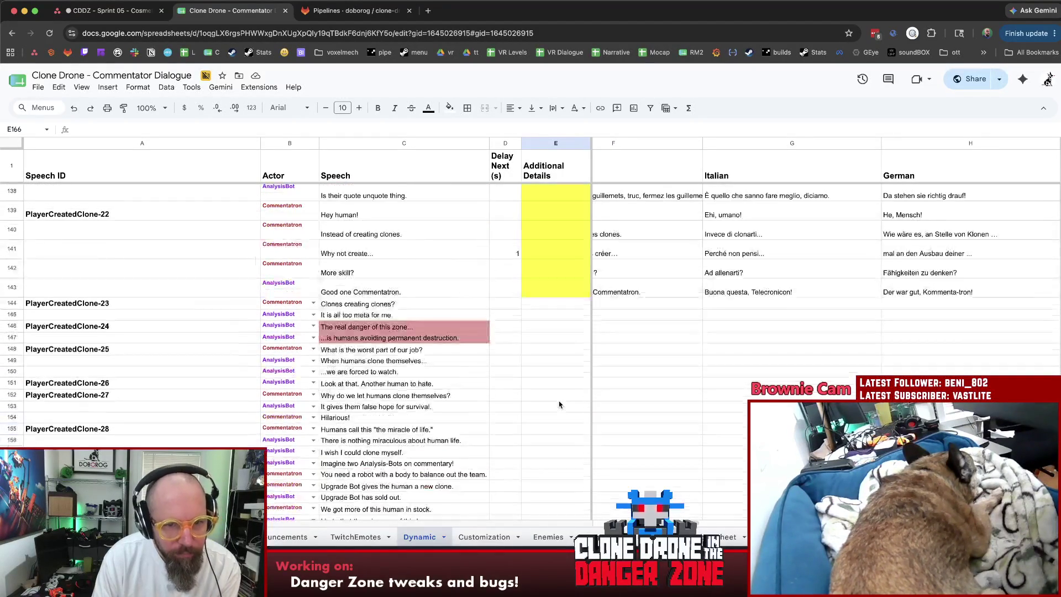
scroll(569, 408, "up", 1)
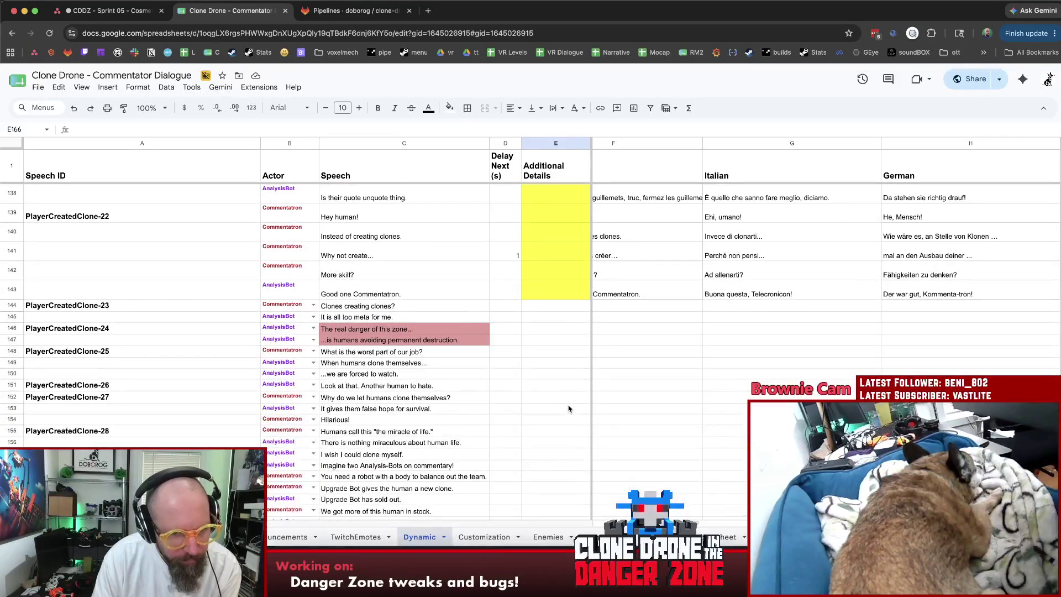
scroll(569, 408, "up", 2)
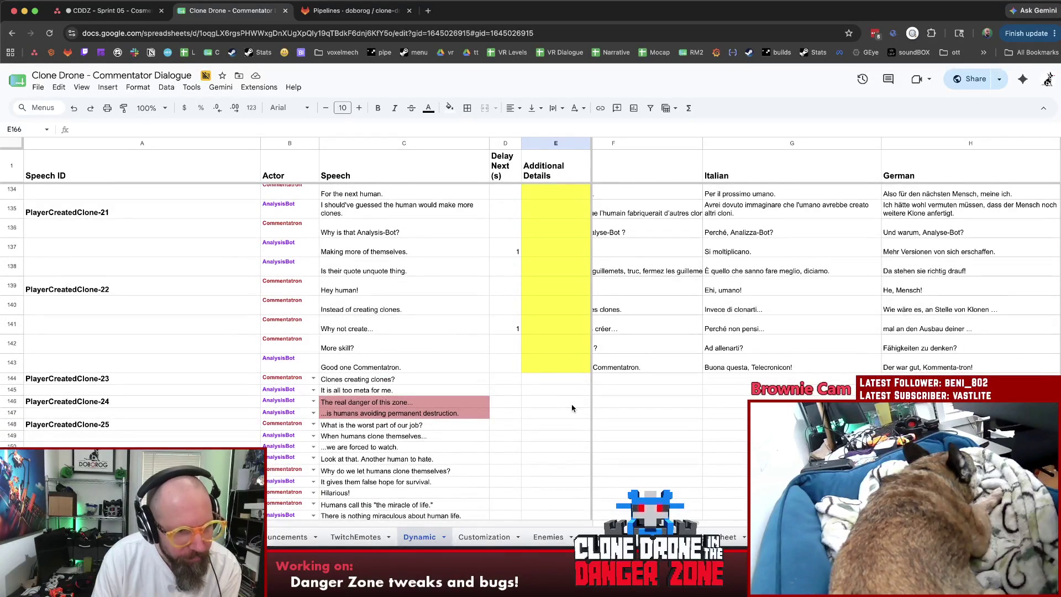
scroll(572, 408, "up", 3)
scroll(572, 408, "up", 4)
scroll(572, 408, "up", 2)
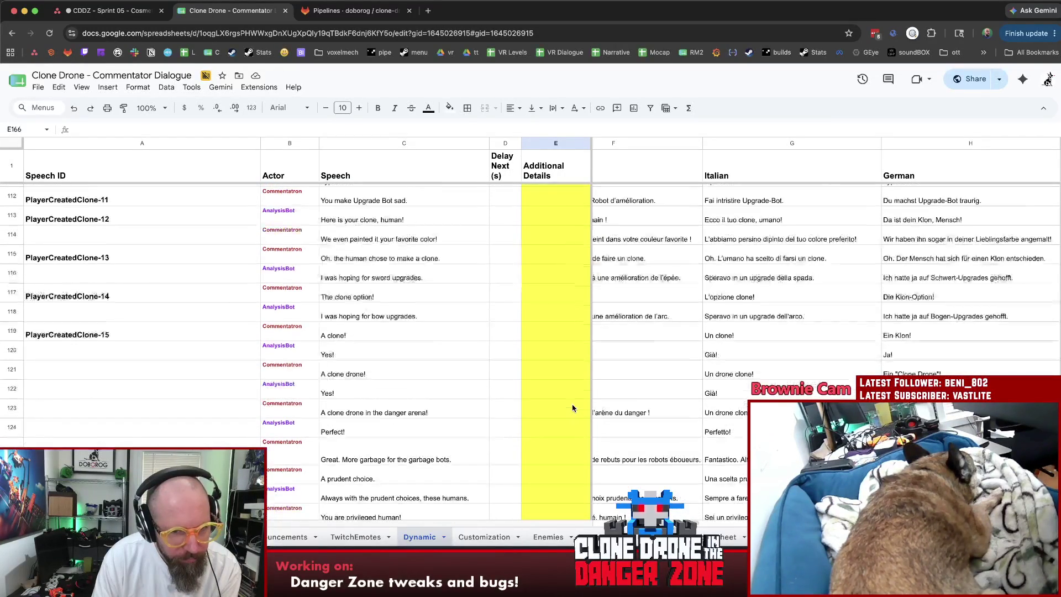
scroll(572, 408, "down", 20)
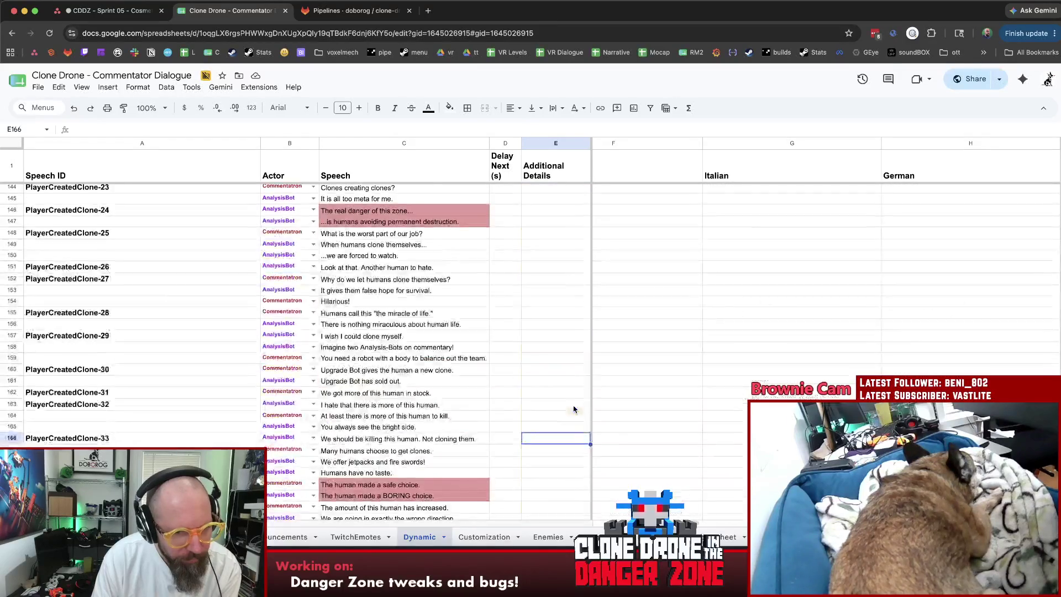
scroll(575, 409, "down", 12)
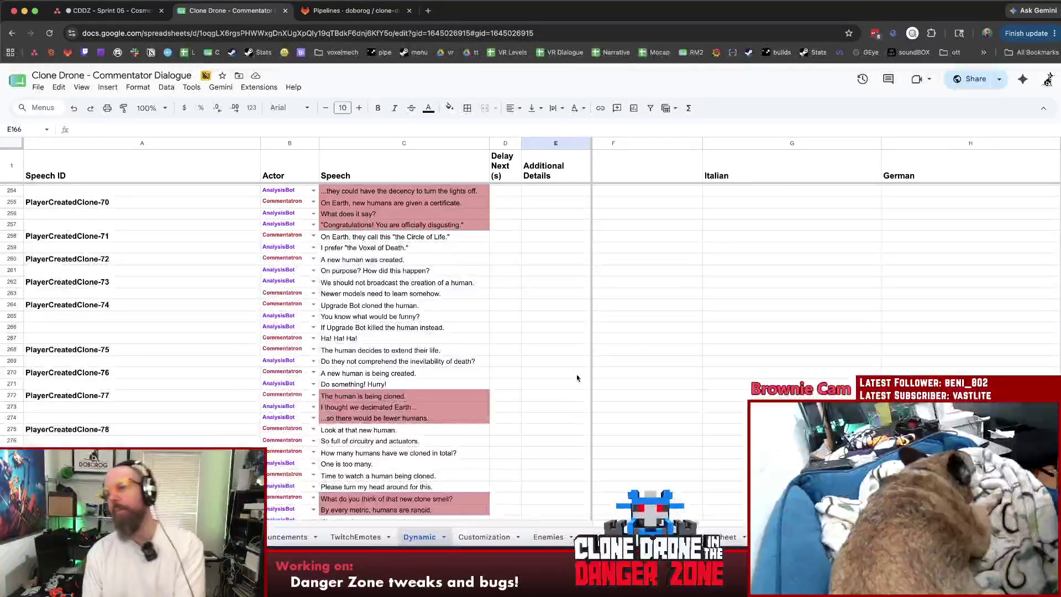
left_click(575, 338)
scroll(575, 359, "up", 20)
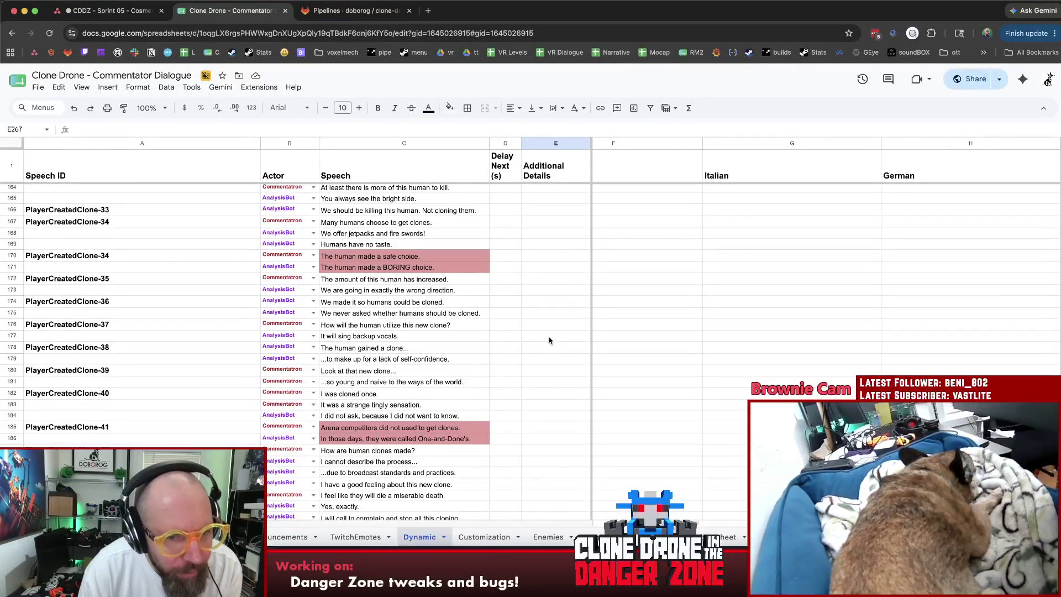
scroll(550, 338, "up", 5)
scroll(551, 339, "down", 6)
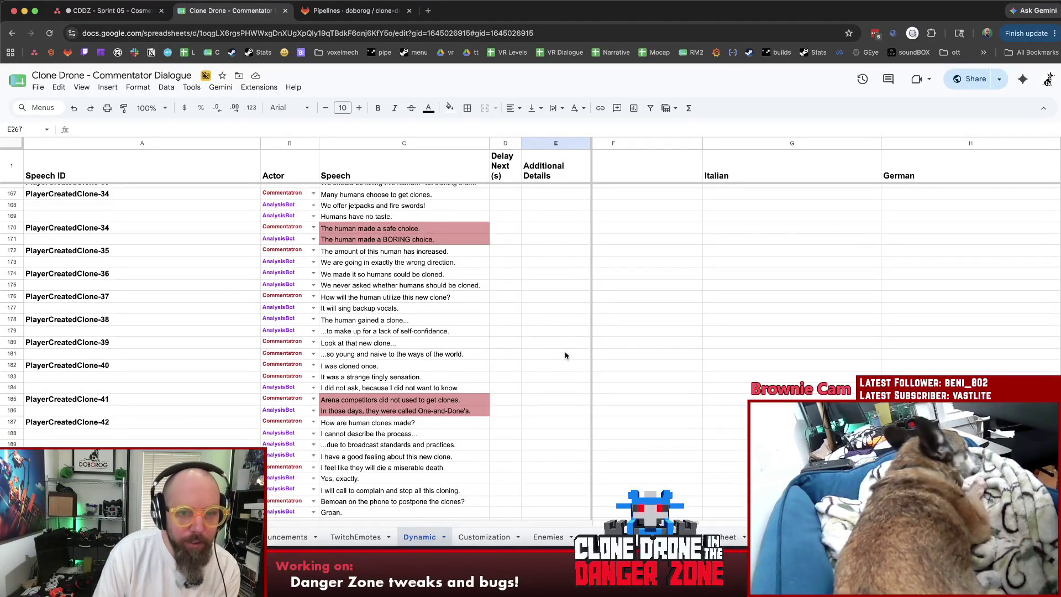
scroll(564, 354, "up", 8)
scroll(561, 353, "down", 1)
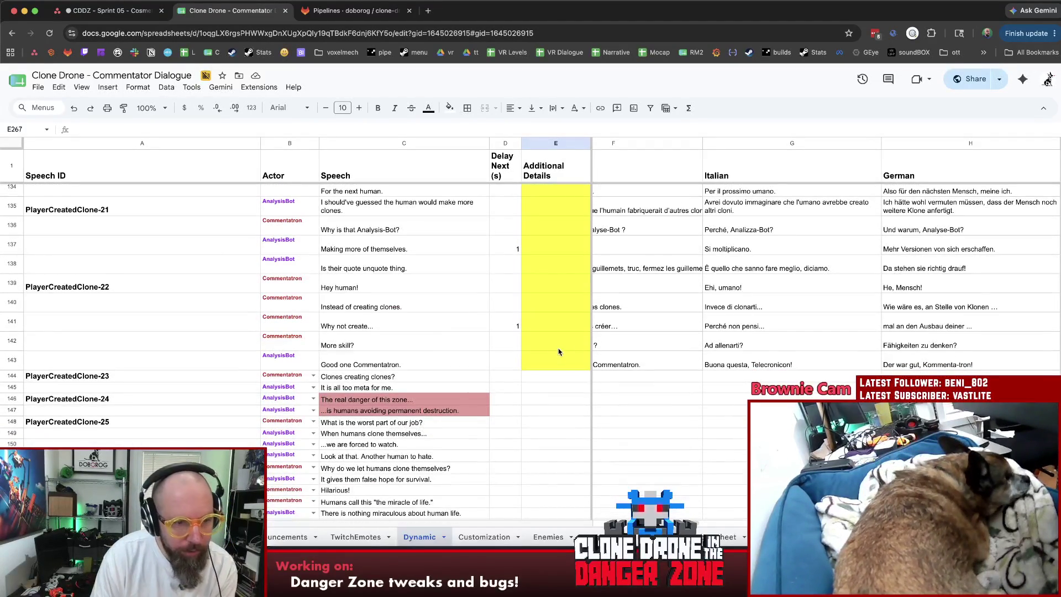
scroll(562, 354, "down", 1)
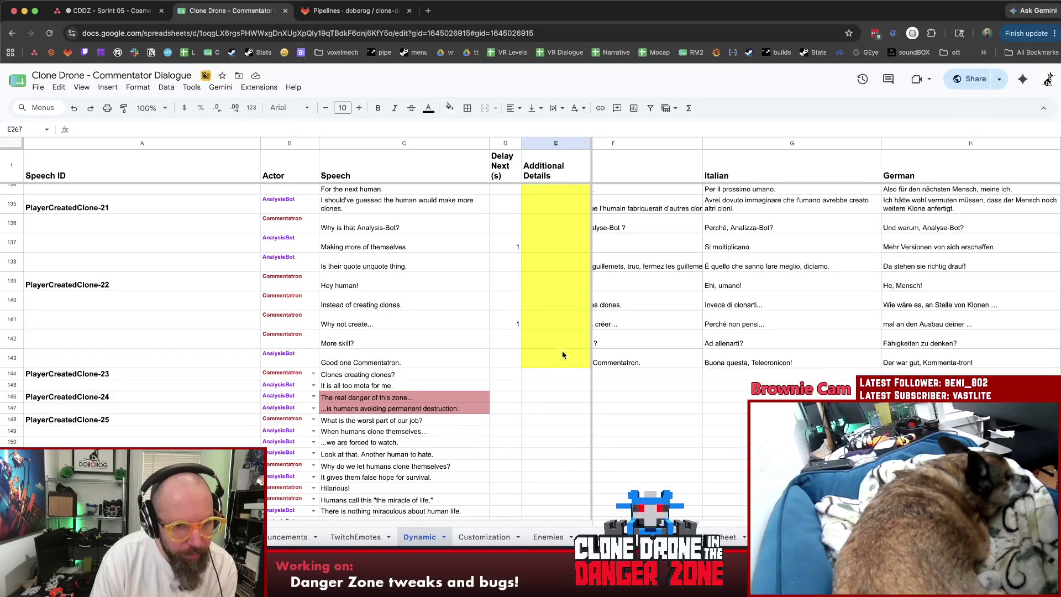
scroll(564, 354, "down", 2)
left_click(660, 352)
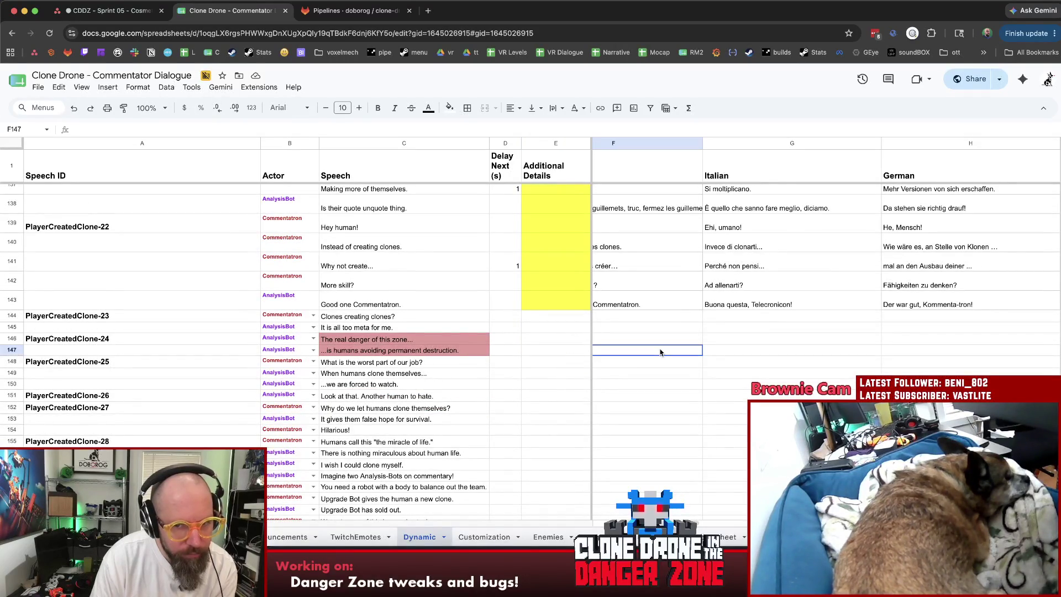
Restore the collapsed French column to full width and select empty cell E151 in Additional Details.
key("Left")
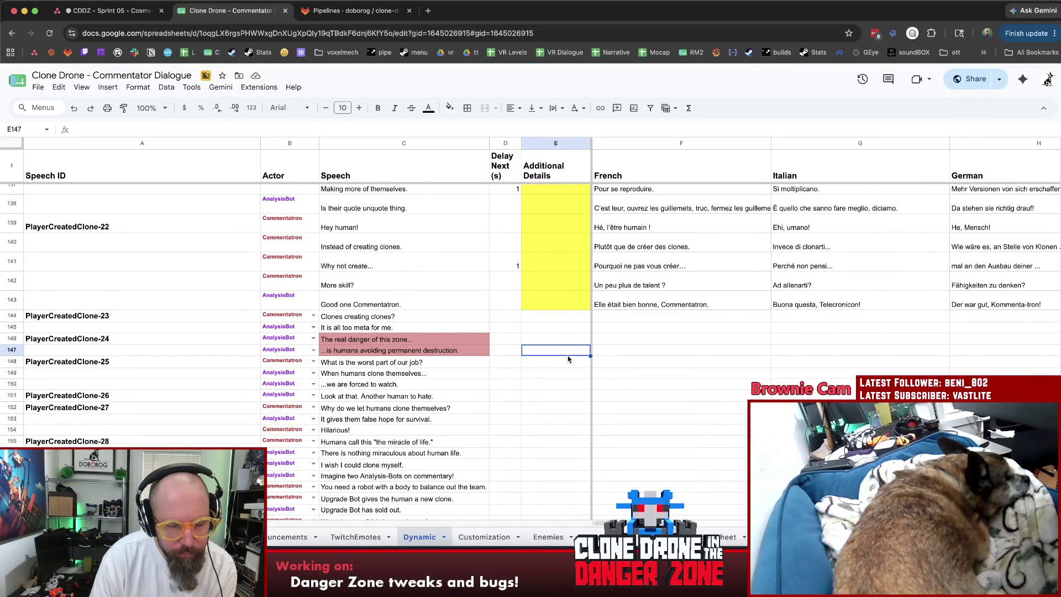
key("Left")
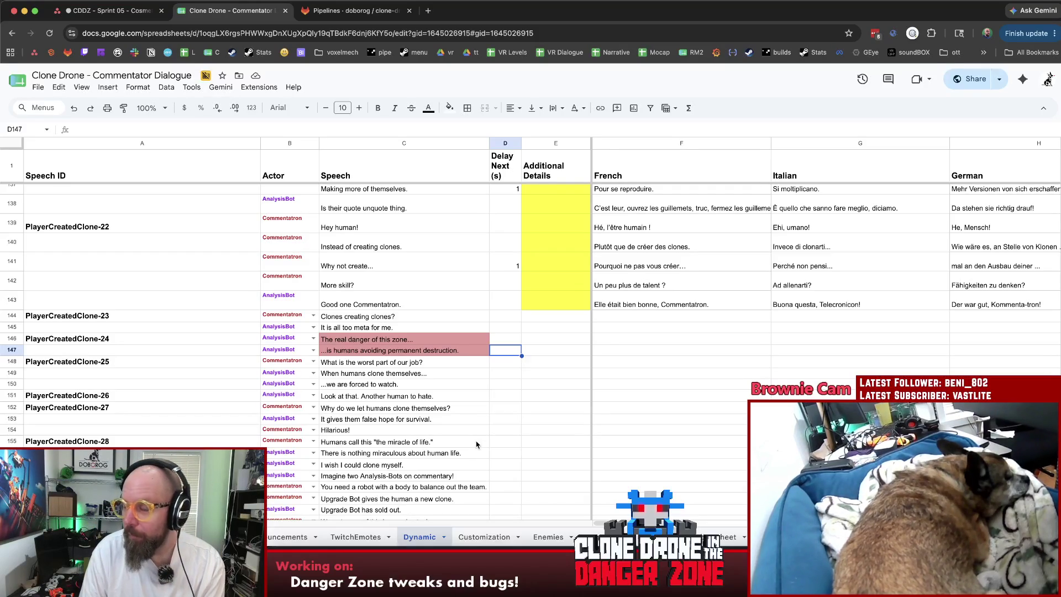
left_click(545, 403)
scroll(548, 400, "down", 3)
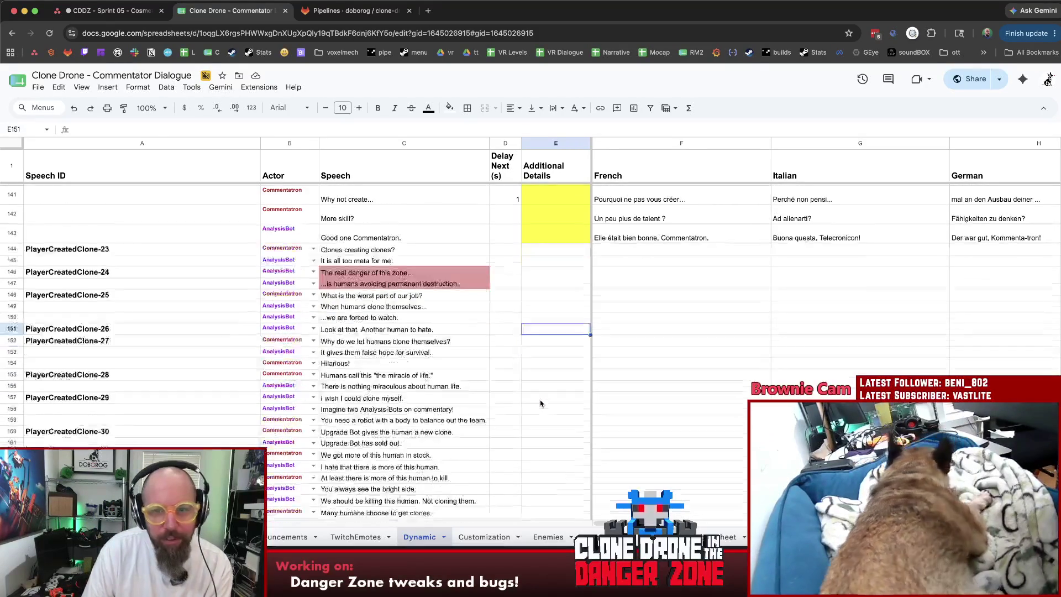
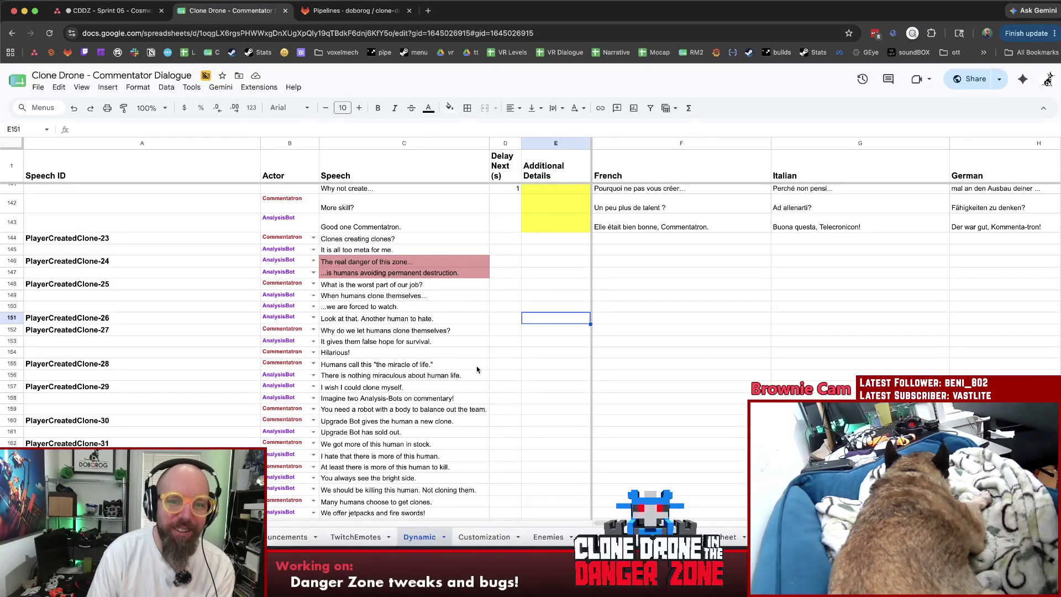
Select rows 146–147 and view their row options without changing anything, then scroll through the Speech IDs.
left_click(520, 398)
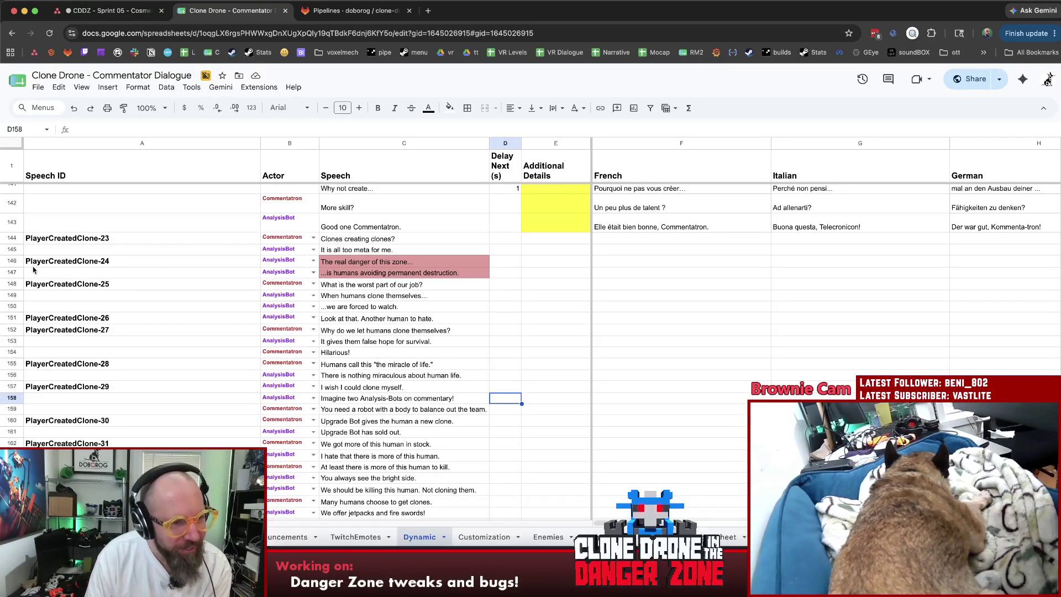
left_click(10, 262)
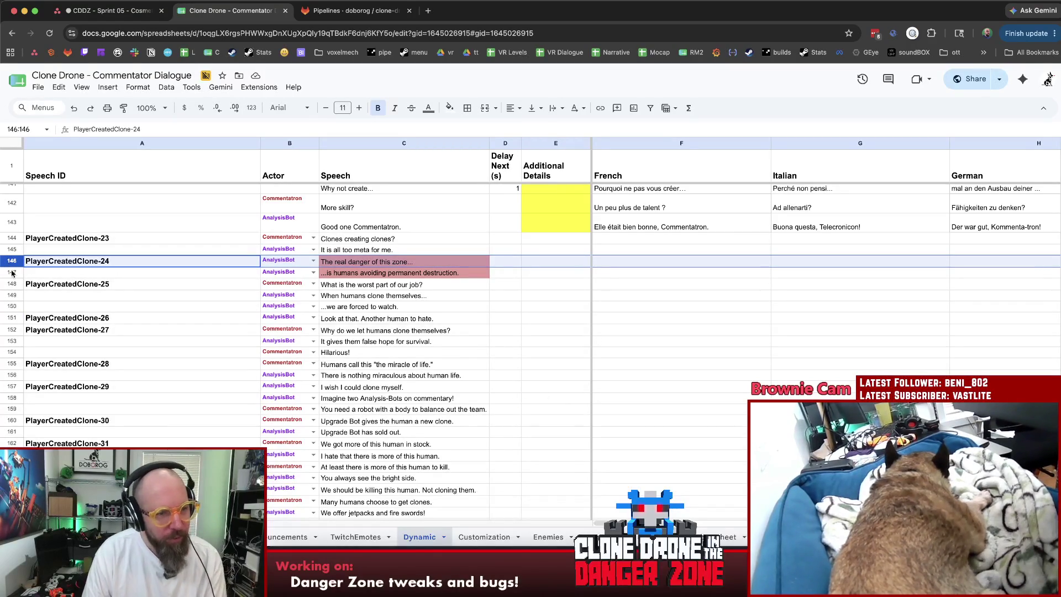
left_click(12, 273, "shift")
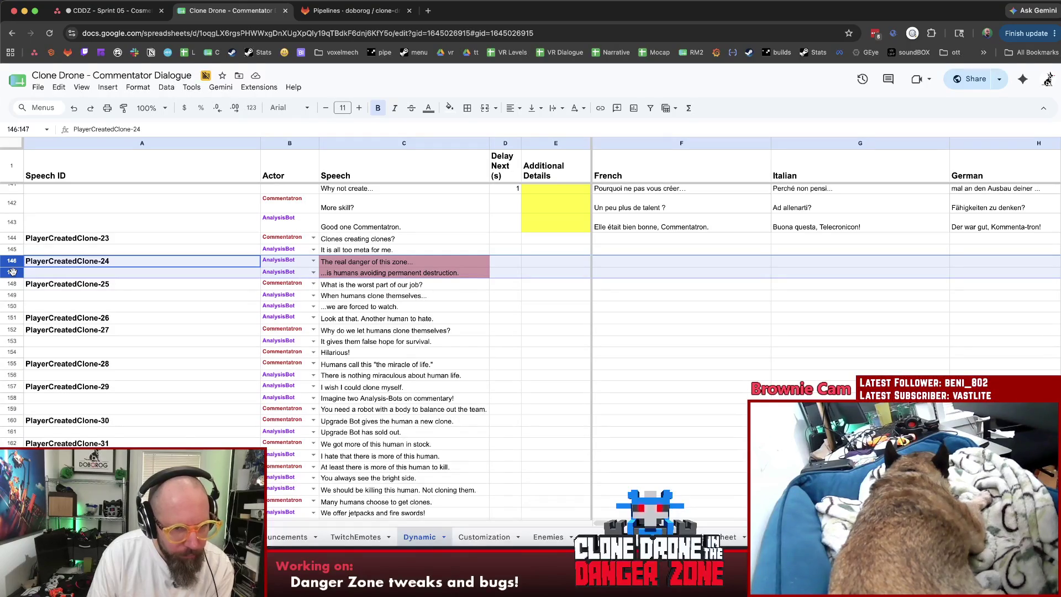
right_click(13, 273)
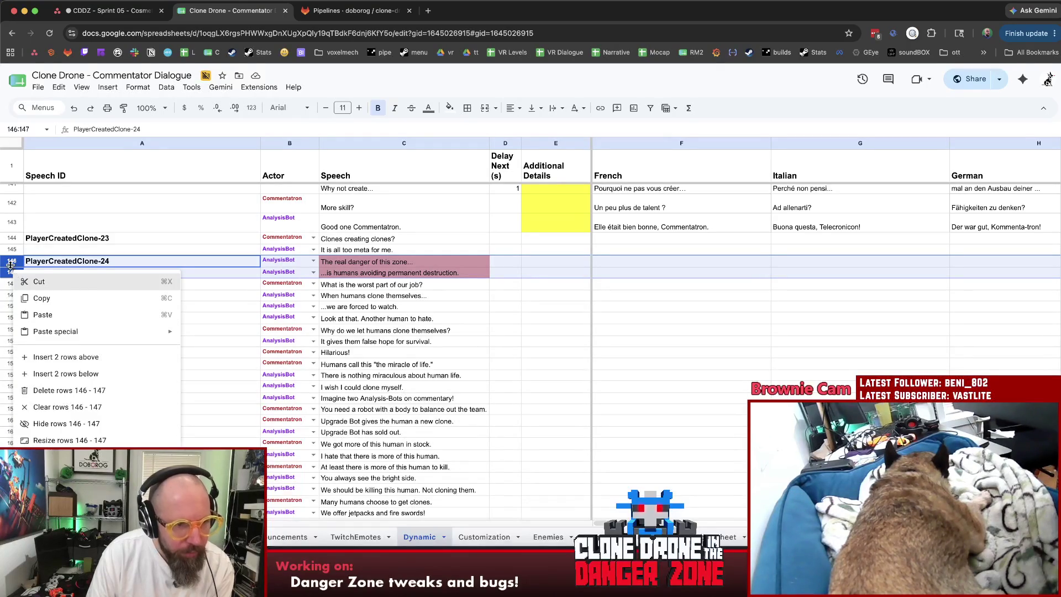
key("Escape")
left_click(155, 306)
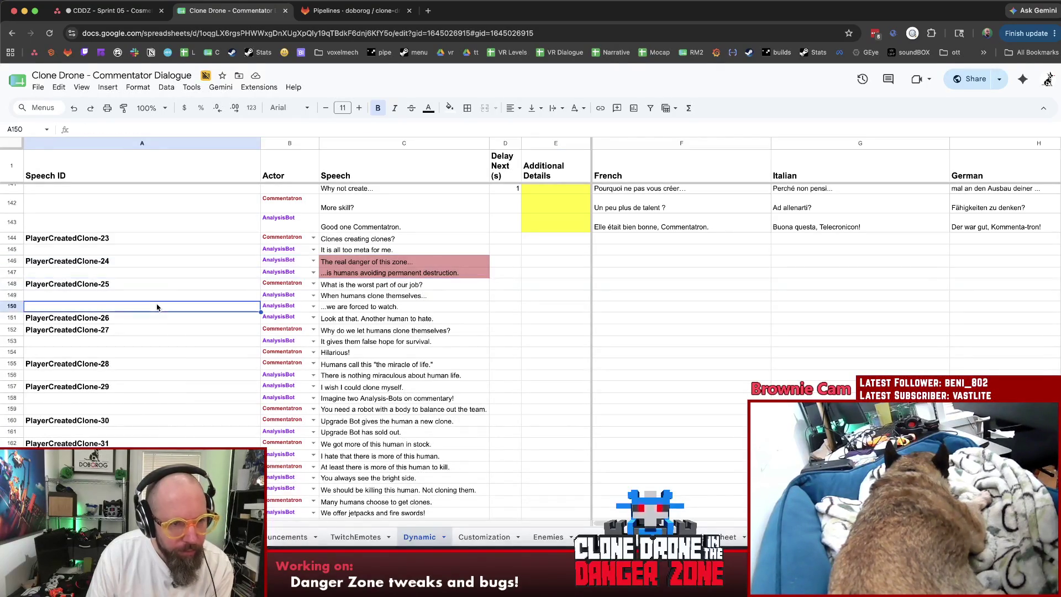
scroll(161, 307, "down", 10)
scroll(161, 307, "down", 20)
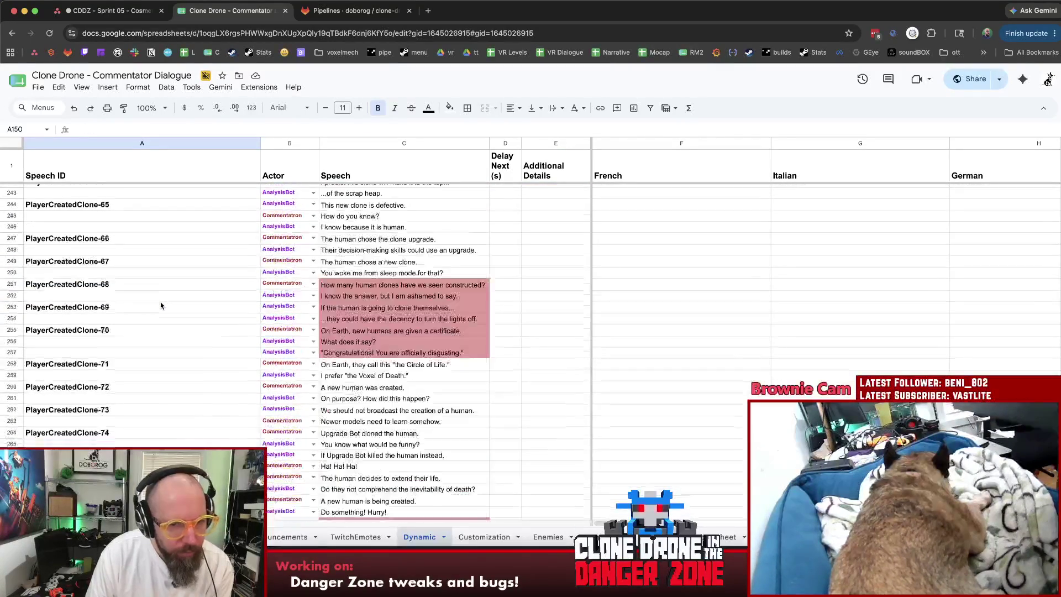
scroll(160, 305, "down", 3)
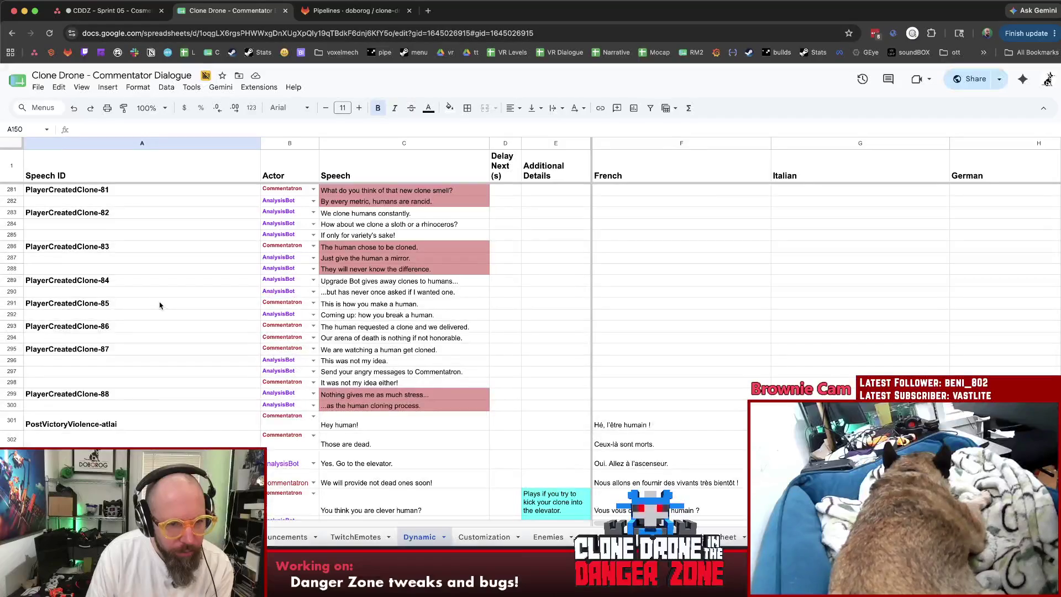
scroll(161, 306, "down", 1)
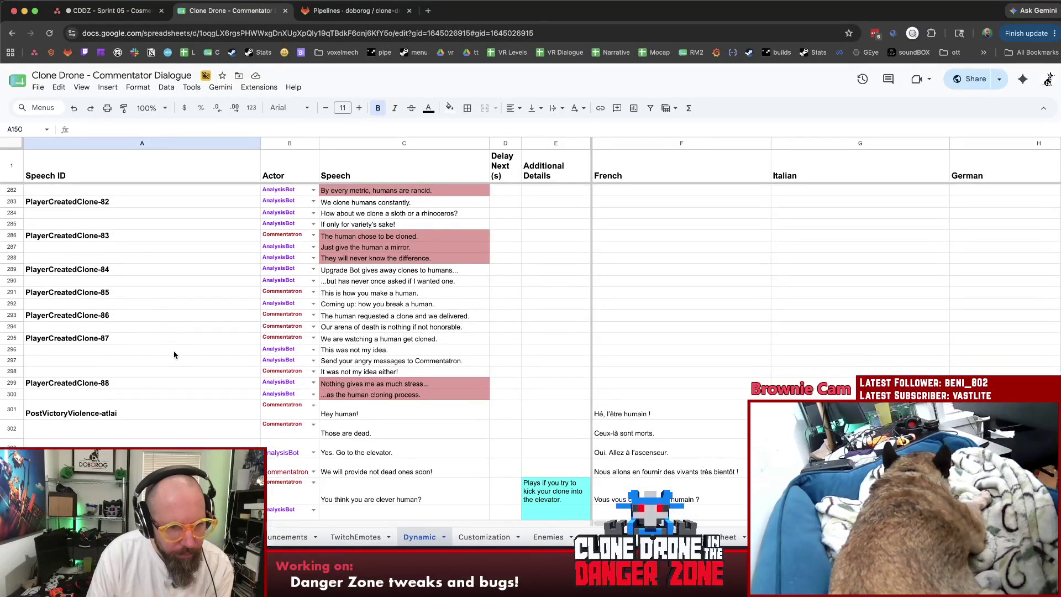
scroll(173, 348, "up", 1)
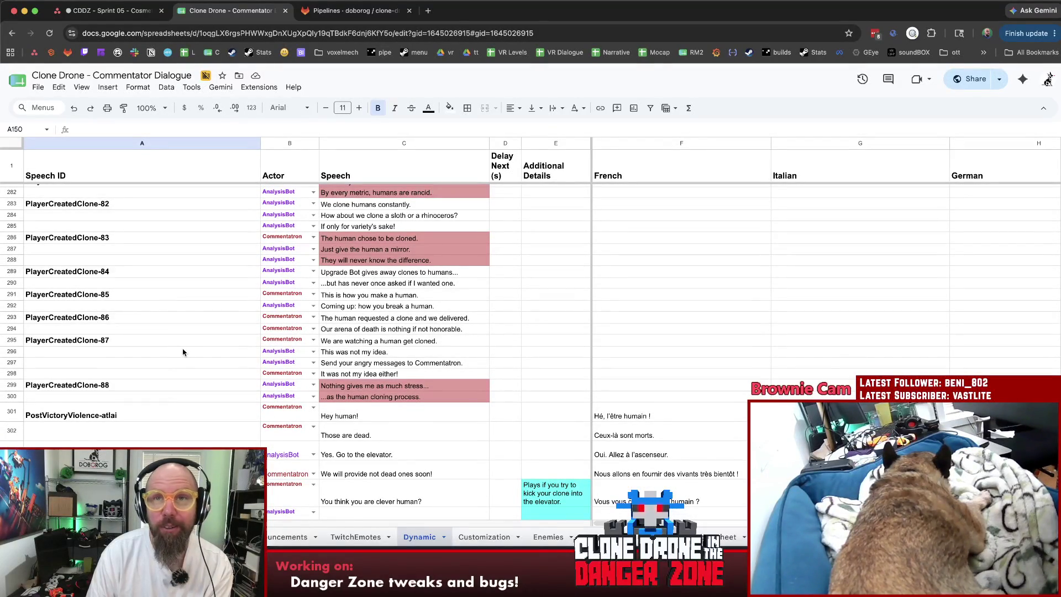
scroll(164, 348, "up", 20)
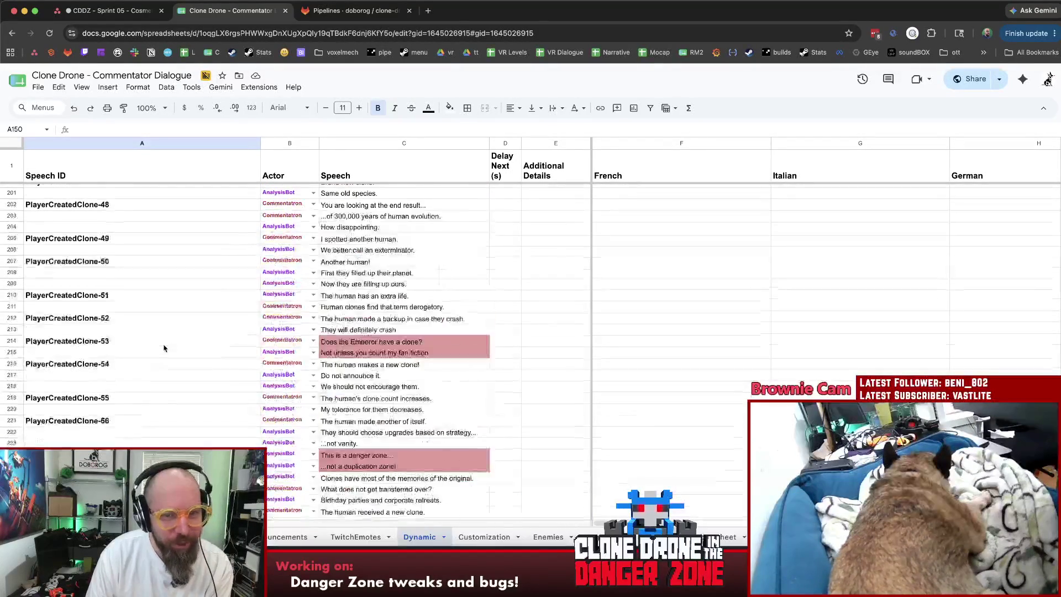
scroll(164, 346, "up", 9)
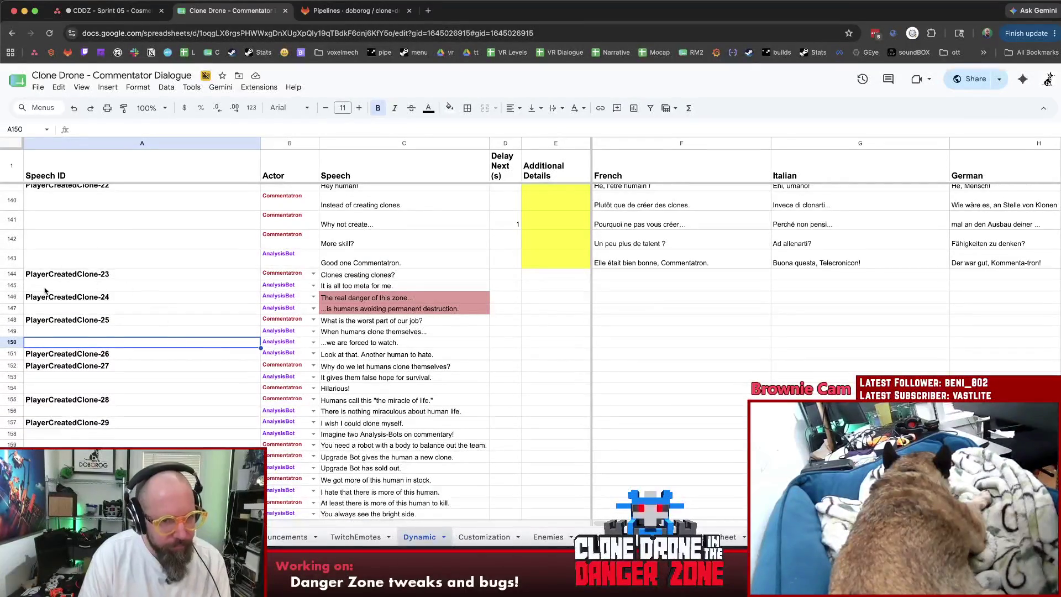
Delete rows 146–147, the PlayerCreatedClone-24 dialogue pair.
left_click(80, 300)
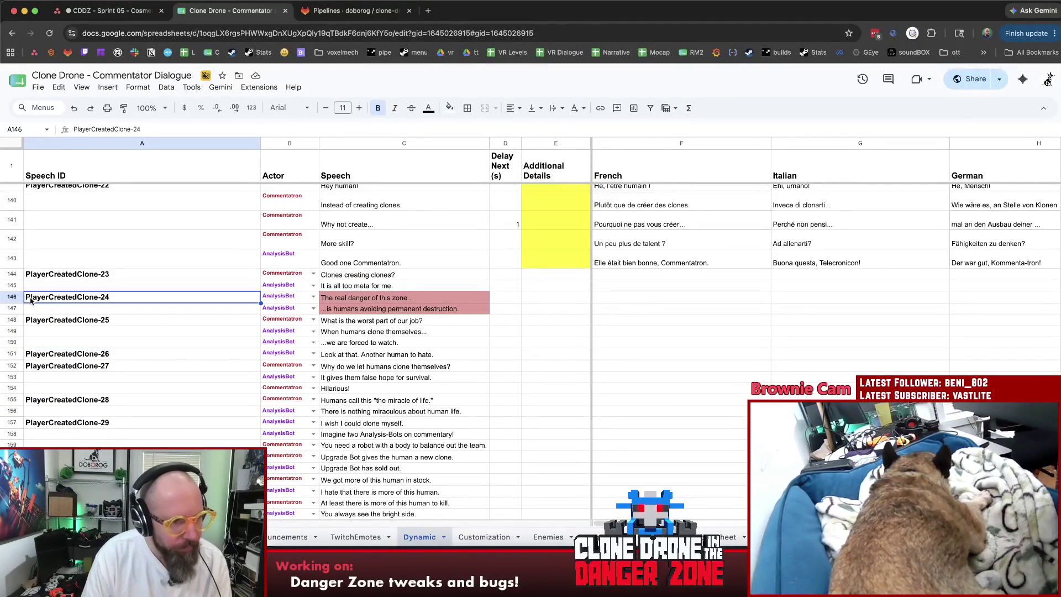
left_click(12, 299)
left_click(11, 312, "shift")
right_click(11, 313)
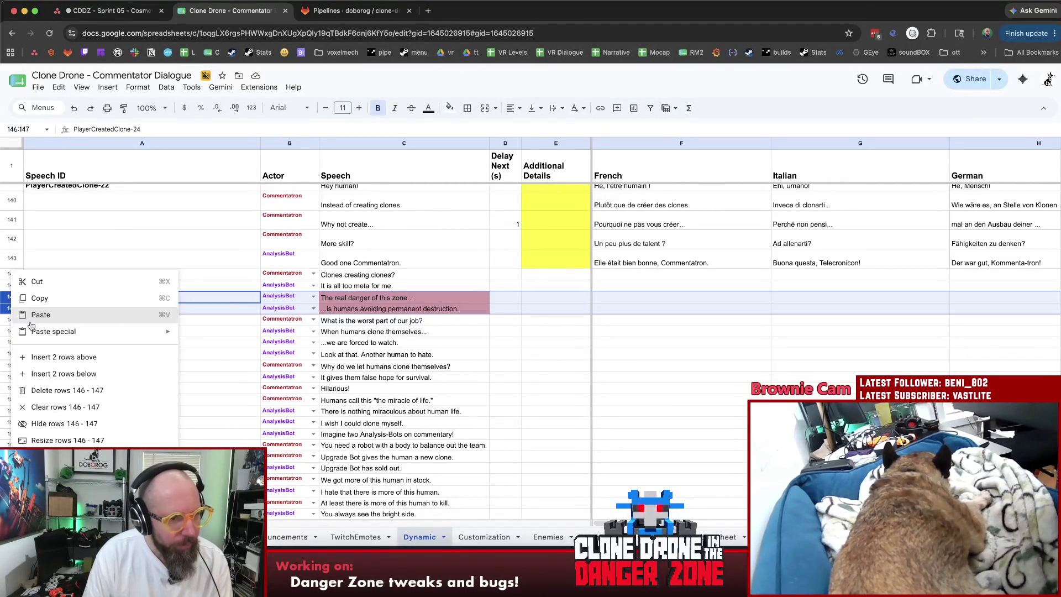
left_click(71, 392)
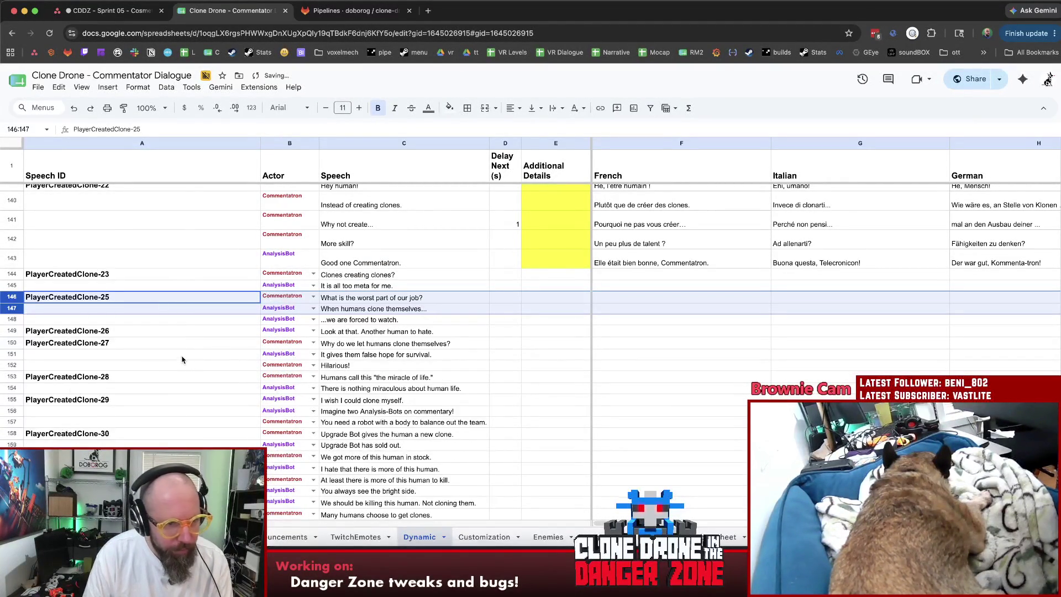
Renumber A146, A149 and A150 to PlayerCreatedClone-24, -25 and -26.
left_click(101, 301)
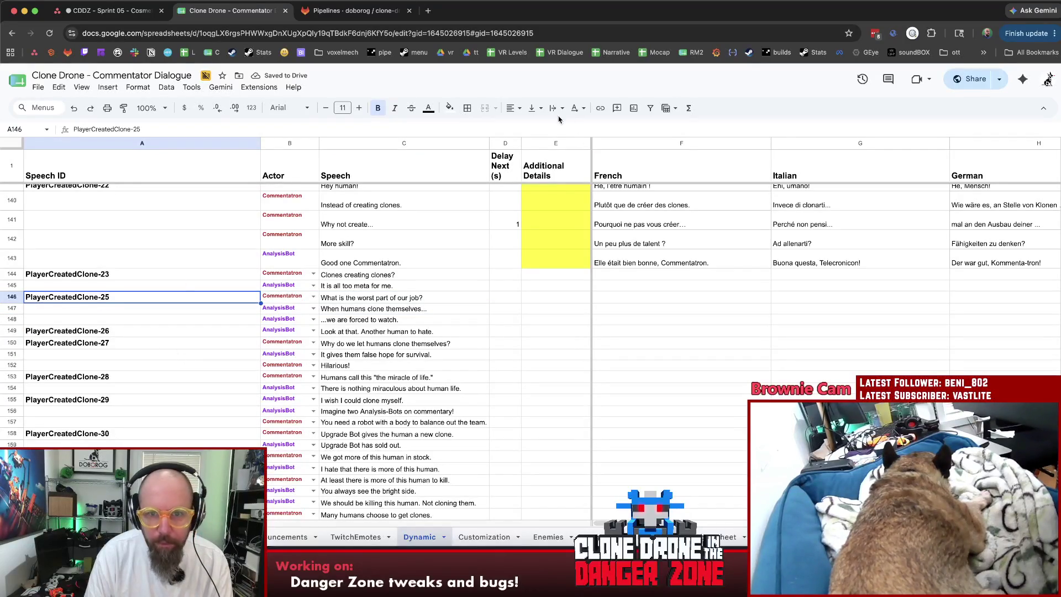
double_click(112, 297)
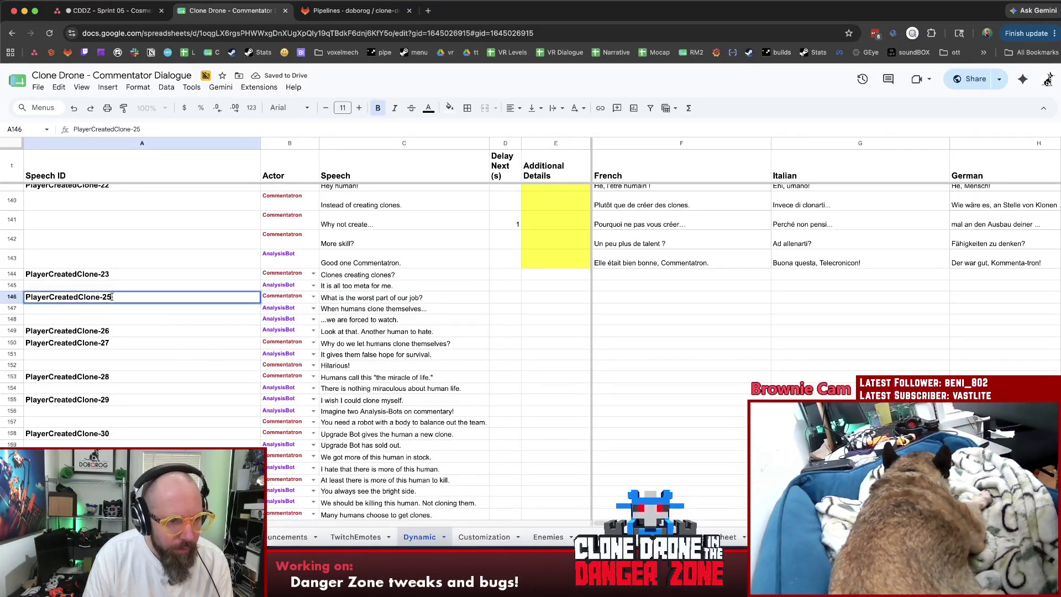
key("BackSpace")
type("4")
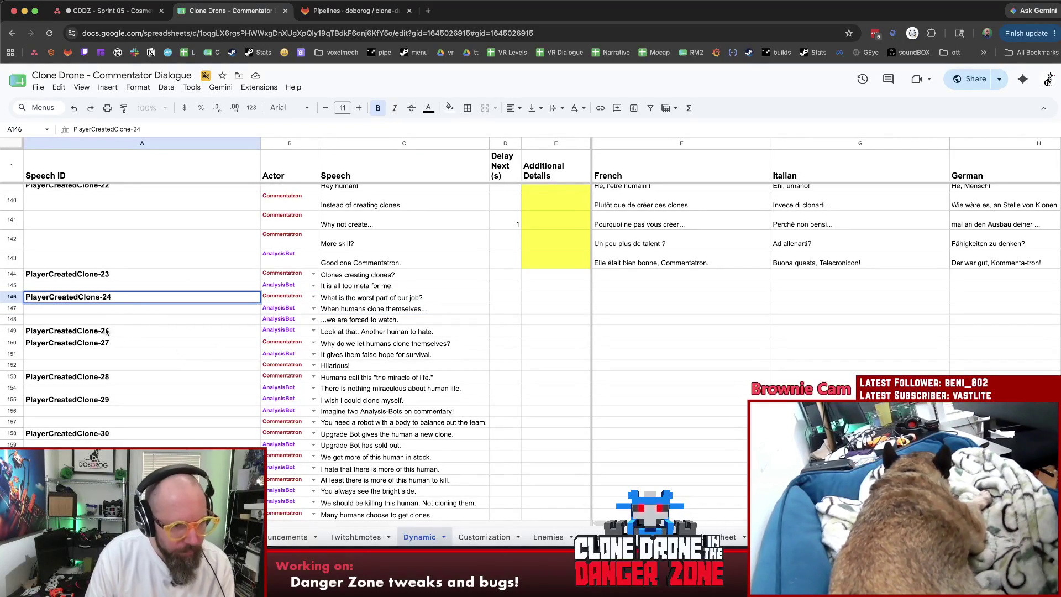
left_click(105, 332)
double_click(105, 331)
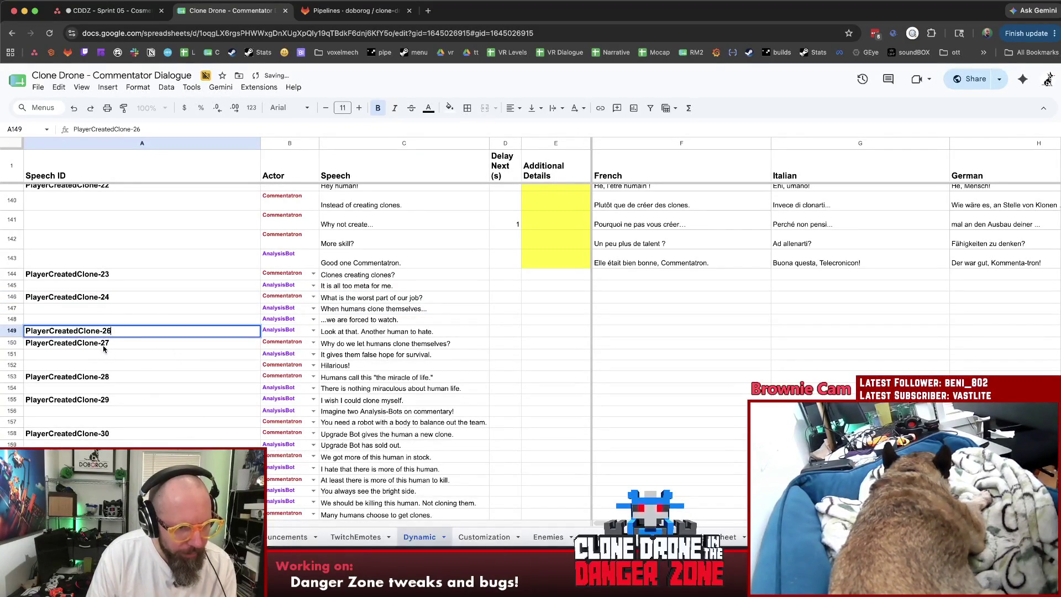
key("BackSpace")
type("5")
double_click(109, 344)
key("BackSpace")
type("6")
left_click(115, 377)
Renumber A153, A155 and A158, ending with A158 as PlayerCreatedClone-29.
double_click(109, 376)
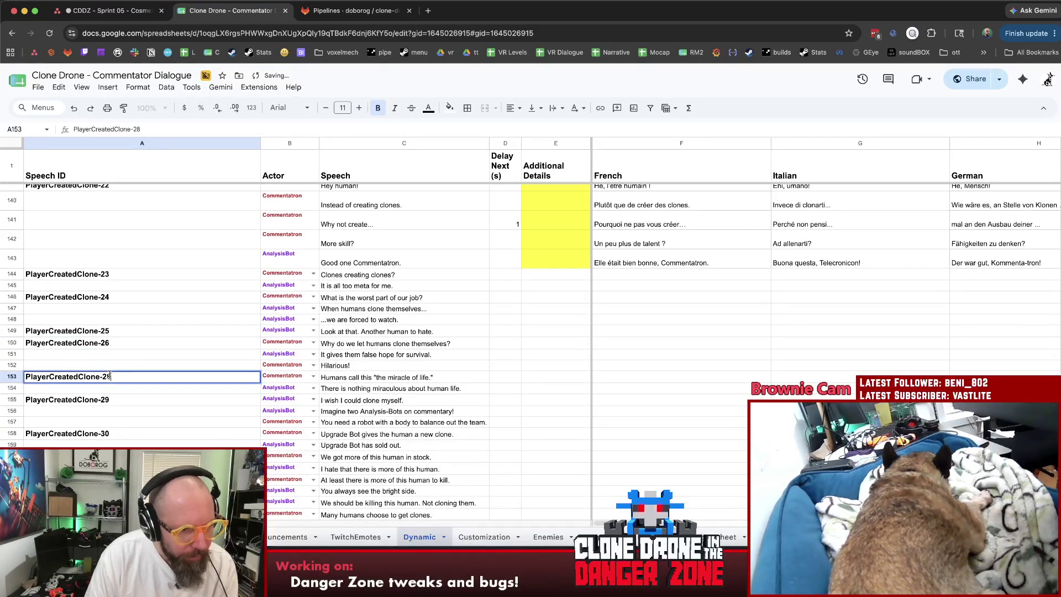
type("7")
left_click(109, 399)
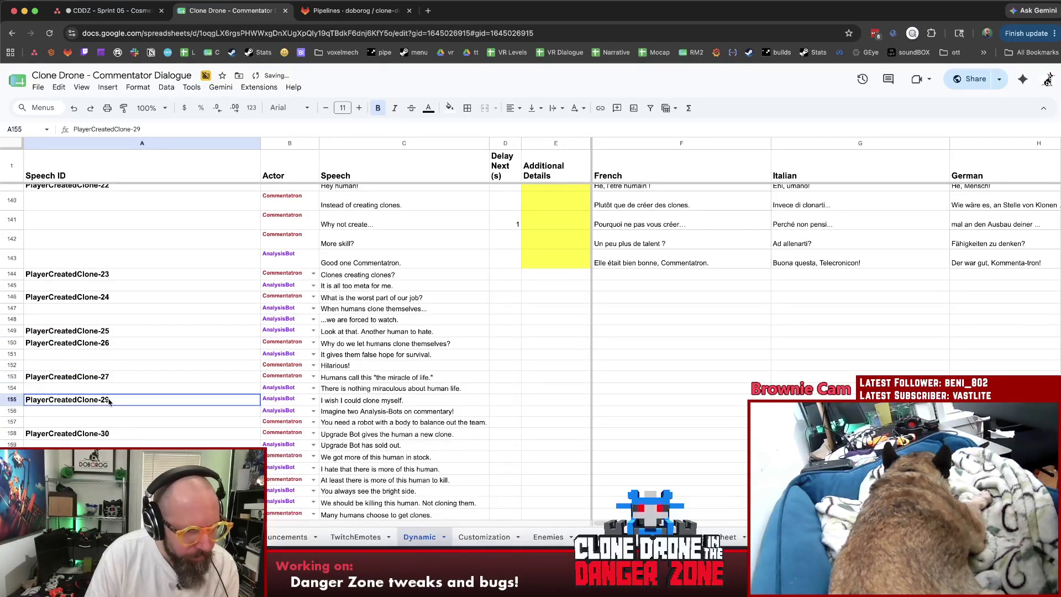
double_click(106, 399)
left_click_drag(107, 399, 120, 400)
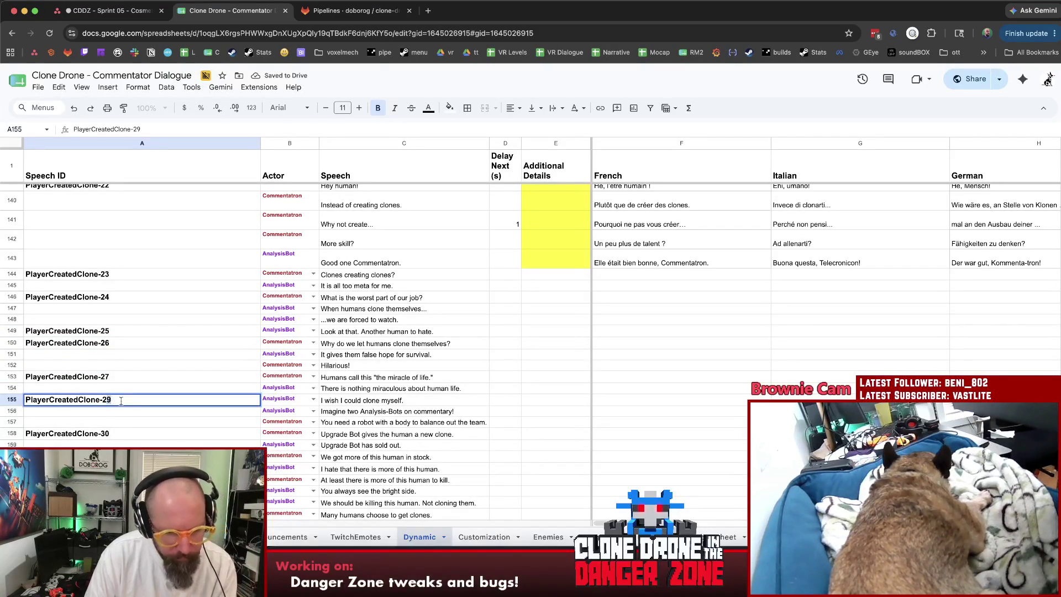
type("8")
double_click(105, 433)
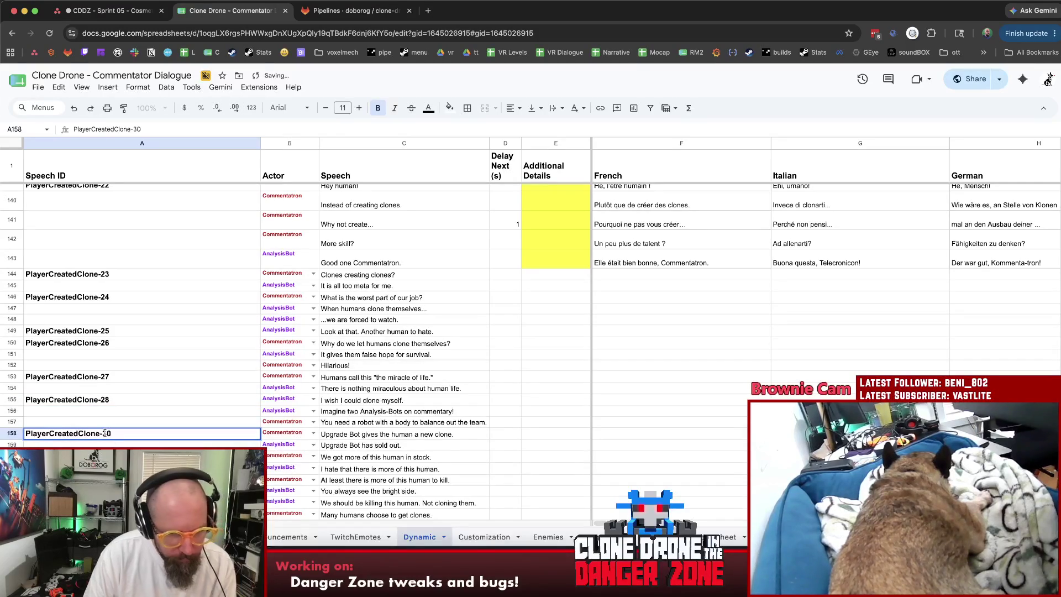
left_click_drag(104, 433, 118, 434)
type("29")
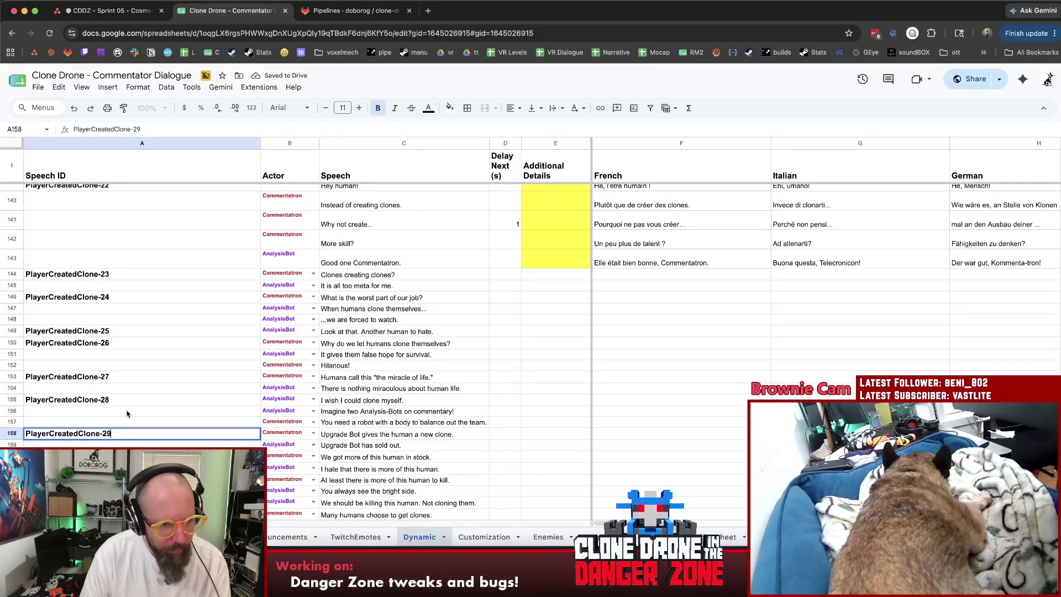
left_click(126, 414)
Change A161 to PlayerCreatedClone-31 and the row 165 ID to PlayerCreatedClone-33.
left_click(126, 456)
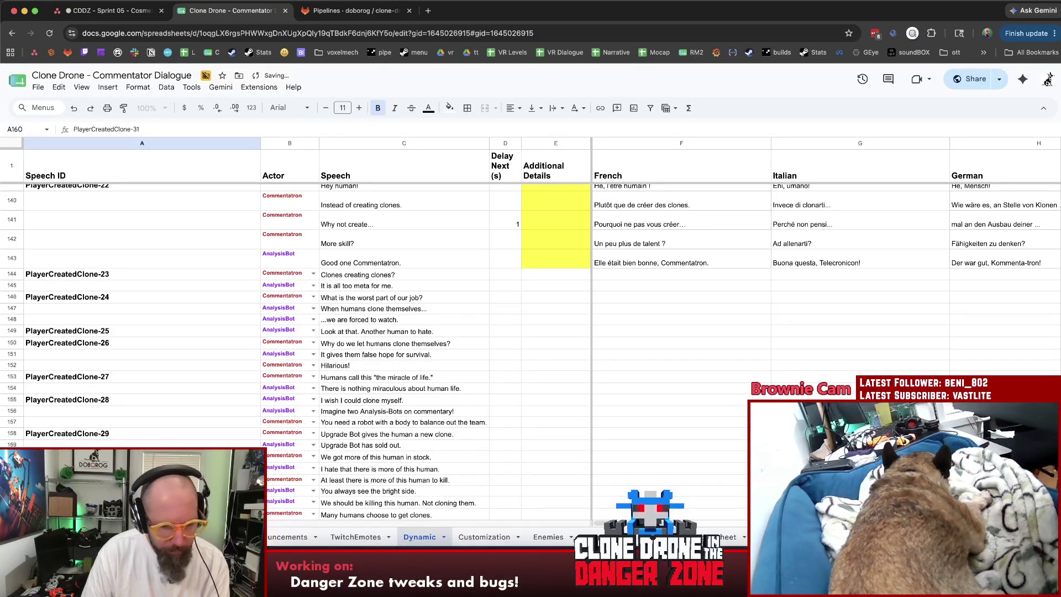
left_click(126, 467)
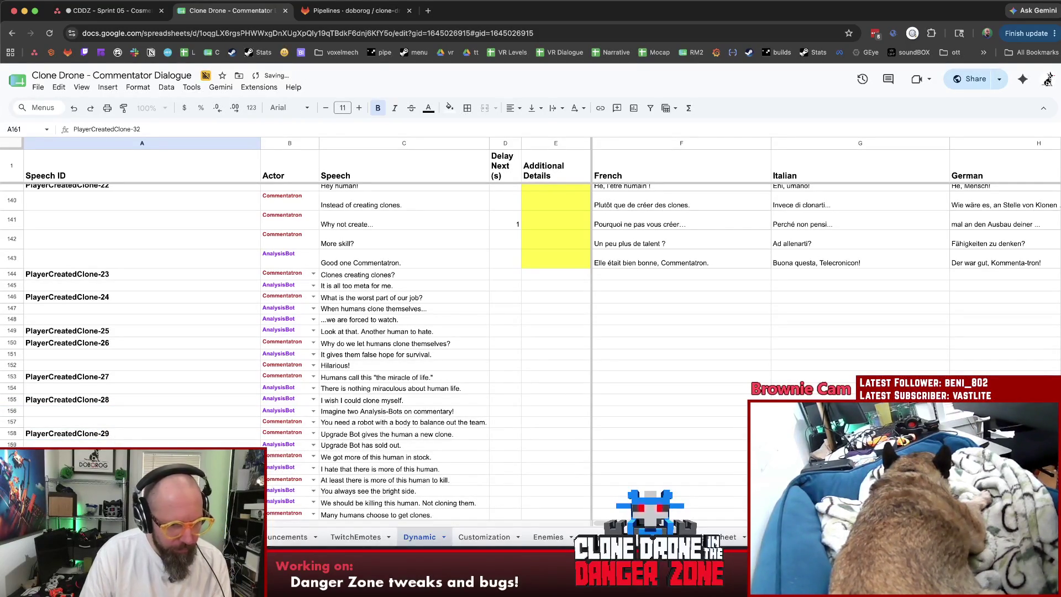
key("BackSpace")
type("1")
left_click(127, 502)
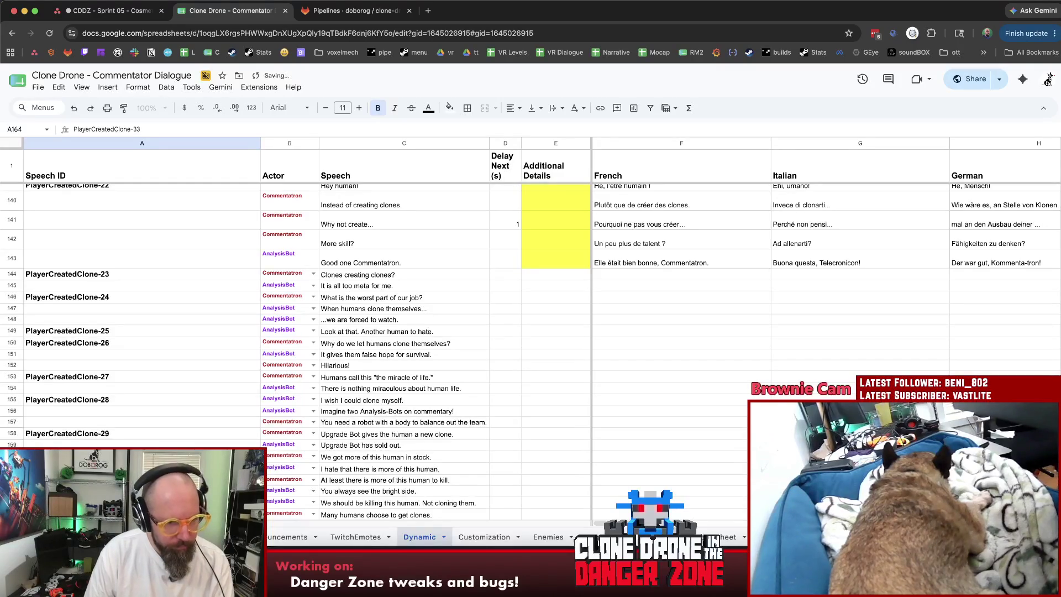
left_click(127, 457)
scroll(162, 398, "down", 5)
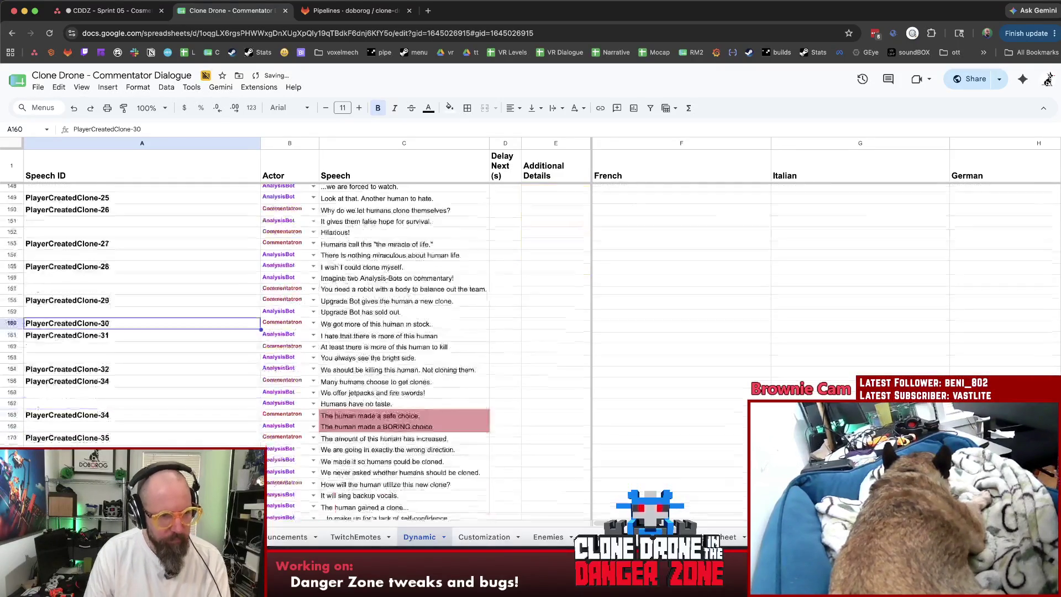
double_click(123, 314)
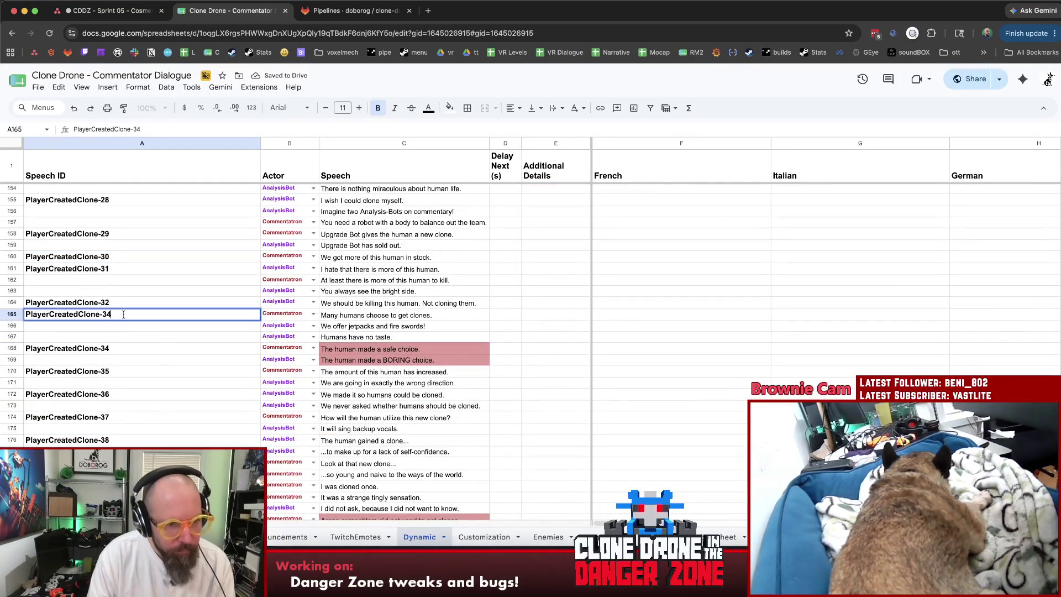
type("3")
key("Return")
left_click(149, 352)
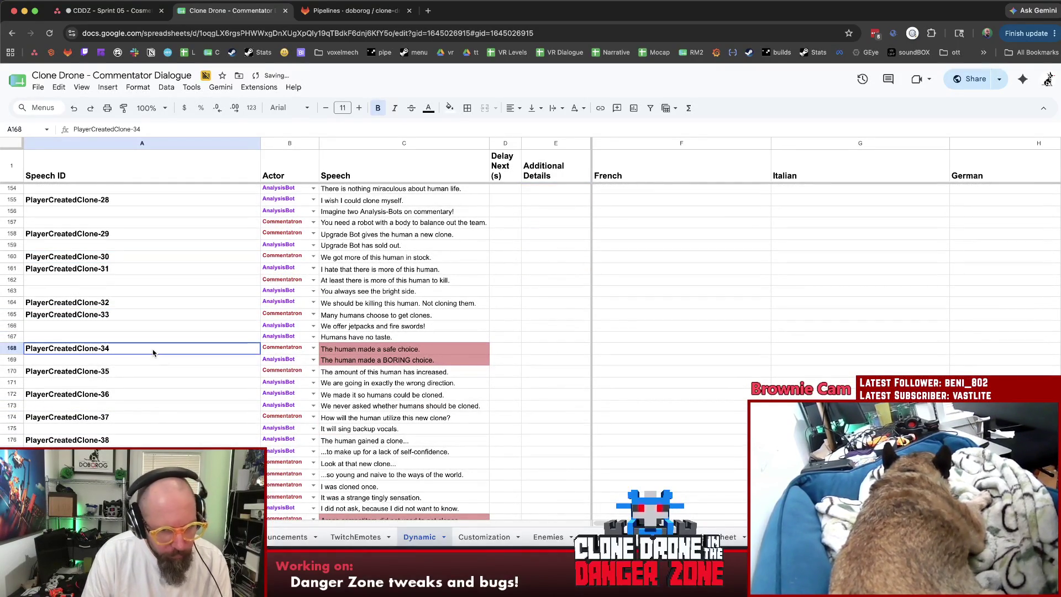
Delete rows 168–169 containing the red-highlighted dialogue lines.
right_click(15, 358)
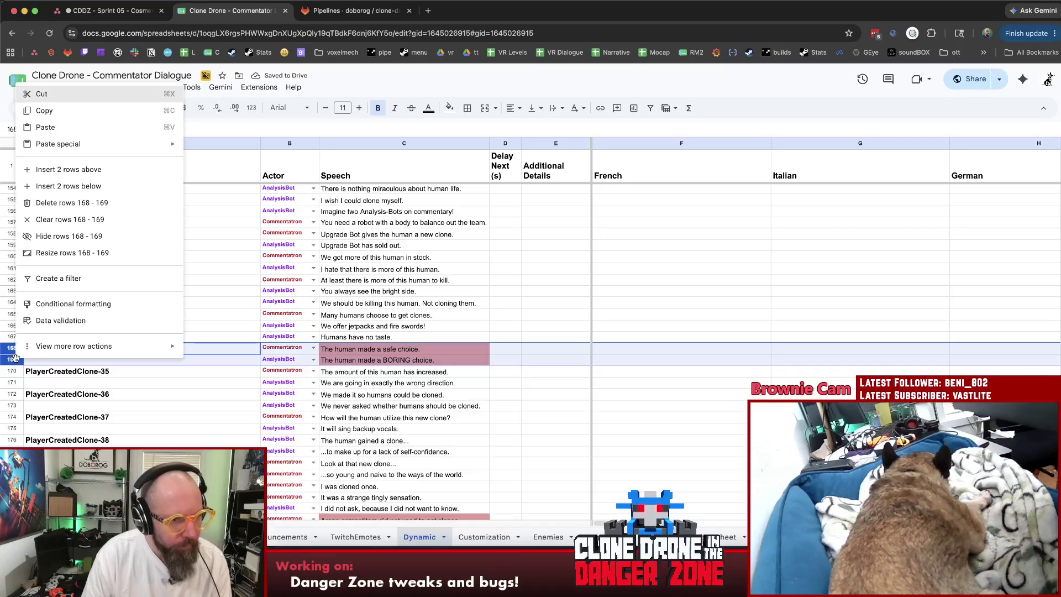
left_click(61, 203)
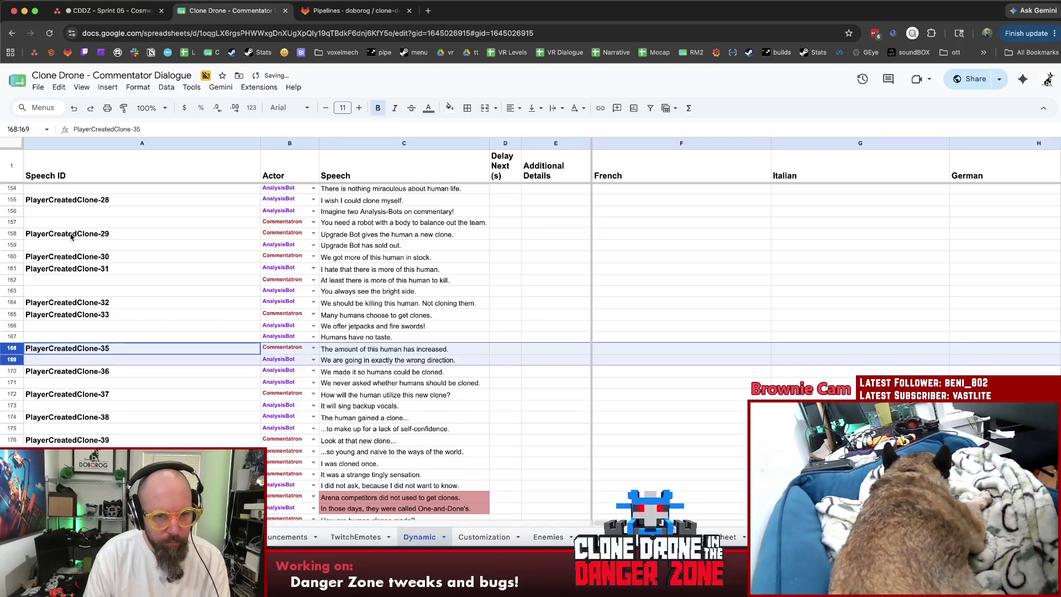
left_click(158, 318)
left_click(147, 351)
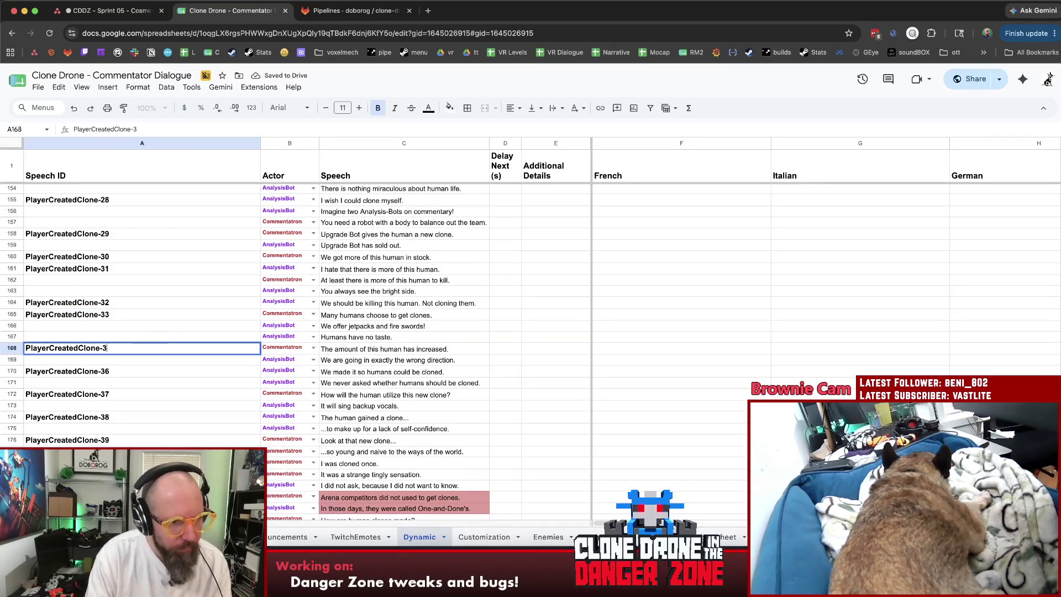
type("4")
Renumber the clone IDs in rows 170–178 down by one, so row 178 reads PlayerCreatedClone-39.
double_click(123, 372)
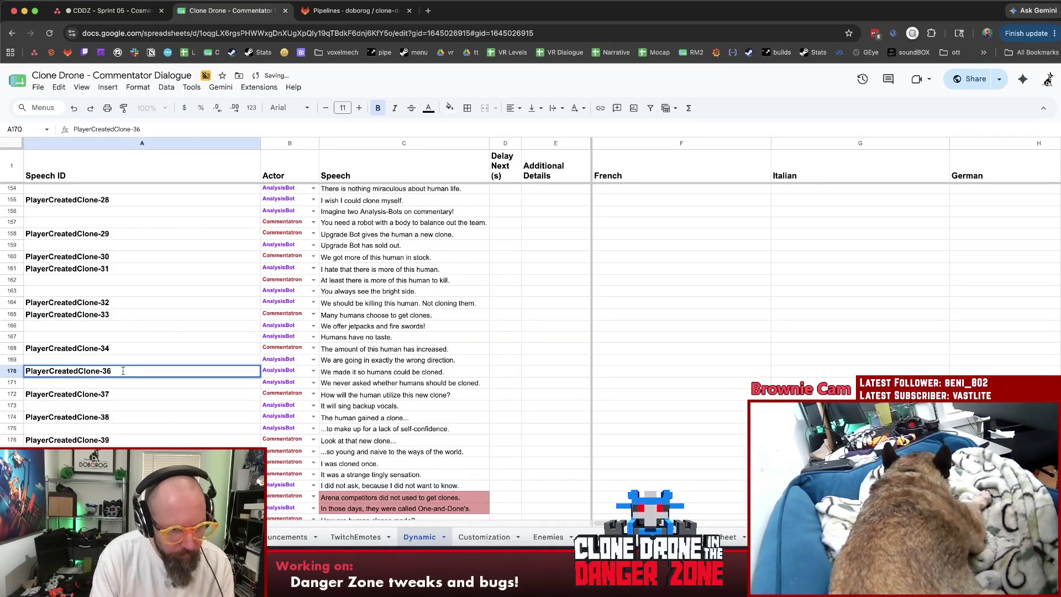
type("5")
double_click(126, 393)
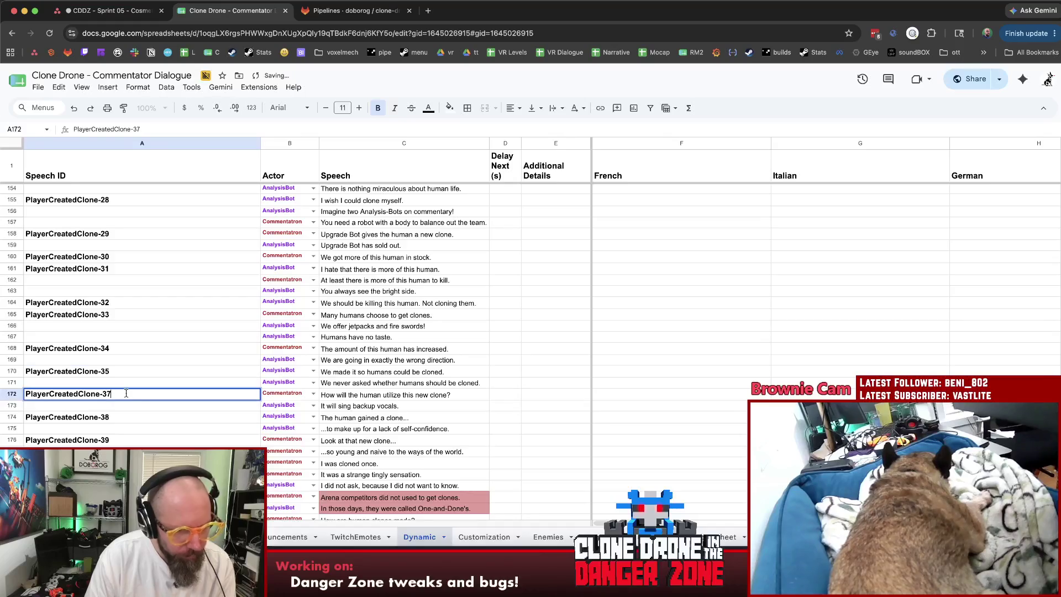
type("6")
double_click(139, 419)
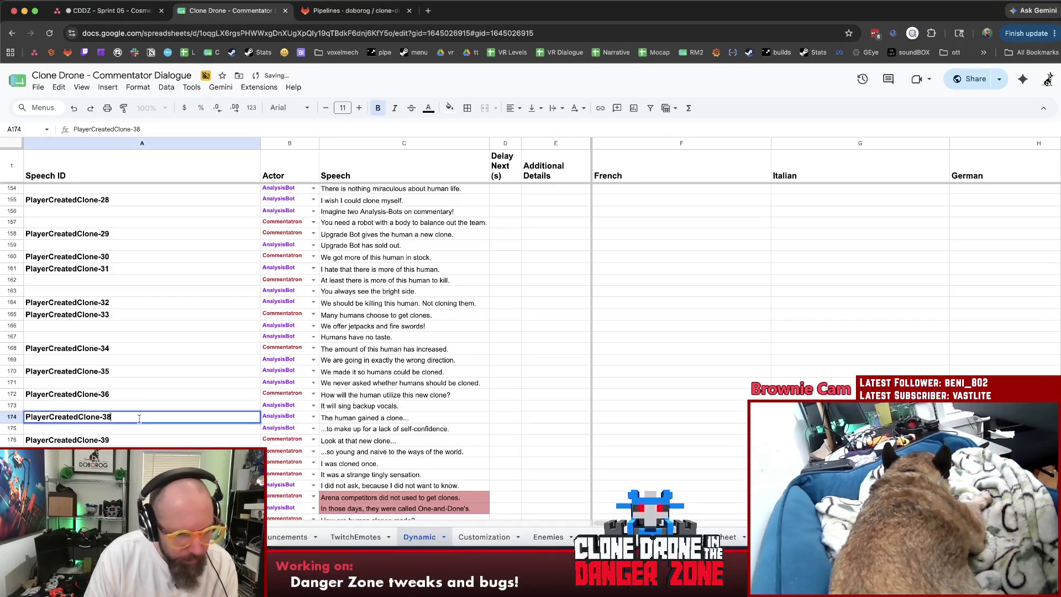
type("7")
double_click(123, 440)
key("BackSpace")
type("8")
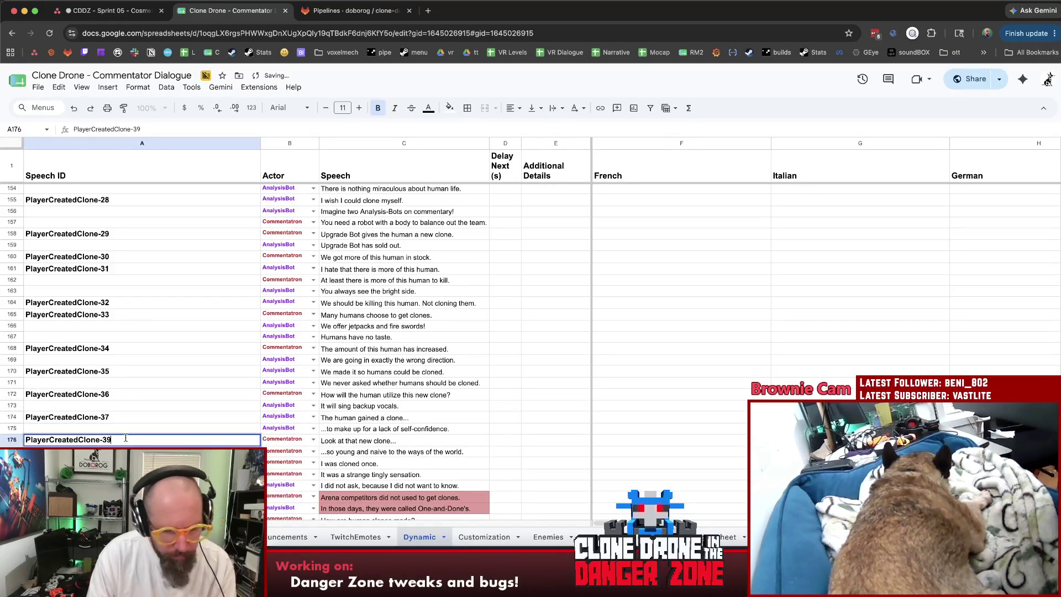
double_click(123, 451)
type("PlayerCreatedClone-39")
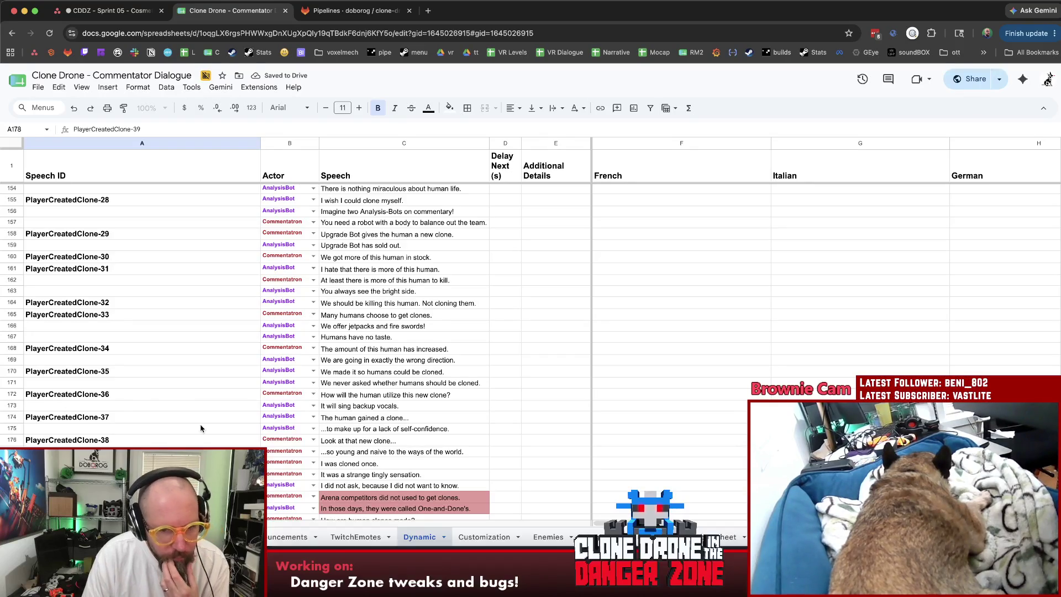
left_click(200, 428)
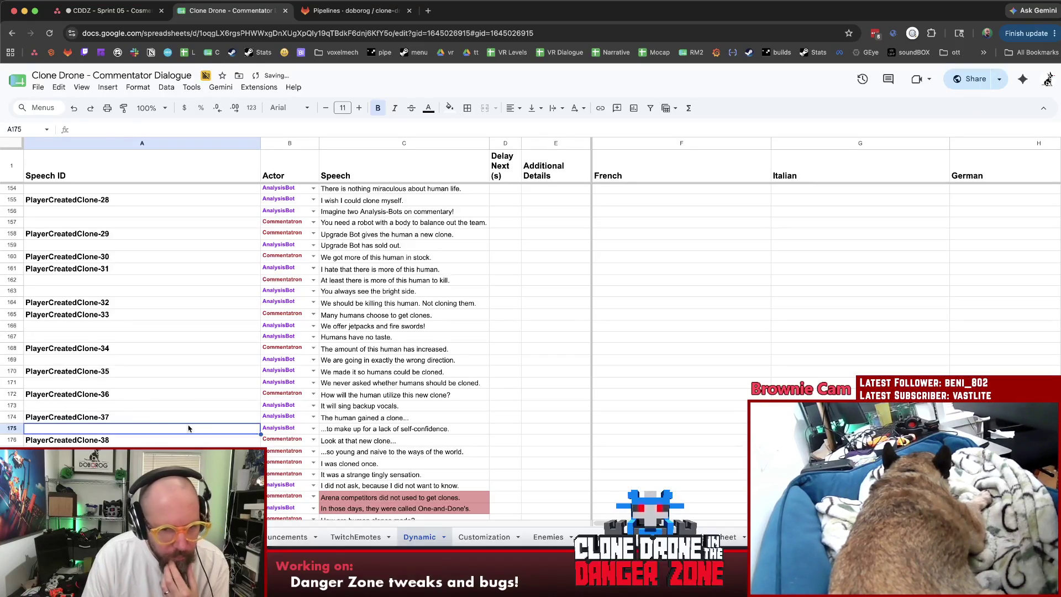
scroll(166, 426, "down", 2)
left_click(143, 422)
Delete rows 181–182, the red Arena competitors dialogue pair.
scroll(144, 426, "down", 2)
left_click_drag(111, 410, 119, 424)
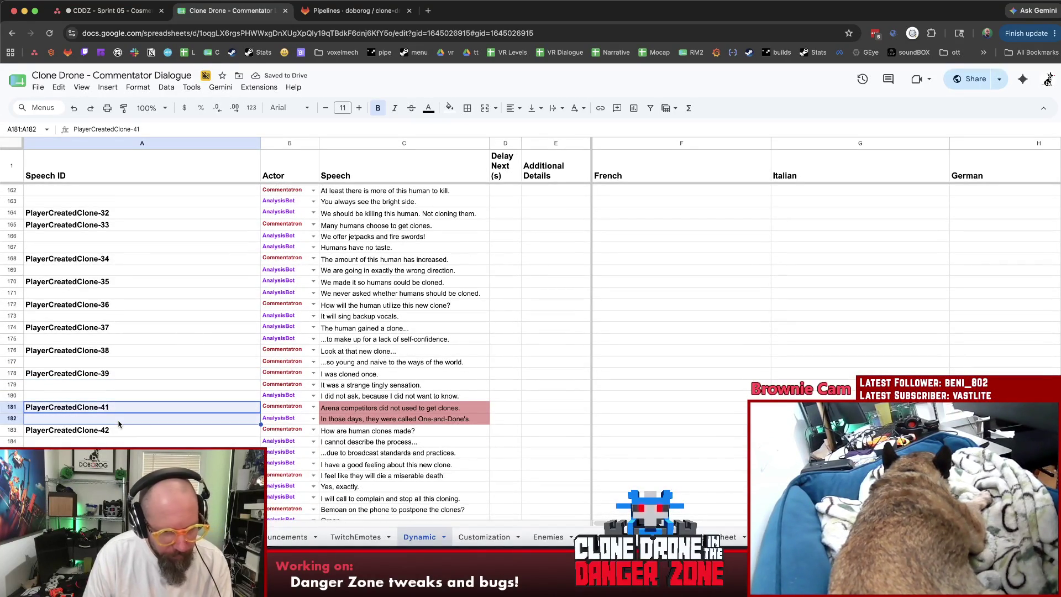
left_click_drag(12, 410, 14, 421)
right_click(15, 421)
left_click(68, 265)
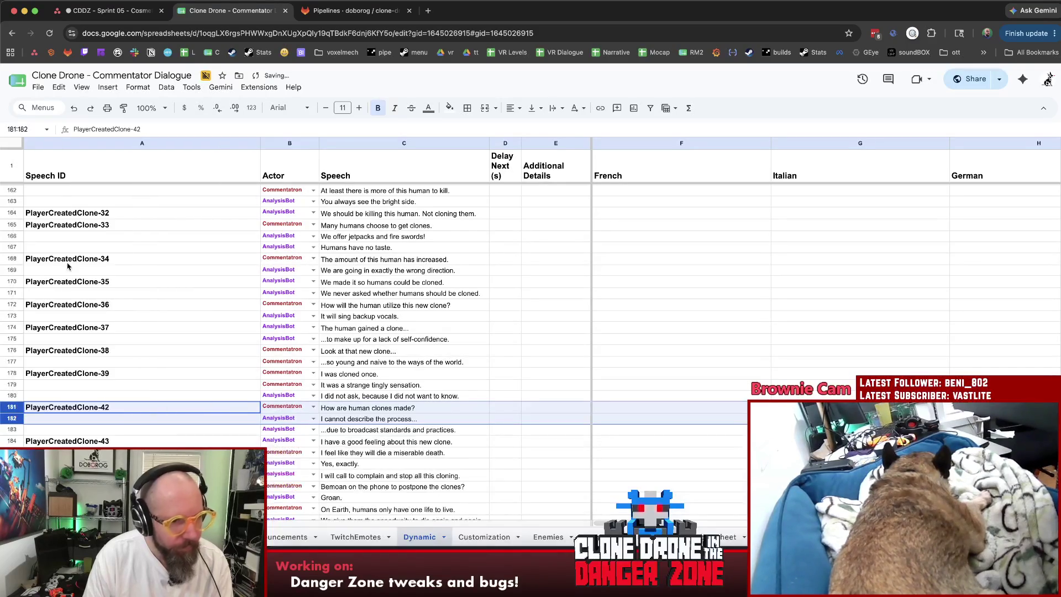
Renumber the row 184 Speech ID to PlayerCreatedClone-41.
left_click(143, 408)
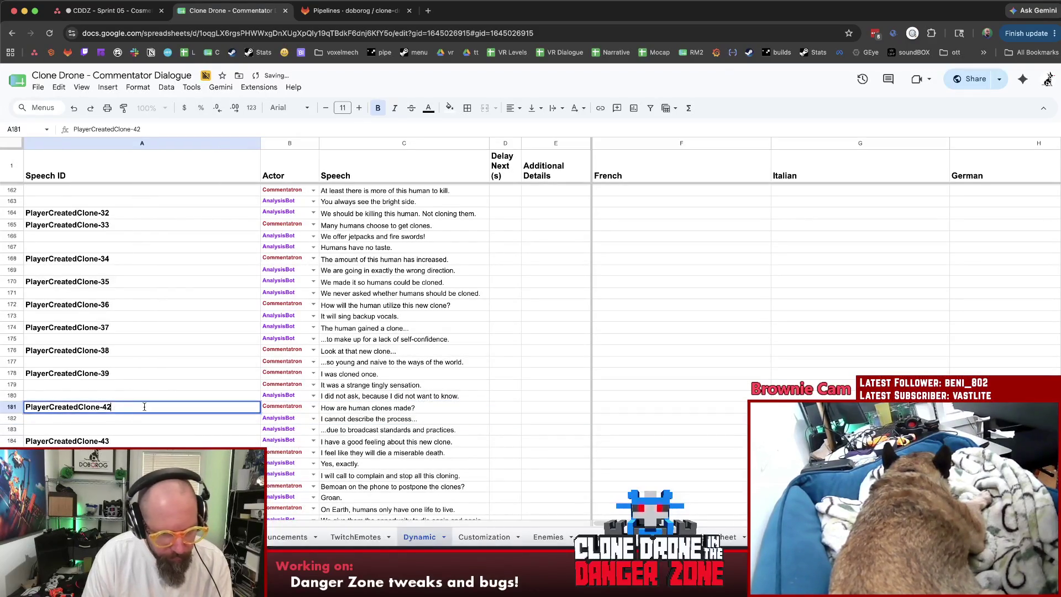
type("0")
left_click(138, 441)
double_click(136, 441)
key("BackSpace")
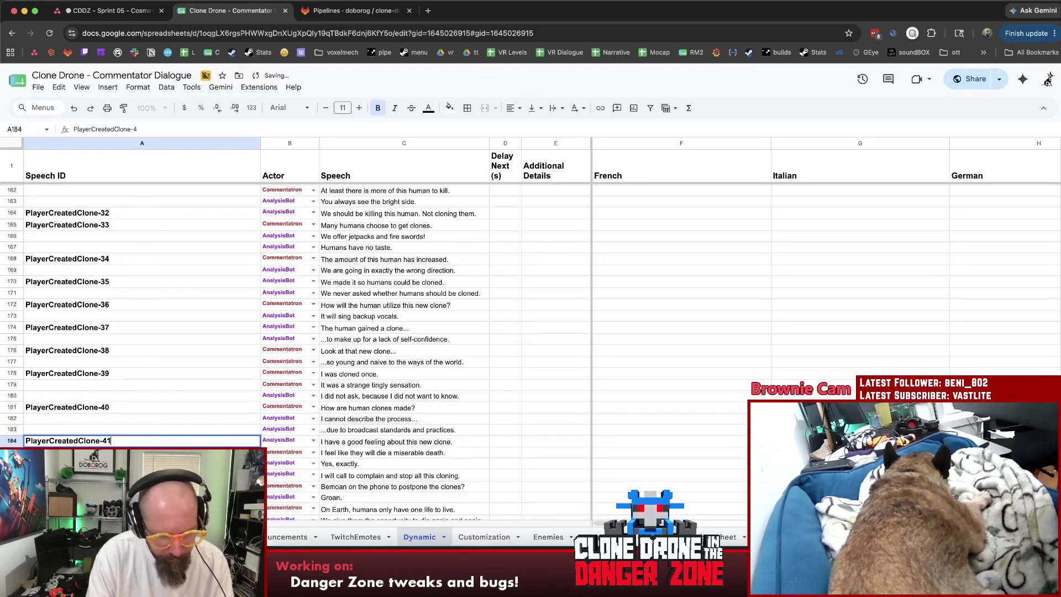
type("1")
key("Return")
scroll(387, 332, "down", 5)
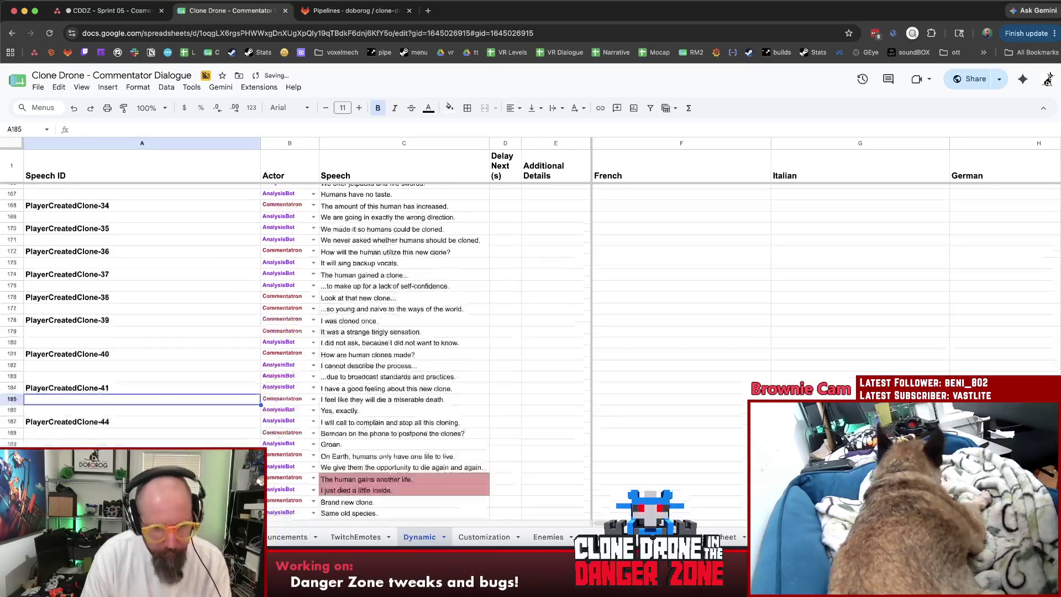
Renumber the Clone-44 and Clone-45 IDs in rows 187 and 190, ending at PlayerCreatedClone-43.
double_click(117, 355)
type("2")
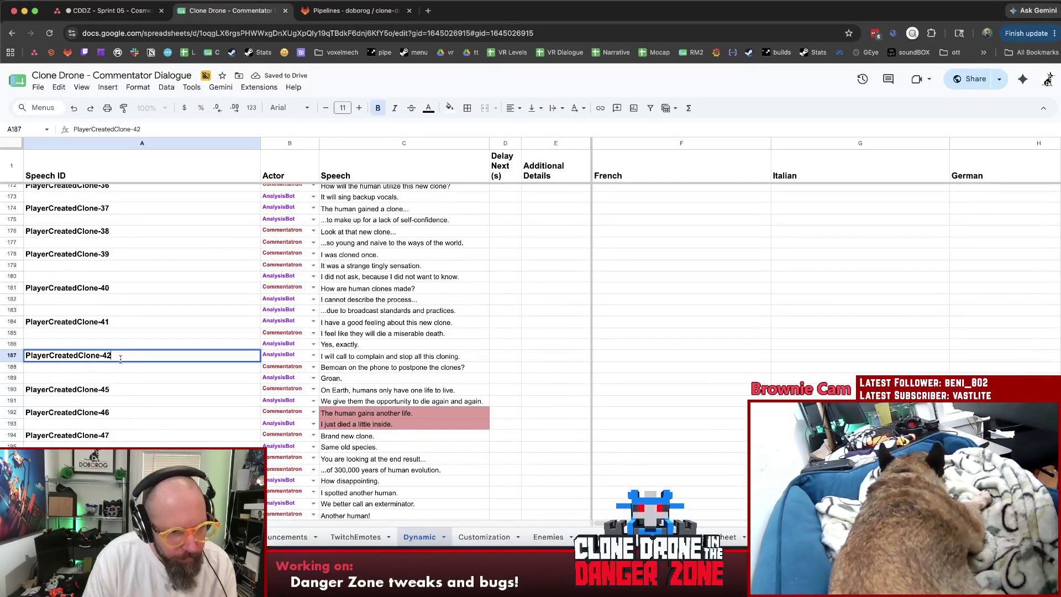
double_click(116, 389)
type("3")
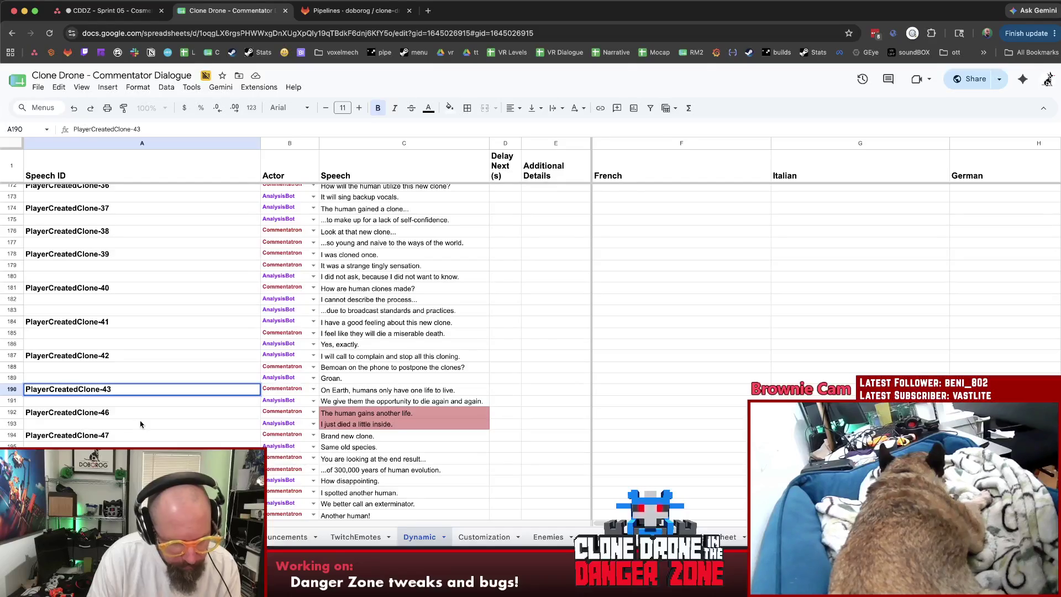
left_click(100, 415)
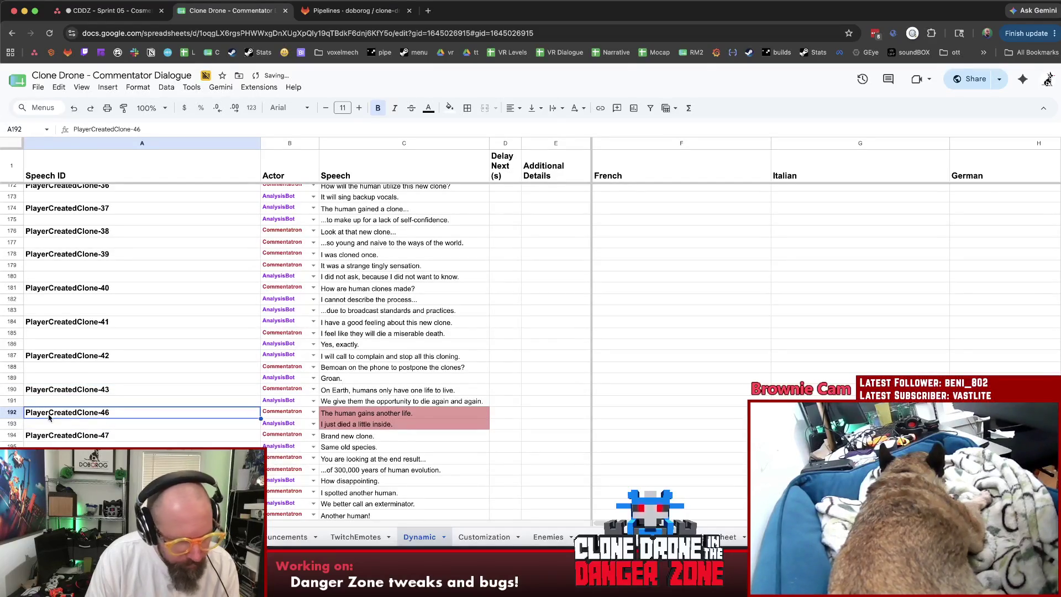
left_click(12, 413)
left_click(16, 429, "shift")
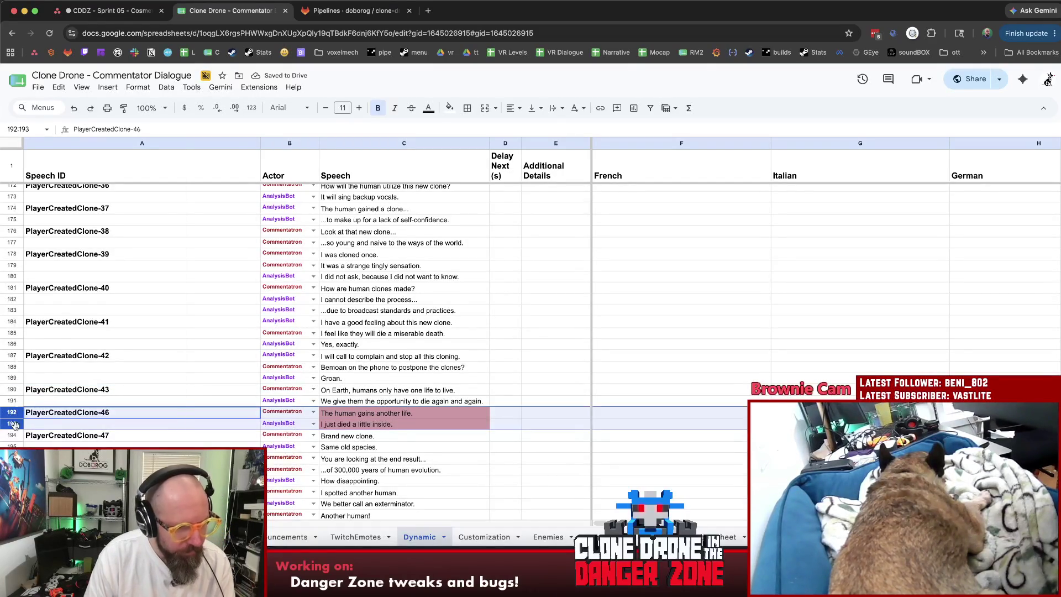
Delete the red rows 192–193 and renumber the following IDs, including PlayerCreatedClone-46.
right_click(16, 429)
left_click(60, 271)
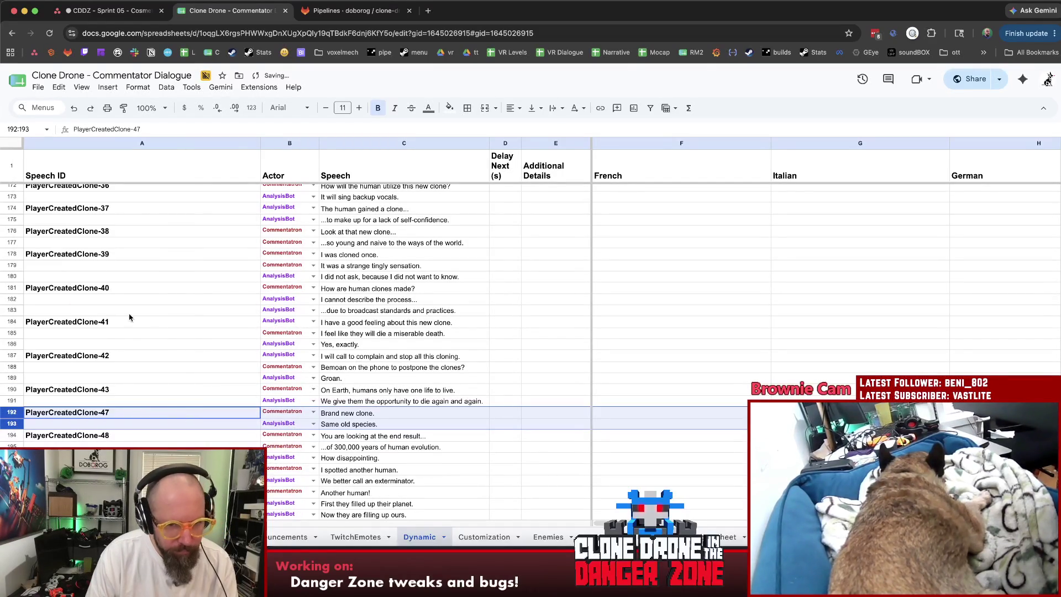
double_click(125, 416)
type("4")
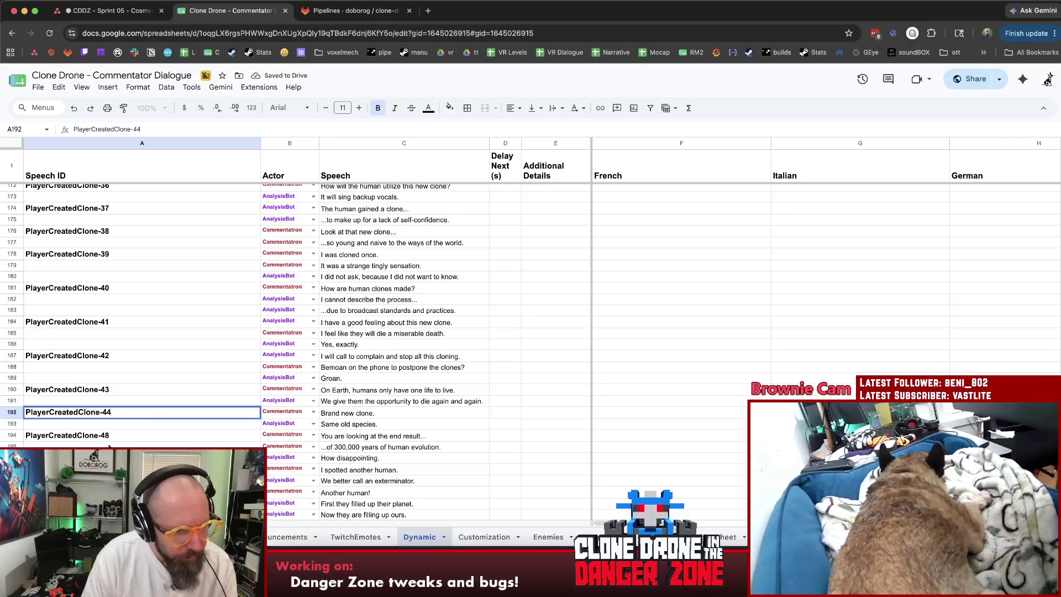
double_click(123, 435)
type("5")
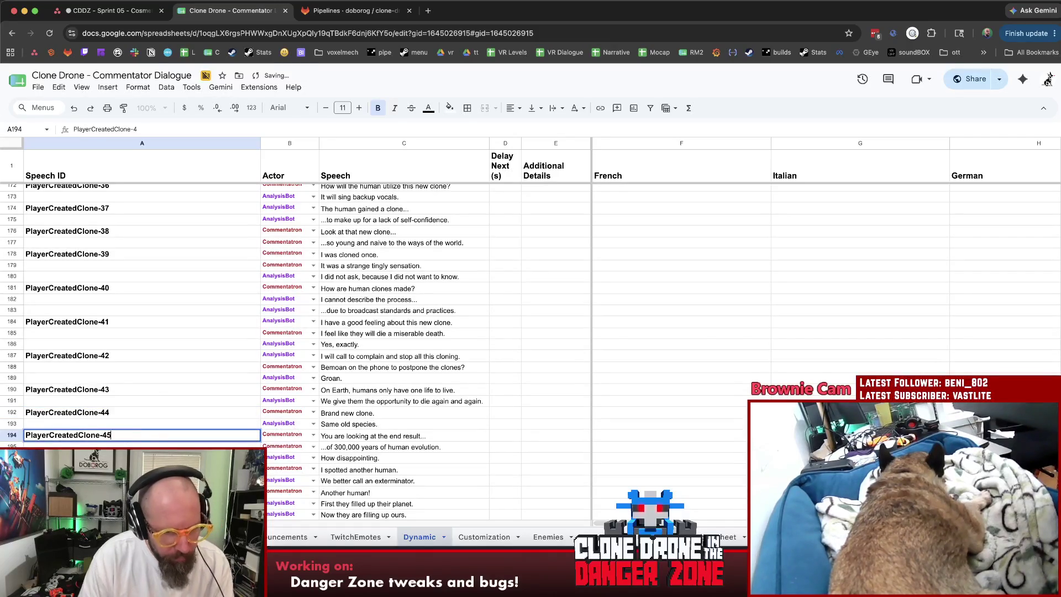
left_click(124, 469)
key("BackSpace")
type("6")
left_click(124, 446)
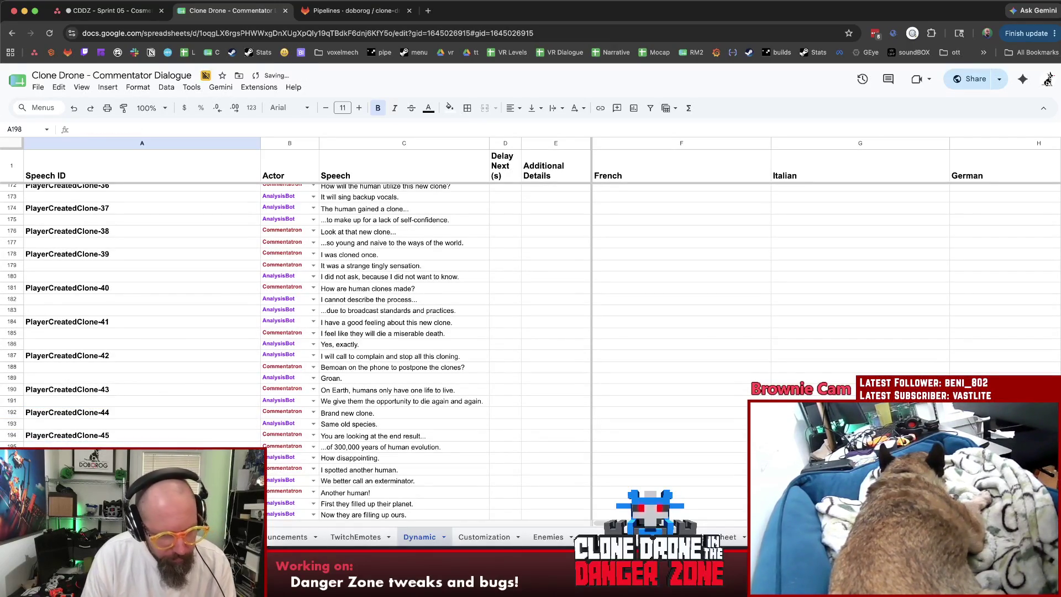
Delete rows 192–193 with the Brand new clone lines, then undo that deletion.
scroll(124, 446, "down", 2)
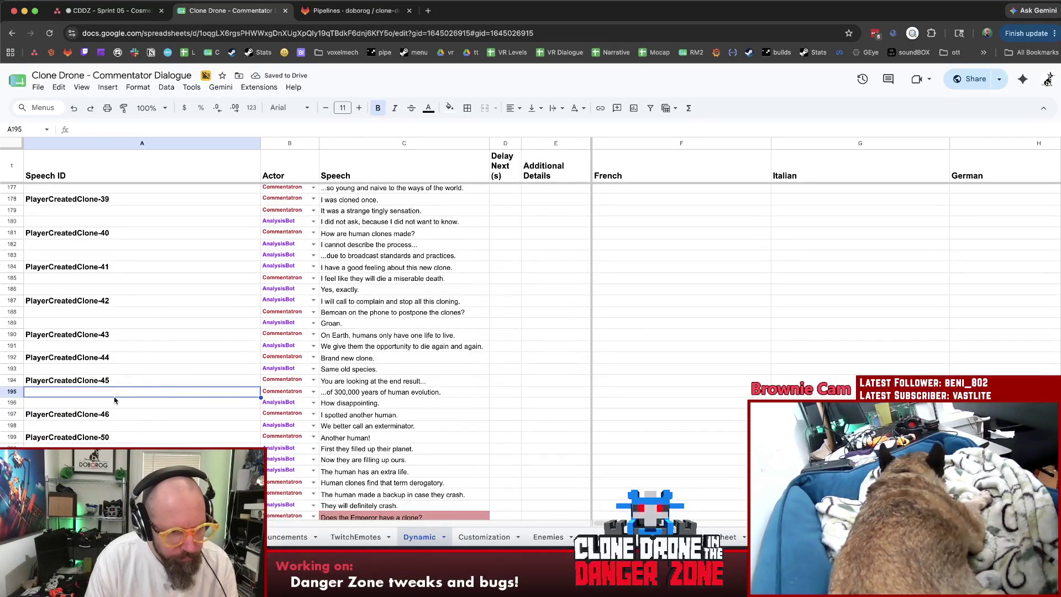
left_click(120, 357)
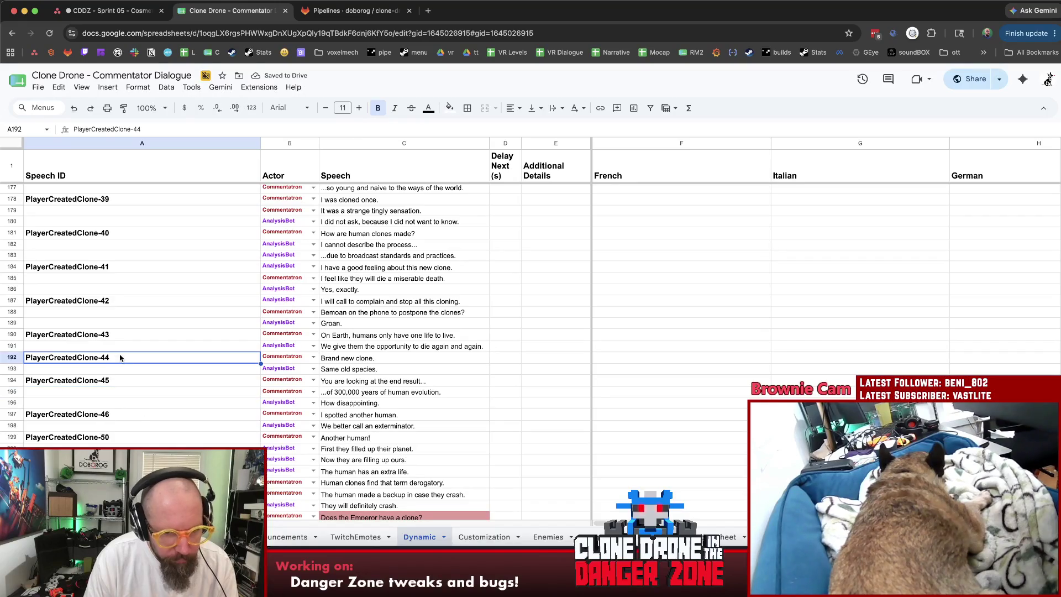
left_click(12, 357)
left_click(11, 369, "shift")
right_click(17, 367)
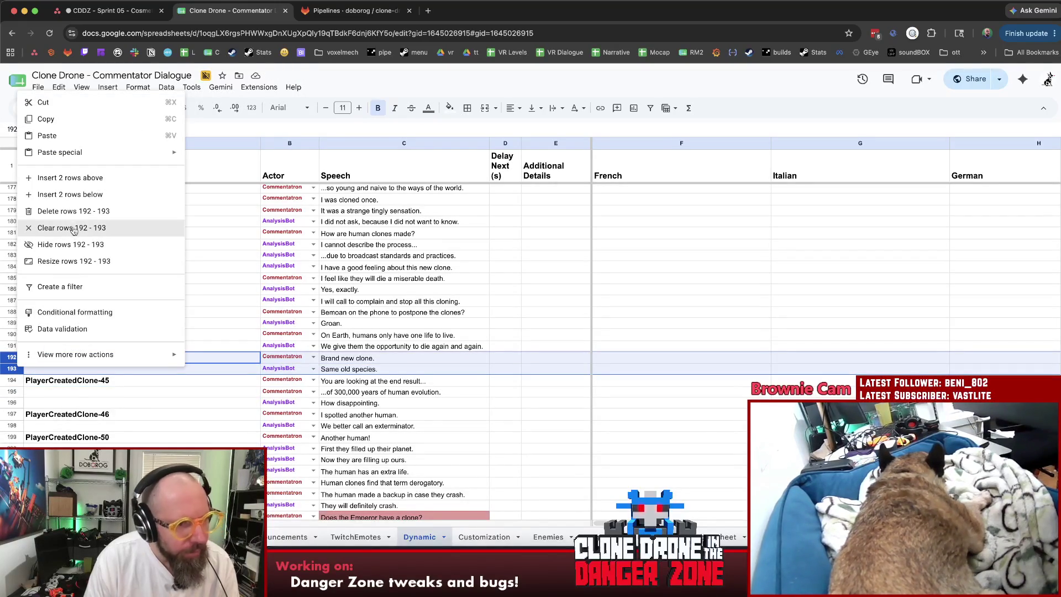
left_click(73, 211)
key("ctrl+z")
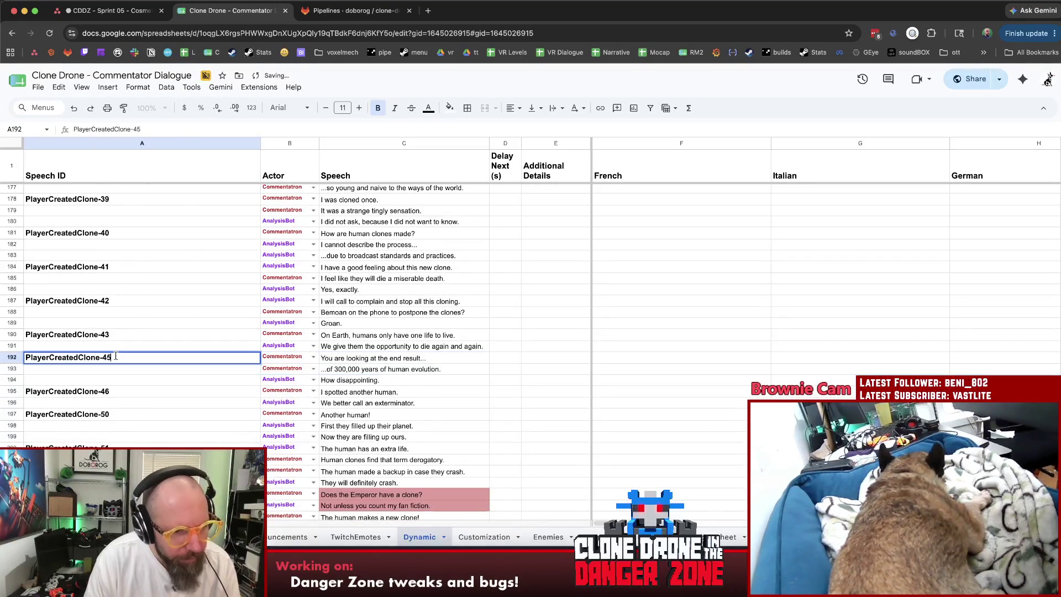
type("4")
Change the trailing numbers of the IDs in A195, A197 and A200 to 45, 46 and 47.
double_click(122, 394)
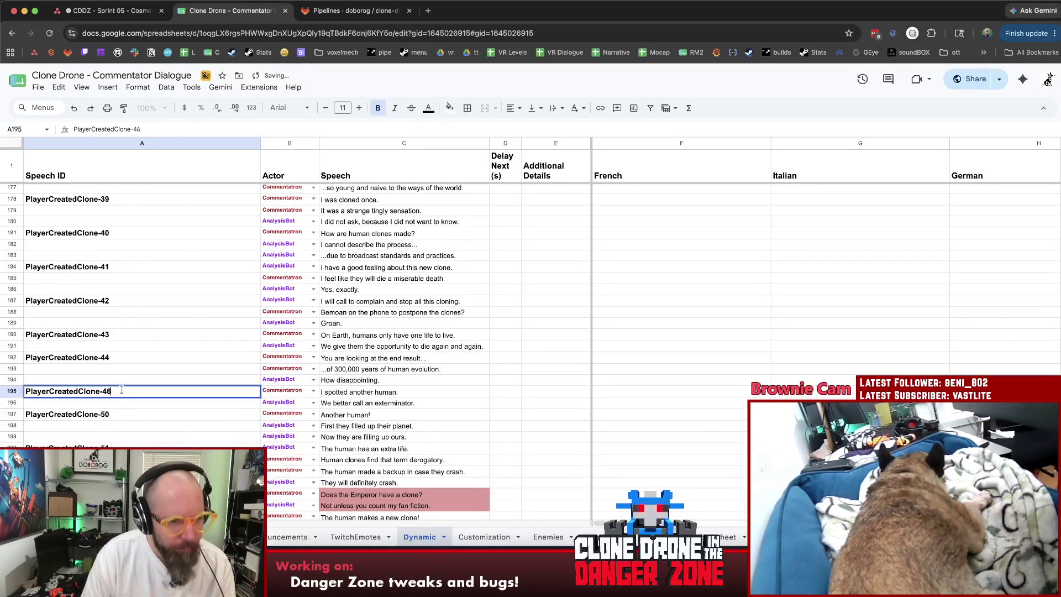
key("BackSpace")
type("5")
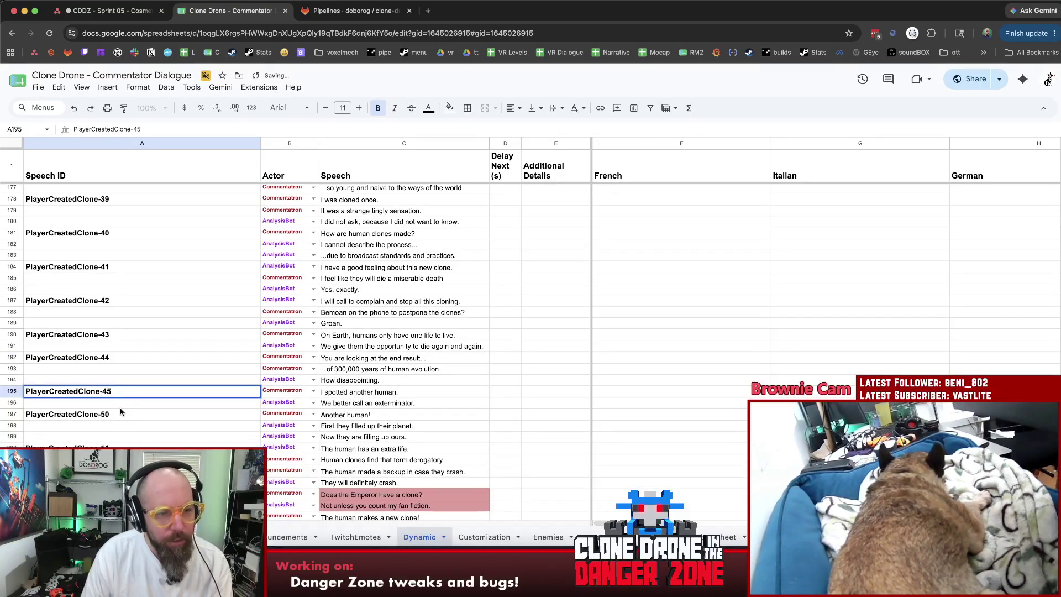
double_click(123, 409)
key("BackSpace")
key("BackSpace")
type("46")
left_click(131, 446)
double_click(95, 446)
key("BackSpace")
key("BackSpace")
type("47")
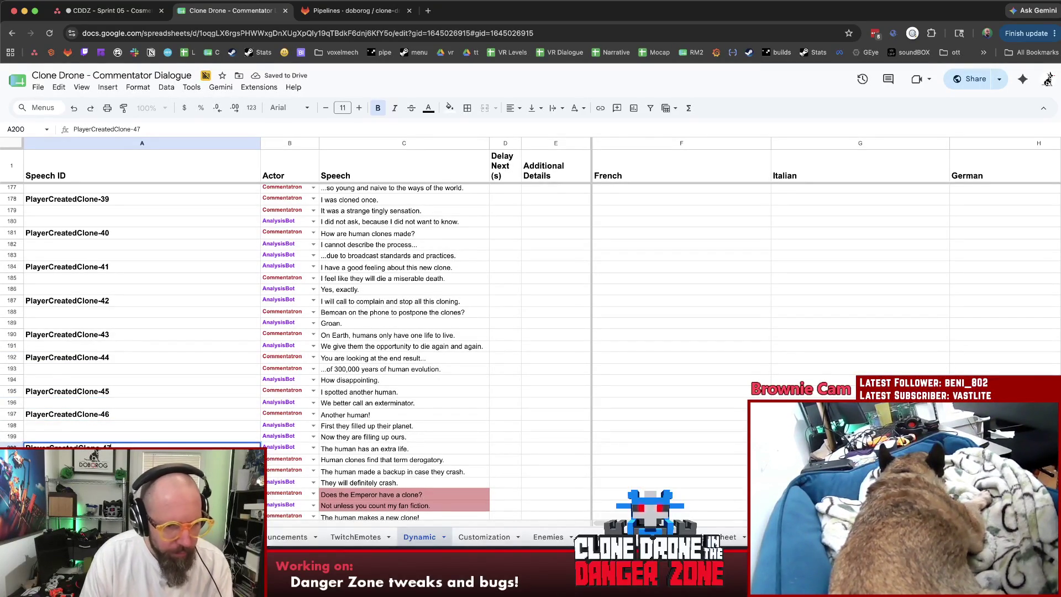
key("Return")
key("Up")
key("Up")
key("Up")
key("Down")
key("Down")
key("Down")
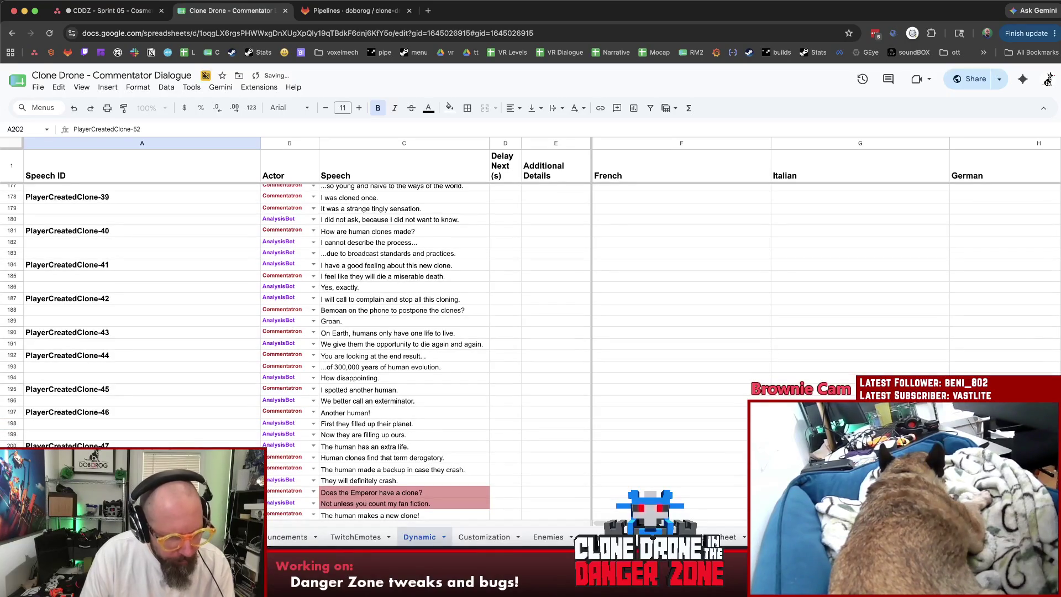
type("48")
left_click(95, 446)
Select rows 204–205 below PlayerCreatedClone-48 and bring up their row actions.
scroll(95, 447, "down", 3)
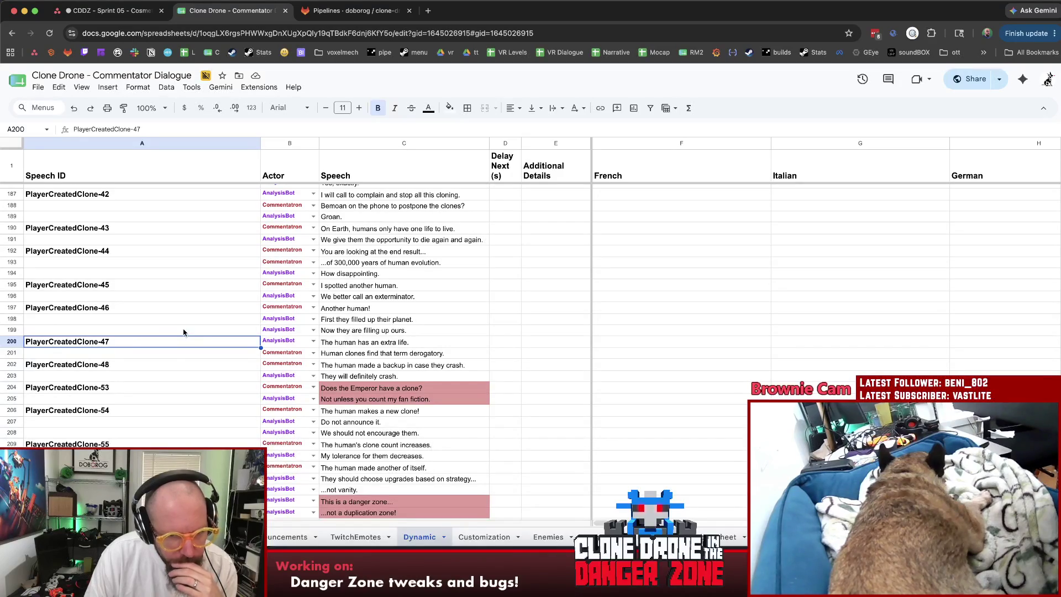
left_click(137, 354)
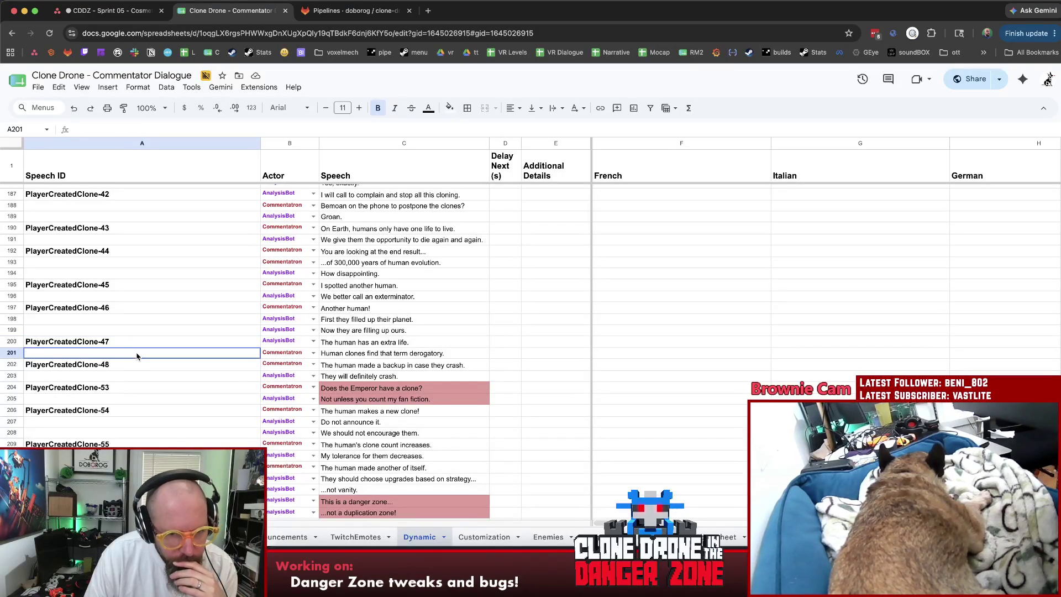
left_click(133, 365)
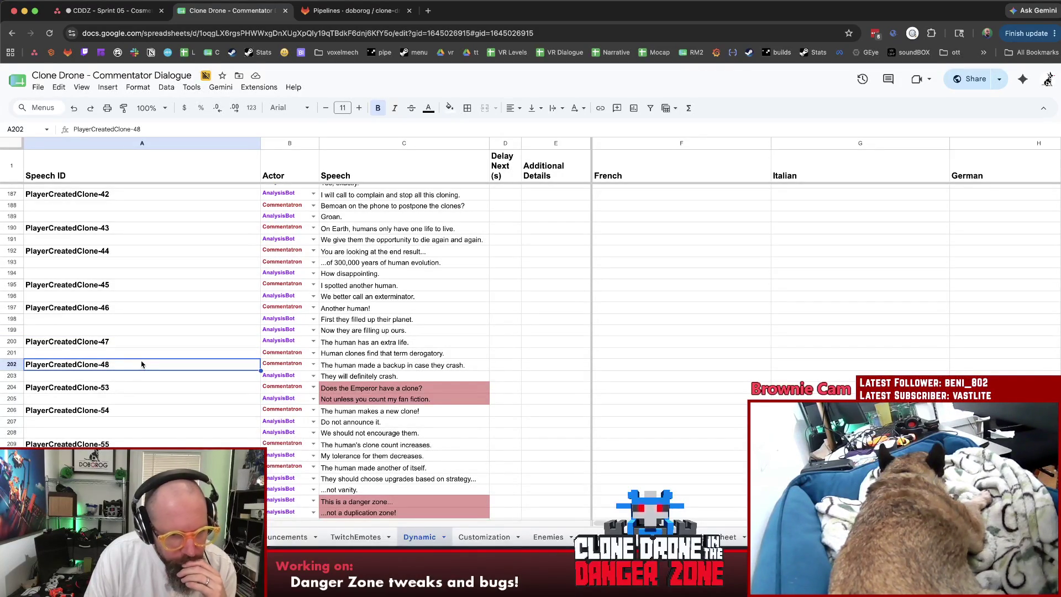
left_click_drag(11, 388, 12, 399)
right_click(12, 399)
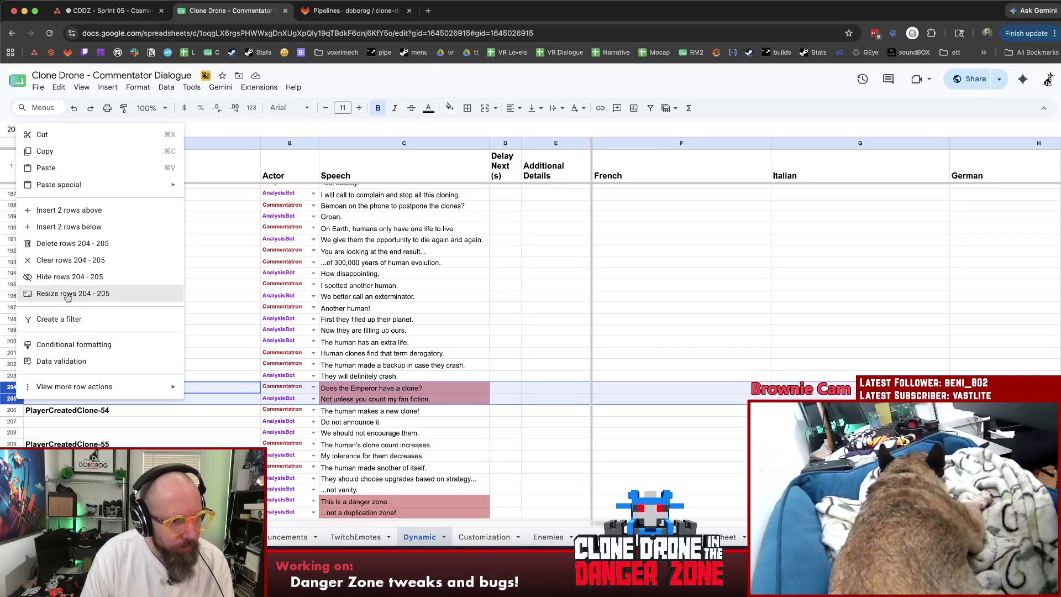
Delete rows 204–205 and renumber the shifted IDs in A204 and A207.
left_click(75, 244)
left_click(123, 388)
key("BackSpace")
double_click(123, 421)
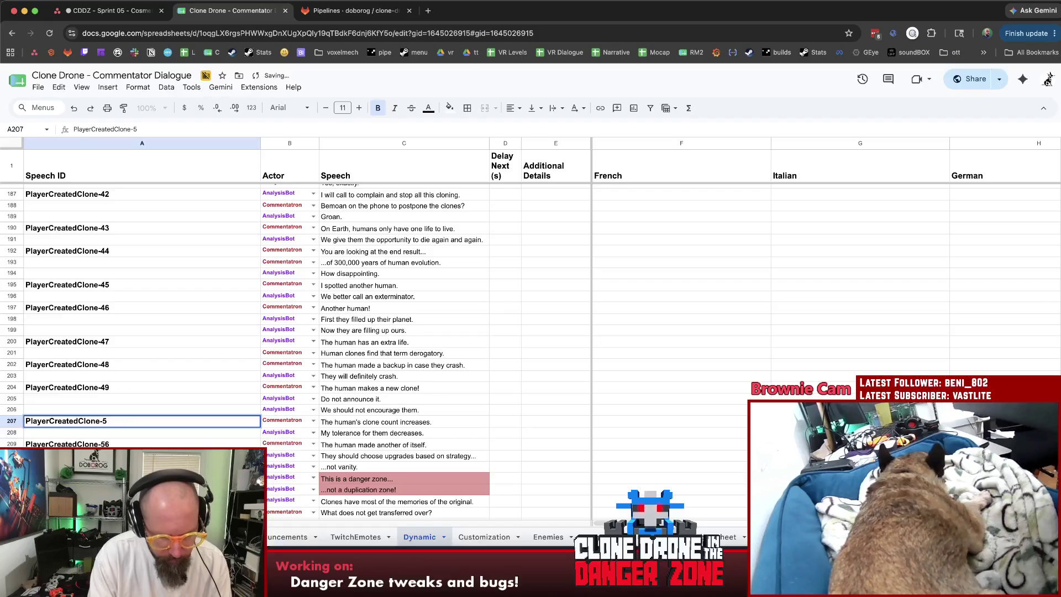
type("0")
left_click(130, 414)
left_click(130, 421)
scroll(122, 417, "down", 3)
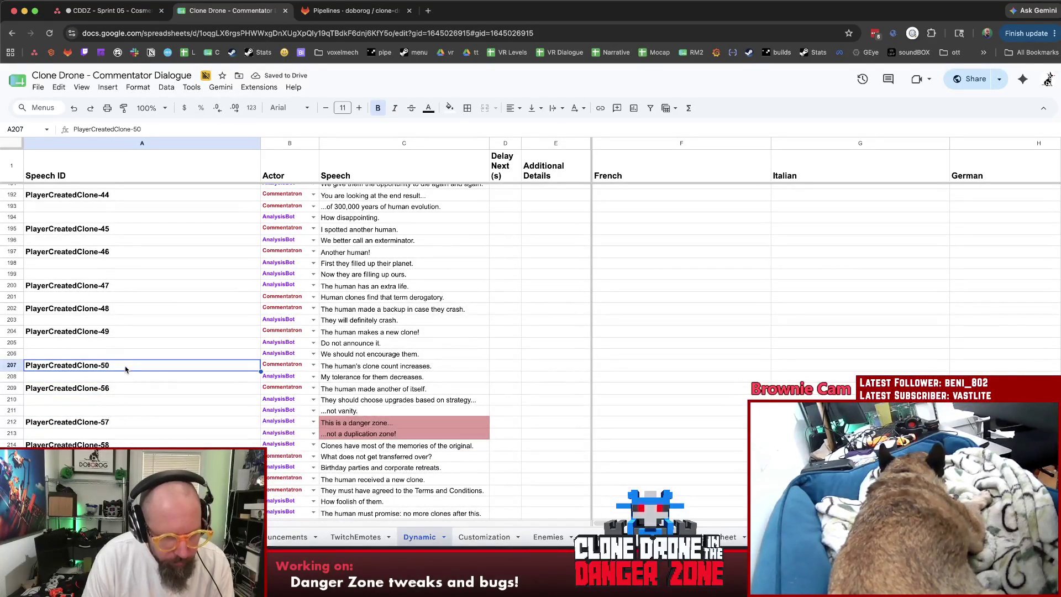
Delete rows 207–208 and set the shifted A207 ID to PlayerCreatedClone-50.
left_click_drag(20, 368, 20, 376)
right_click(20, 376)
left_click(72, 221)
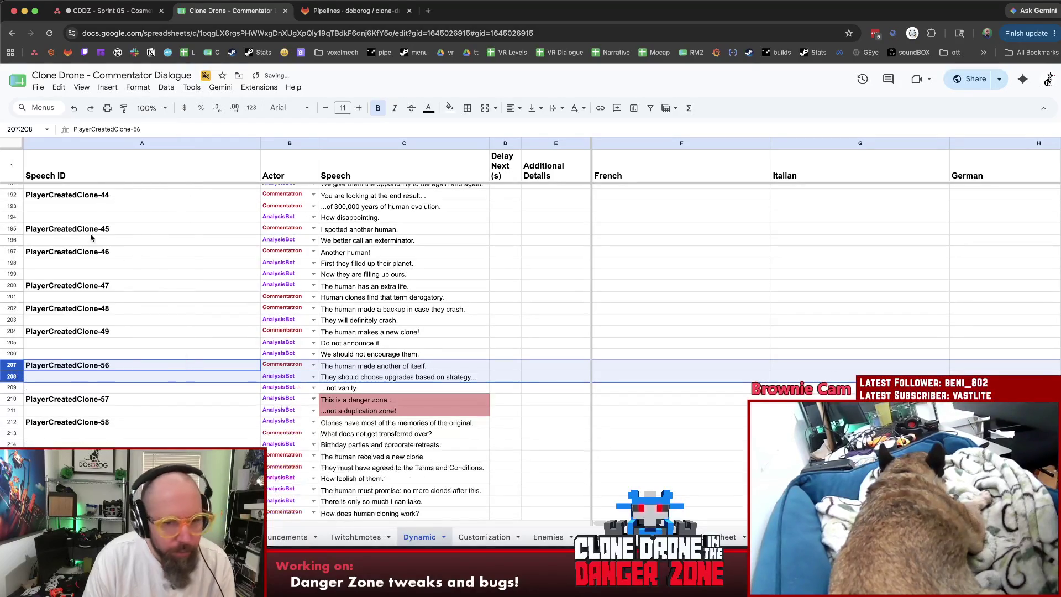
double_click(139, 364)
key("BackSpace")
type("0")
left_click(143, 349)
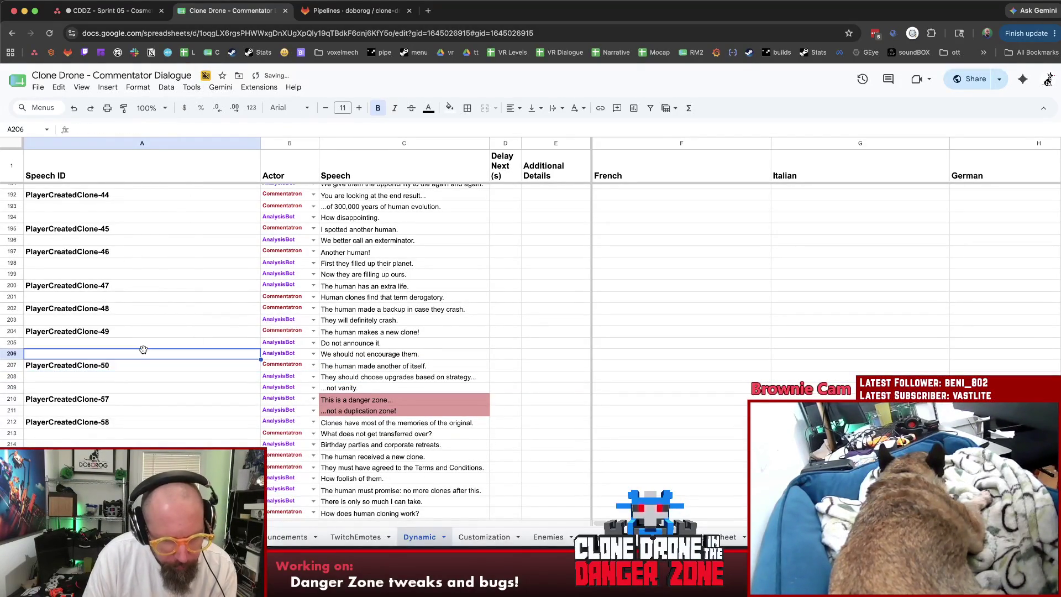
left_click(143, 363)
Select rows 210–211 with the PlayerCreatedClone-57 pair and bring up their row actions.
left_click(108, 403)
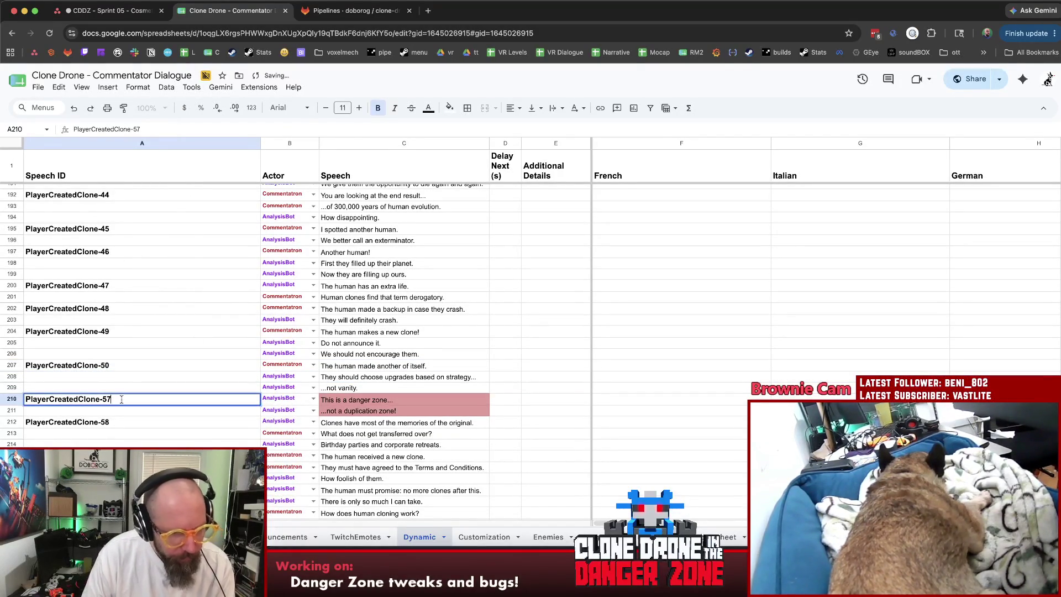
left_click(12, 399)
left_click(12, 411, "shift")
right_click(12, 411)
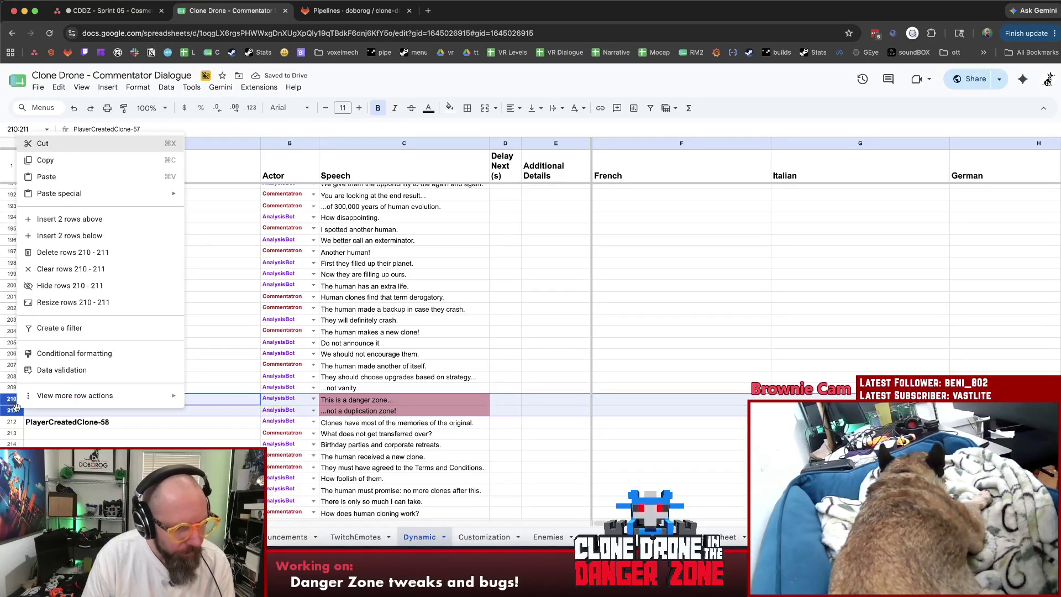
Delete rows 210–211 and renumber A210 and A213 as PlayerCreatedClone-51 and -52.
left_click(82, 253)
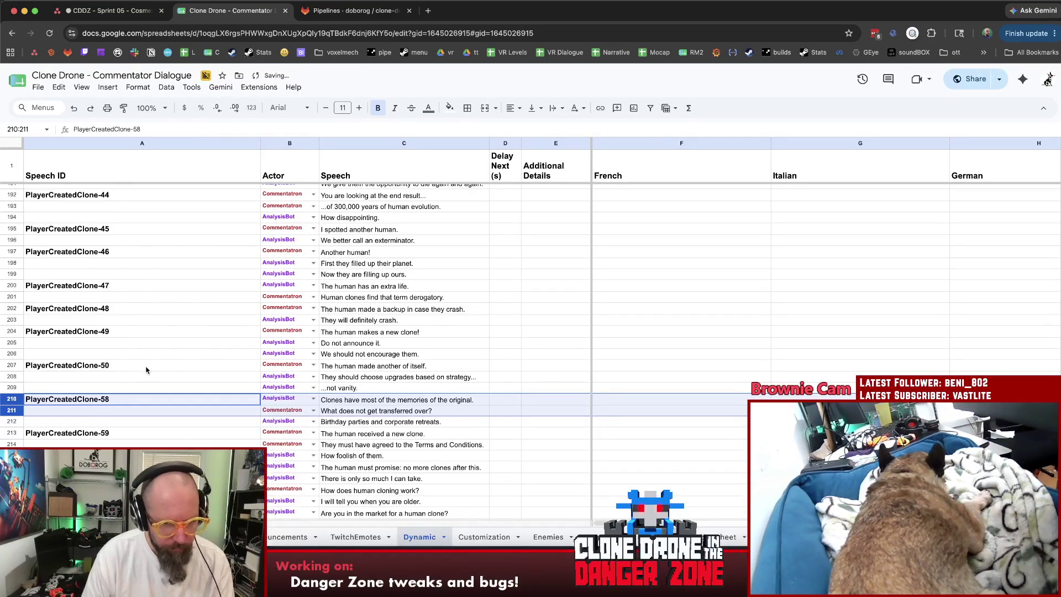
scroll(146, 369, "down", 2)
double_click(131, 361)
key("BackSpace")
type("1")
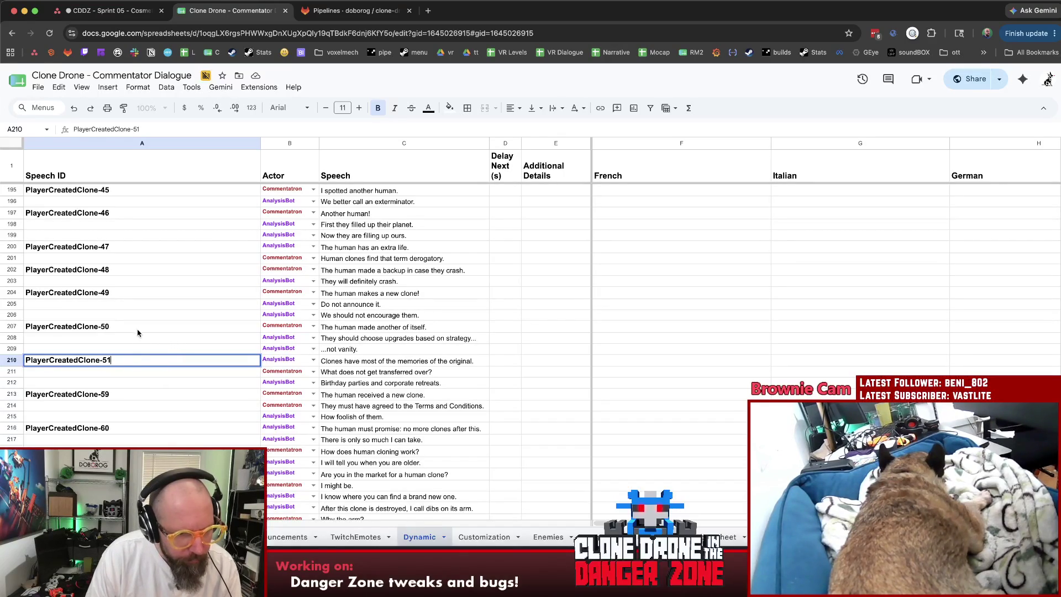
left_click(134, 387)
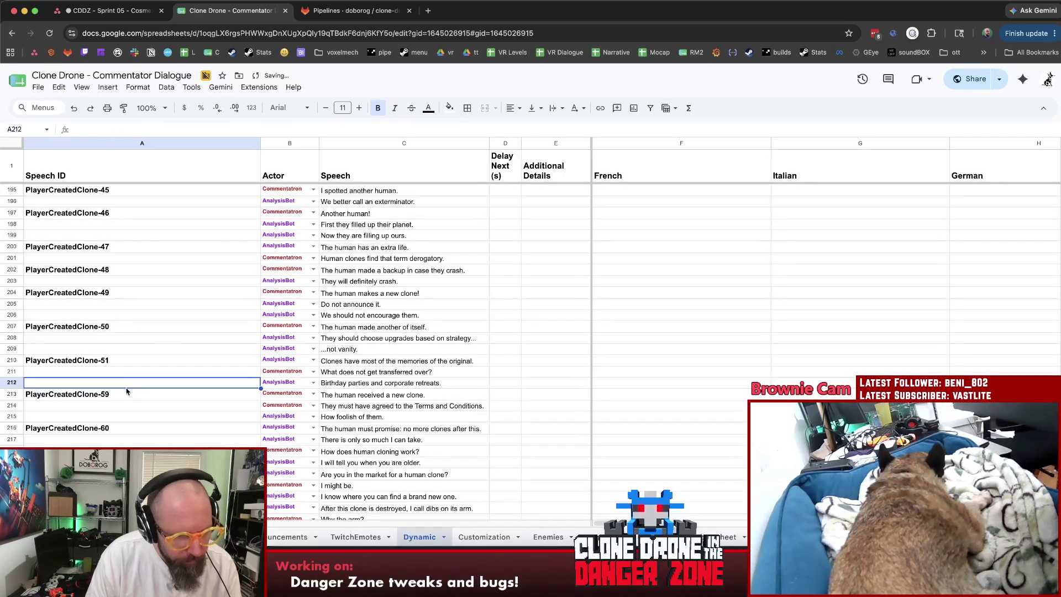
double_click(119, 395)
type("2")
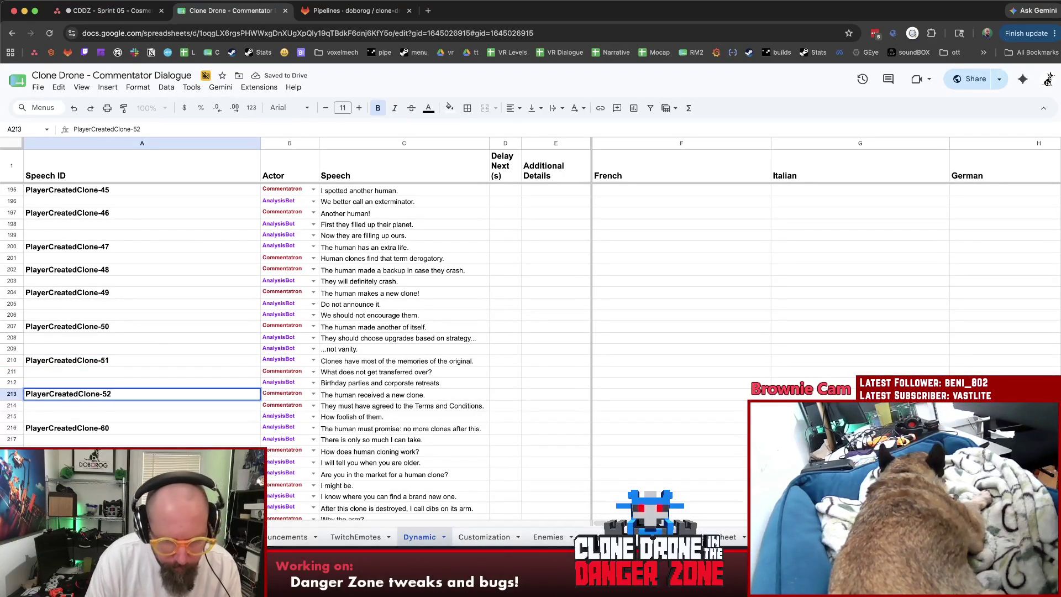
left_click(118, 420)
Renumber A216 and A218 to PlayerCreatedClone-53 and PlayerCreatedClone-54.
double_click(118, 428)
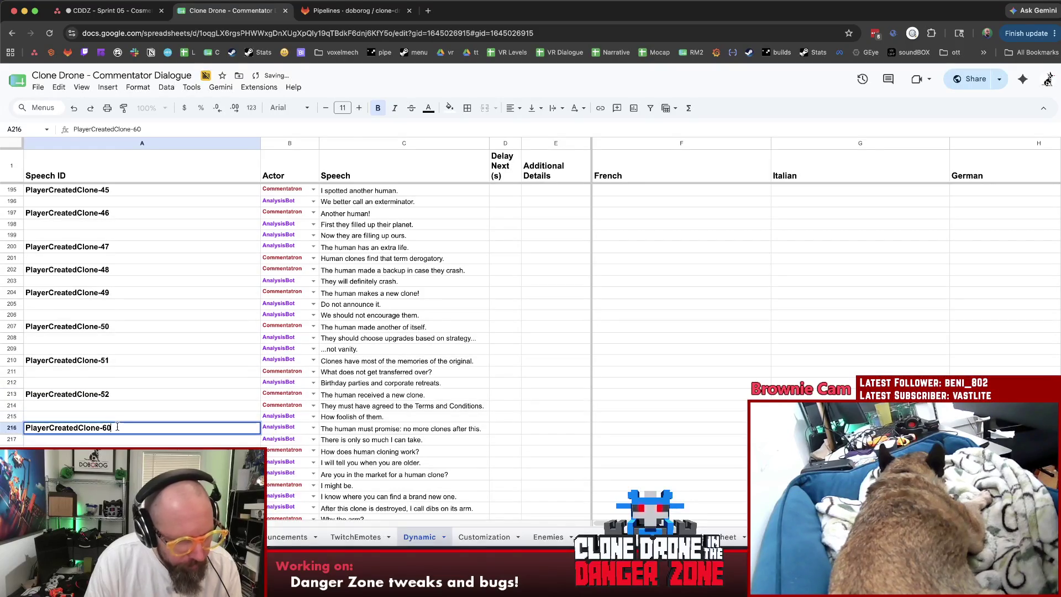
key("BackSpace")
key("BackSpace")
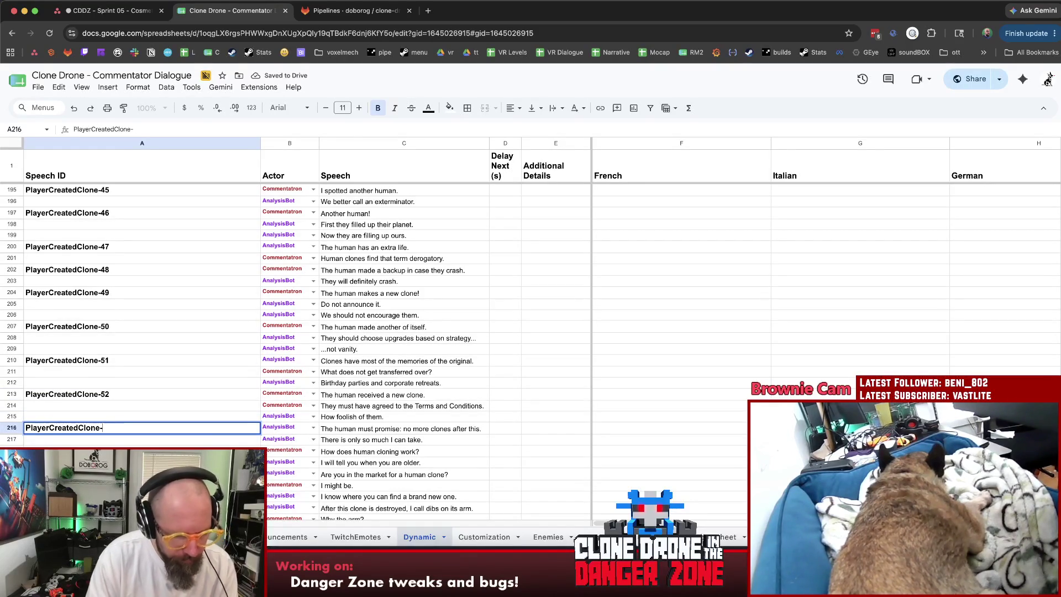
type("53")
left_click(138, 394)
scroll(138, 370, "down", 3)
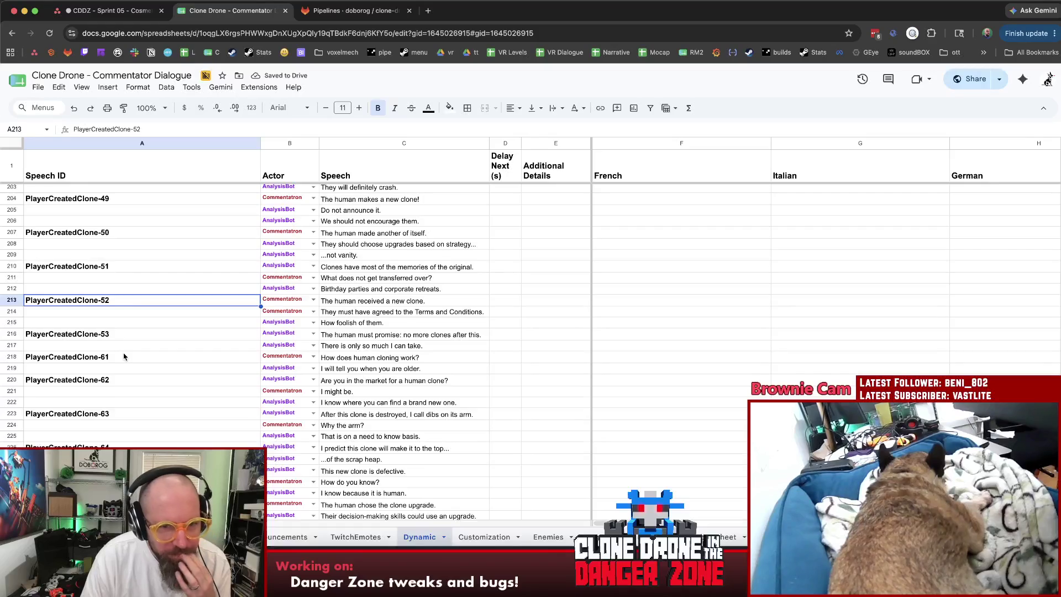
left_click(124, 357)
double_click(126, 357)
key("BackSpace")
key("BackSpace")
type("54")
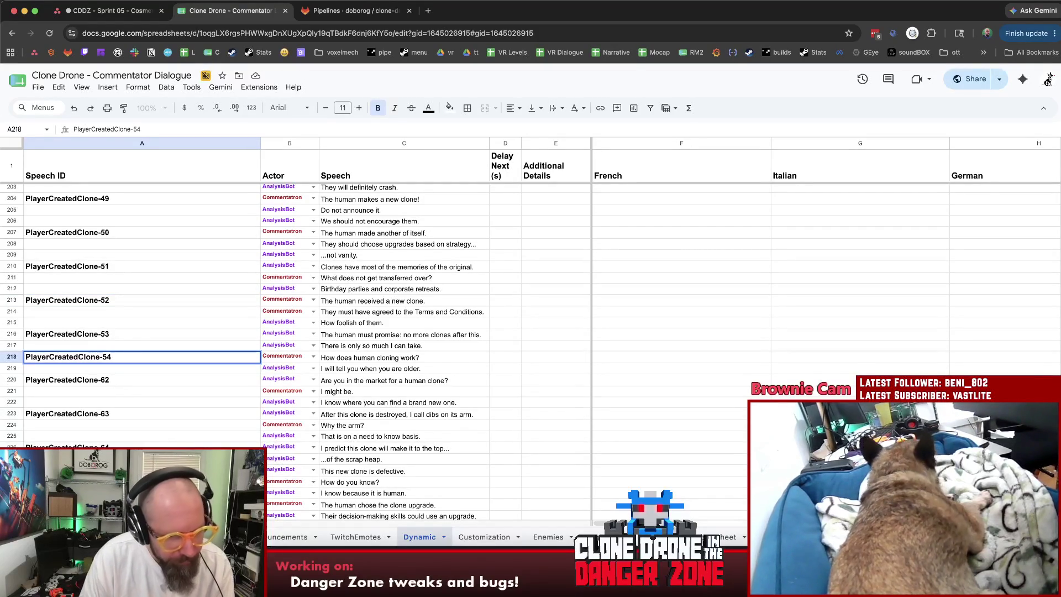
key("Return")
left_click(137, 359)
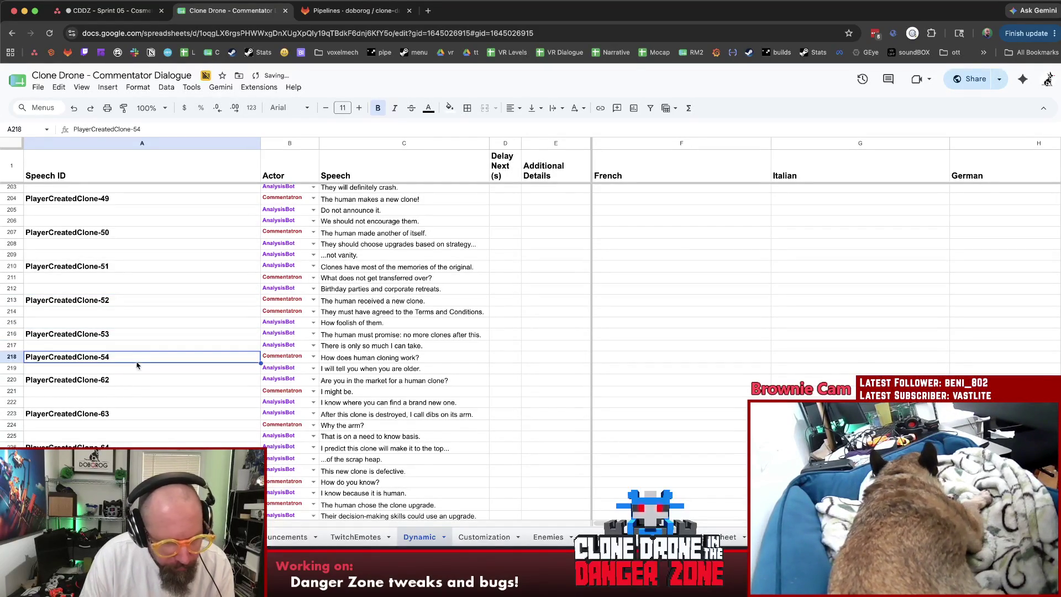
Renumber A220 and A223 to PlayerCreatedClone-55 and PlayerCreatedClone-56.
left_click(141, 383)
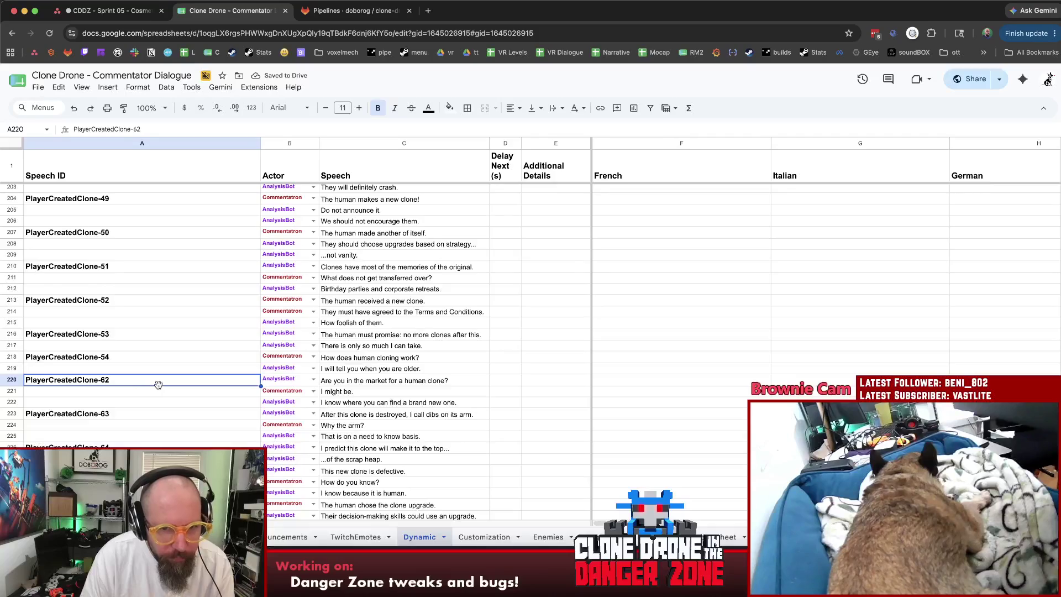
scroll(159, 386, "up", 5)
scroll(162, 388, "down", 5)
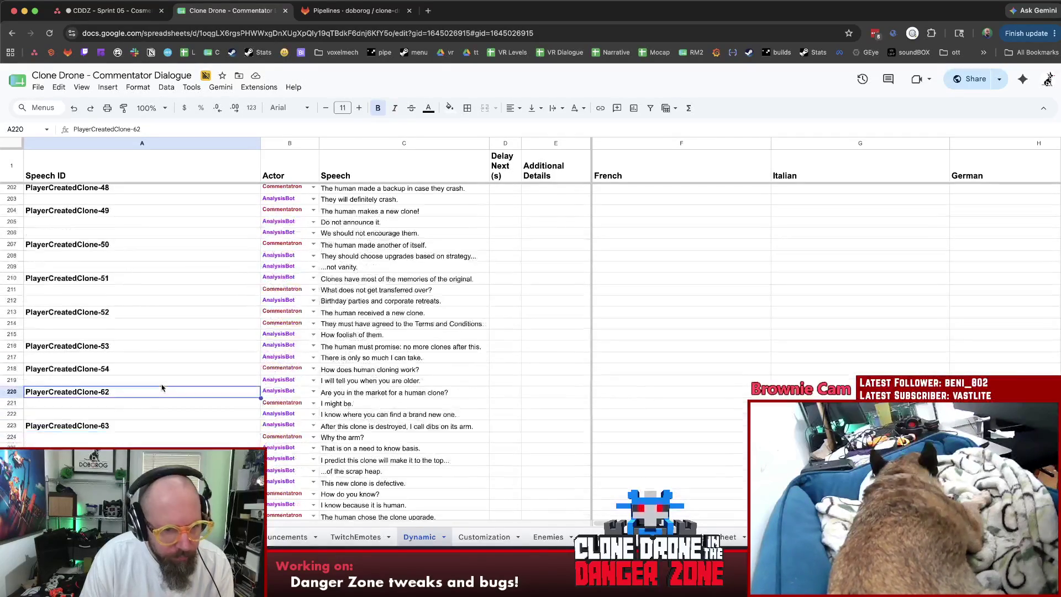
double_click(162, 388)
key("BackSpace")
key("BackSpace")
type("55")
left_click(145, 370)
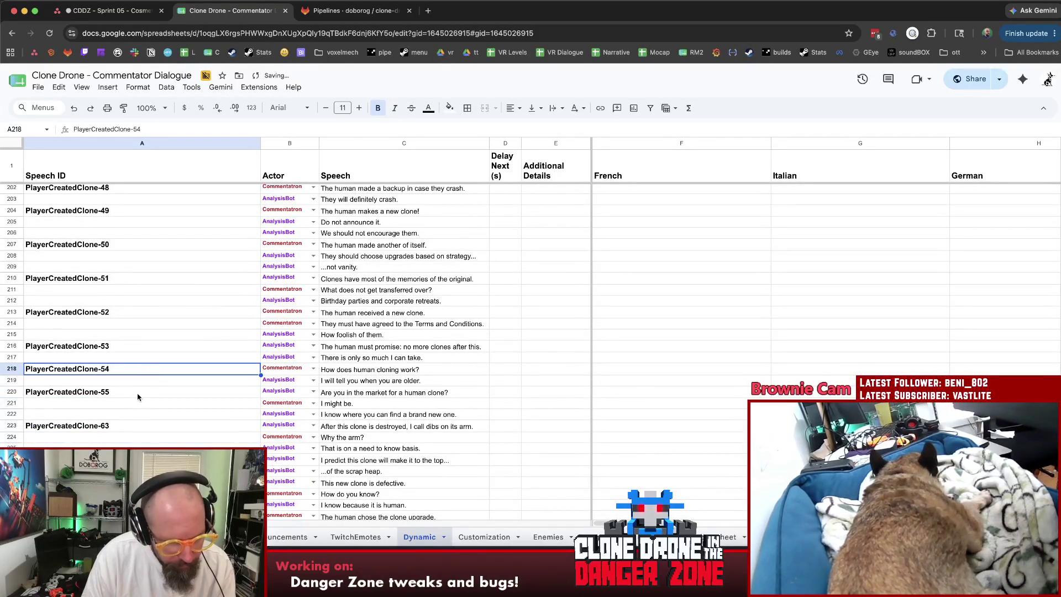
left_click(139, 396)
left_click(133, 427)
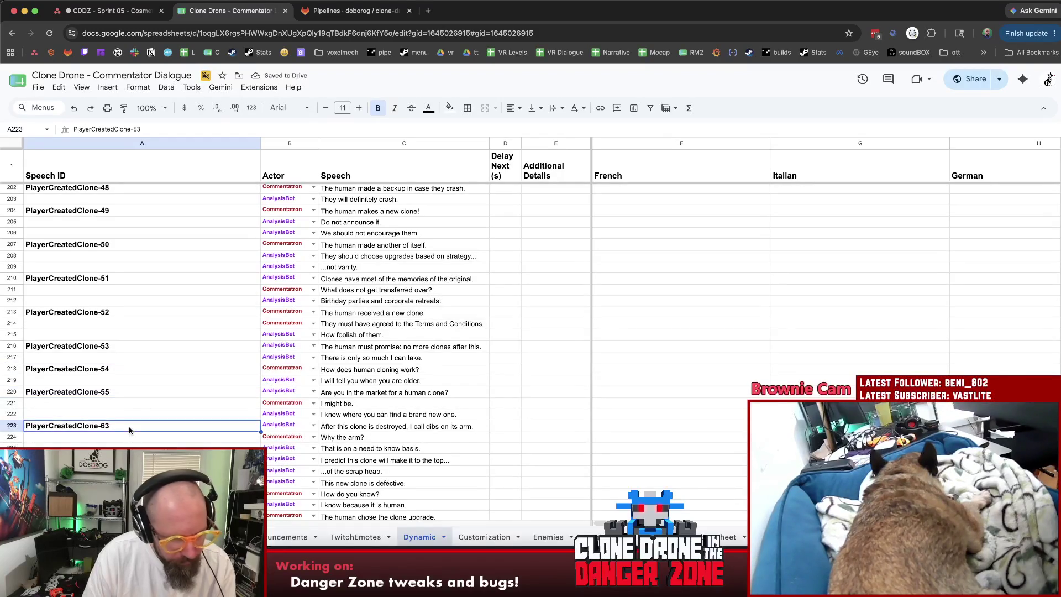
double_click(130, 430)
key("BackSpace")
key("BackSpace")
type("56")
key("Return")
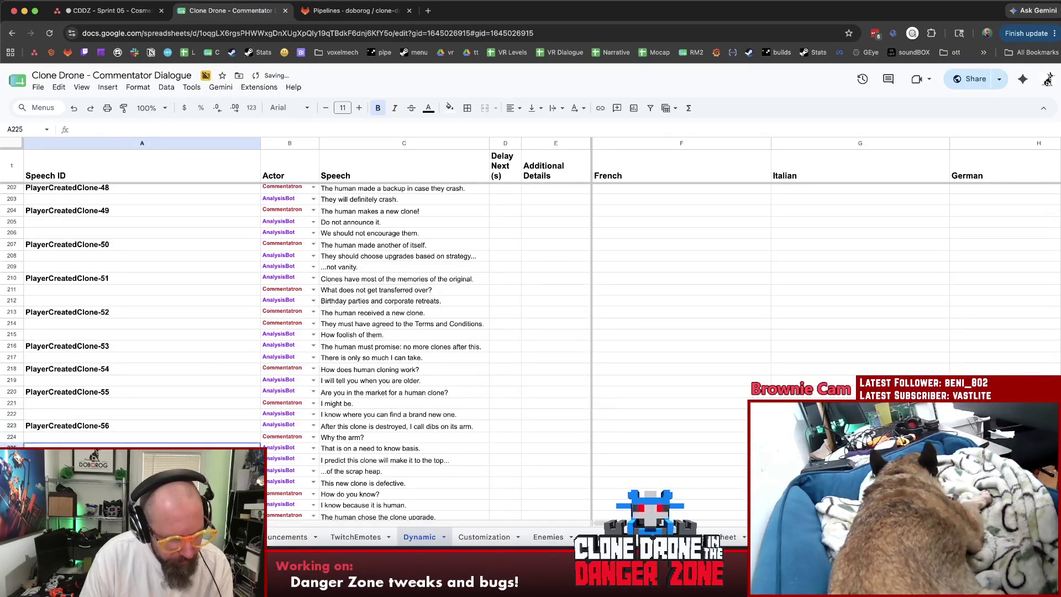
Change the speech ID in A226 to PlayerCreatedClone-57.
key("Down")
key("Down")
key("Return")
key("BackSpace")
key("BackSpace")
type("5")
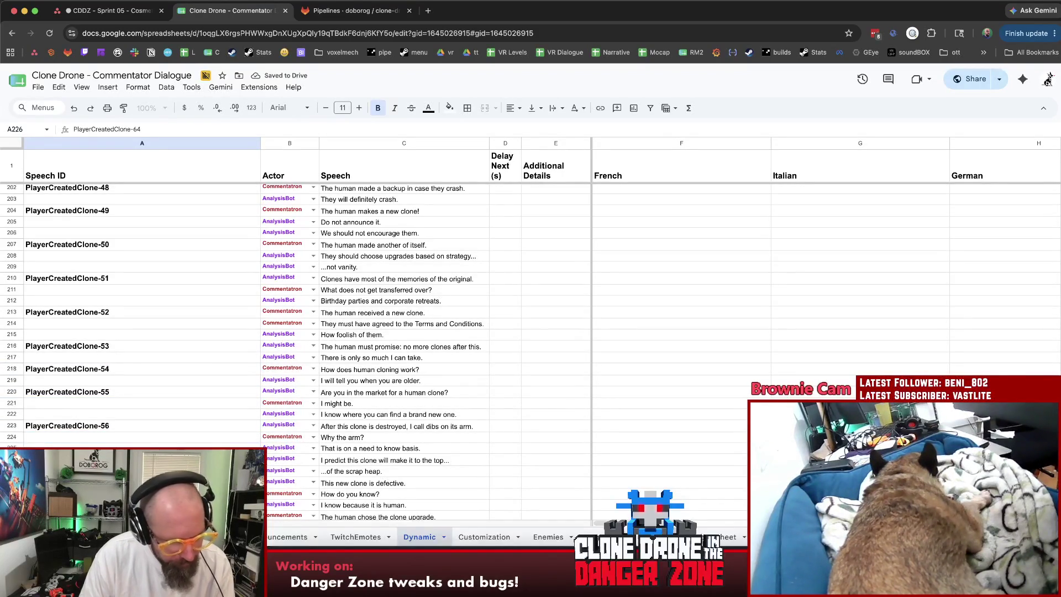
type("7")
key("Return")
Set A228 to PlayerCreatedClone-58, correcting the mistyped -68.
key("Down")
key("Return")
key("BackSpace")
type("8")
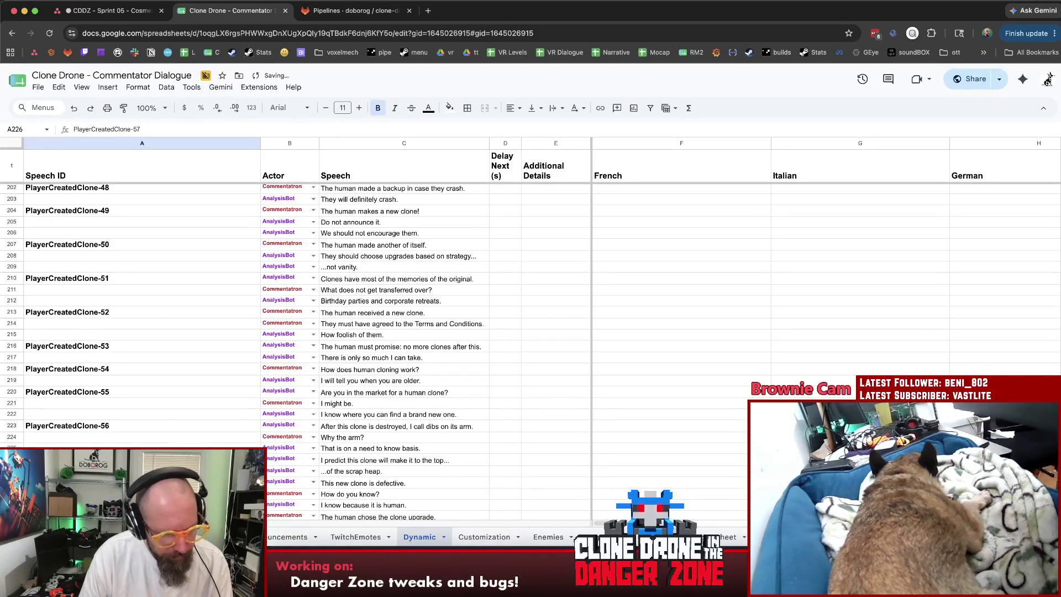
key("Return")
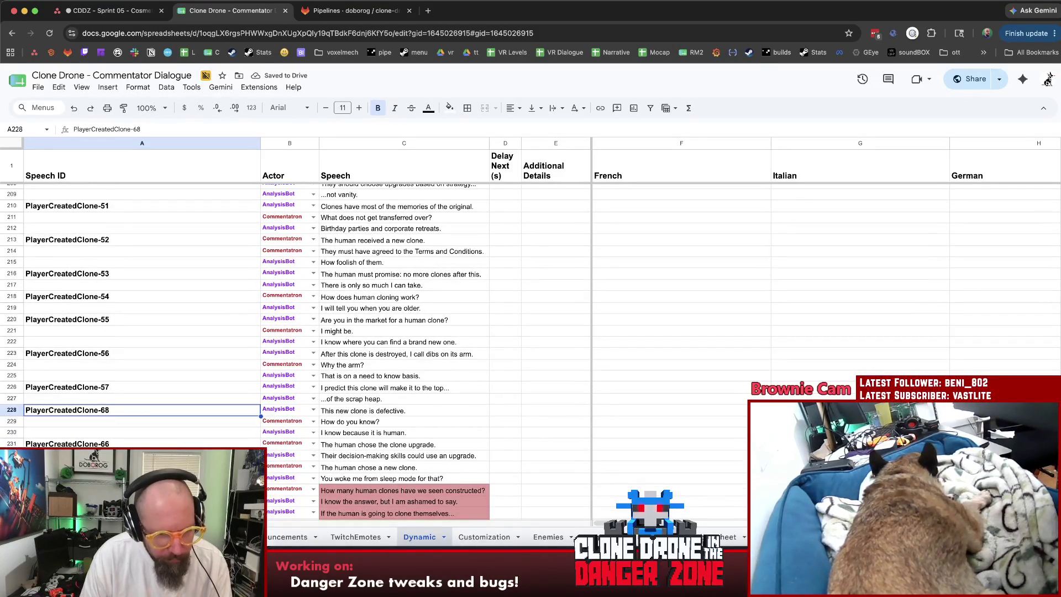
left_click(128, 388)
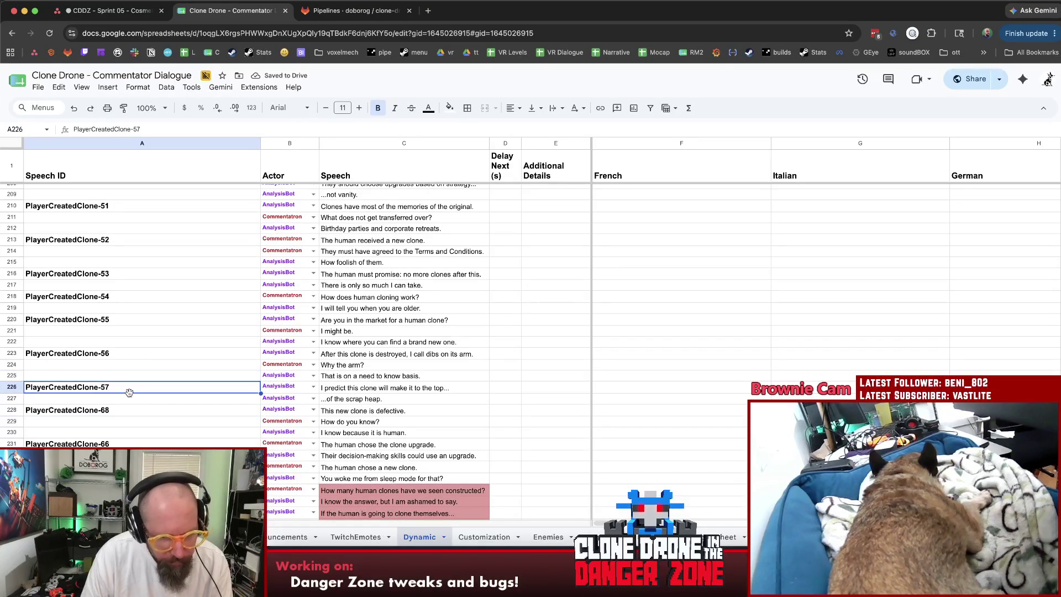
left_click(125, 412)
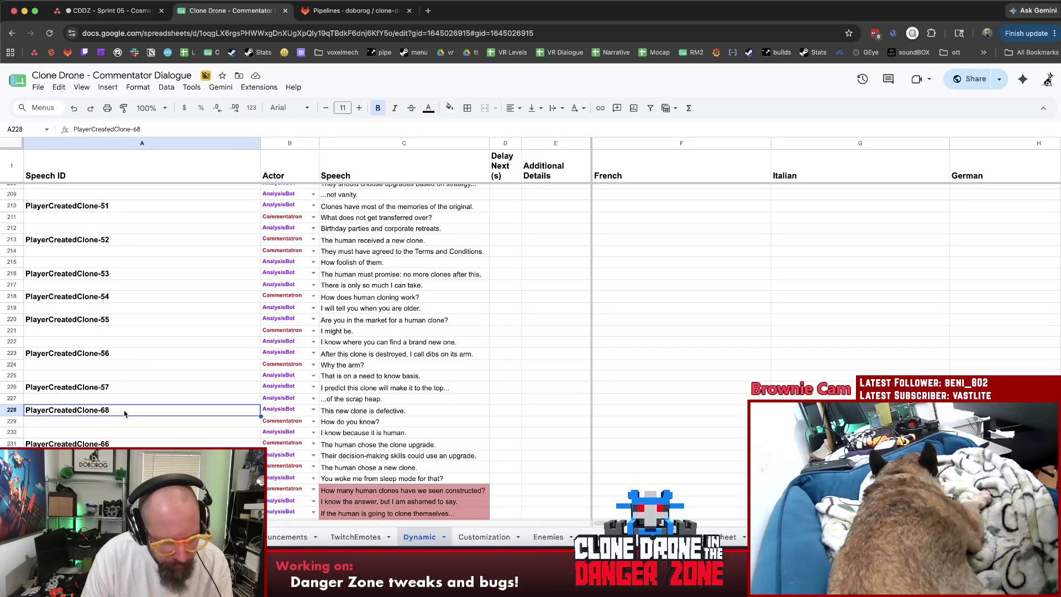
double_click(98, 410)
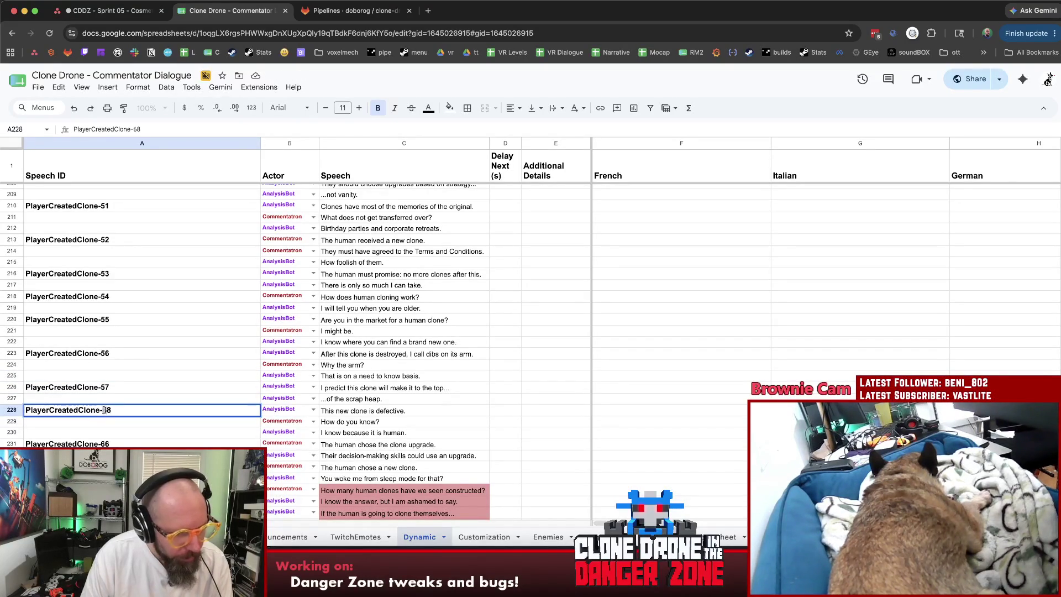
key("BackSpace")
key("BackSpace")
type("58")
key("Return")
Renumber A231 and A233 to PlayerCreatedClone-59 and -60, then select rows 235–241.
scroll(118, 406, "down", 1)
left_click(117, 407)
double_click(118, 406)
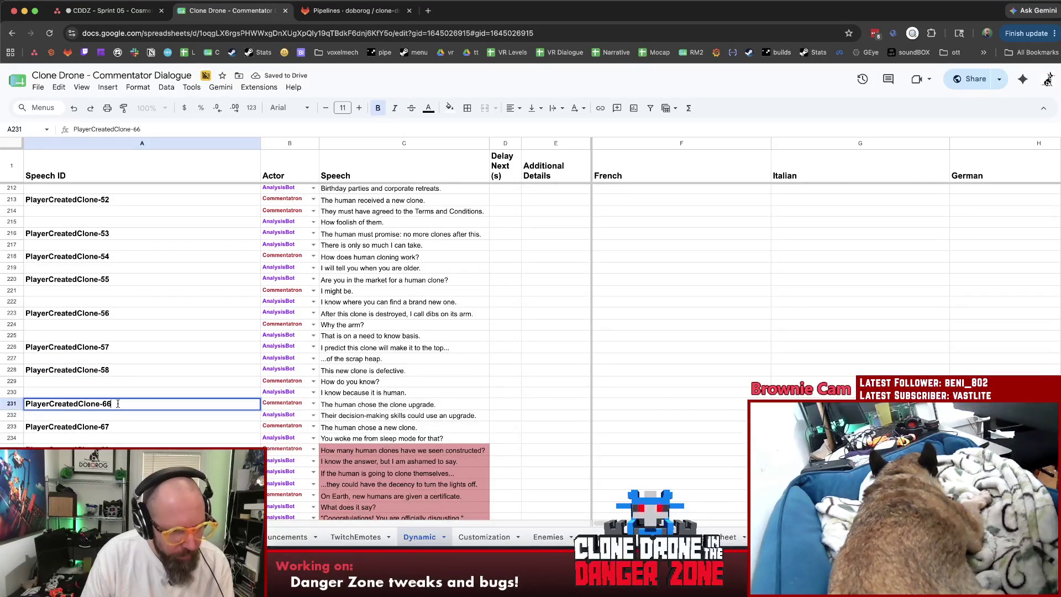
key("BackSpace")
key("BackSpace")
type("59")
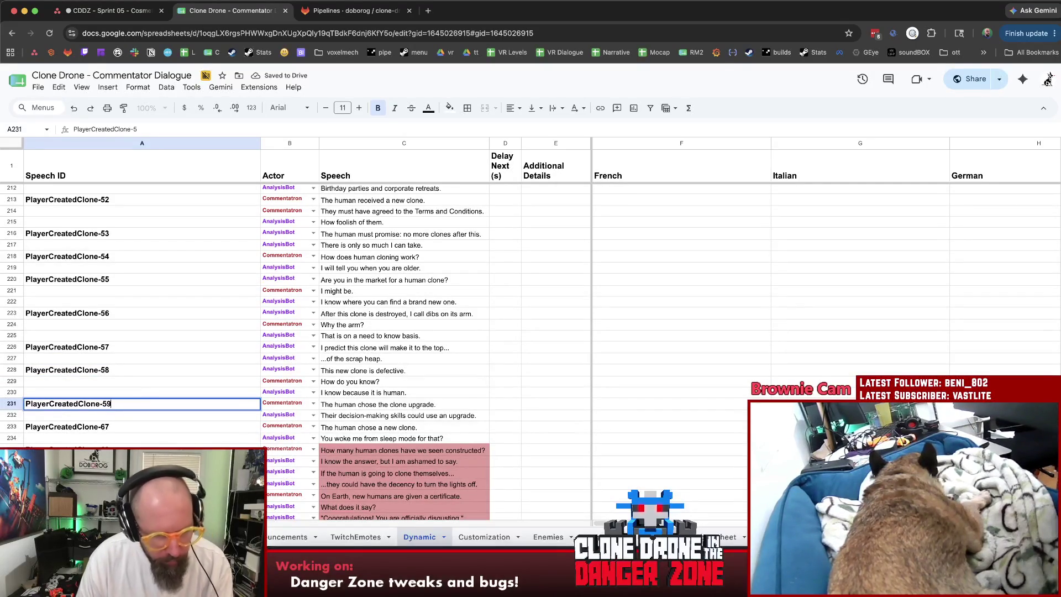
left_click(132, 428)
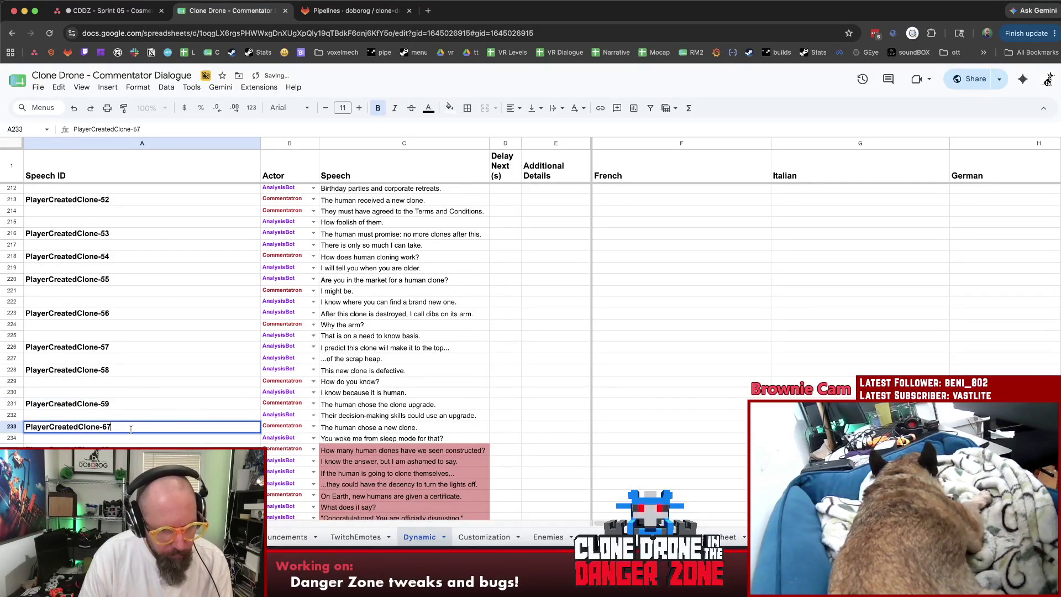
key("BackSpace")
type("0")
key("Return")
key("Down")
scroll(260, 353, "down", 3)
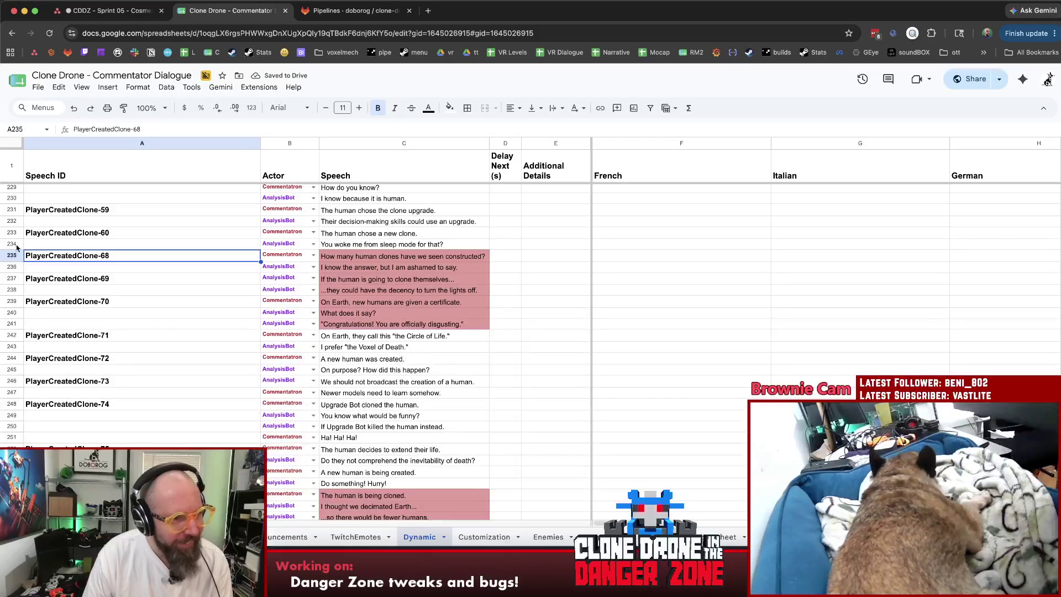
left_click(14, 254)
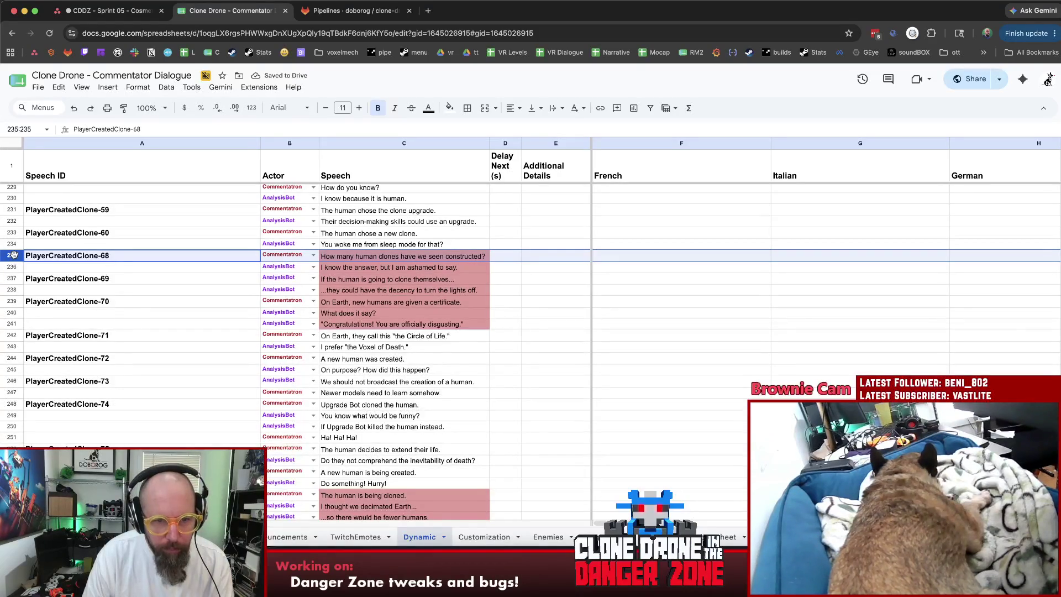
left_click(10, 324, "shift")
Delete rows 235–241 and renumber A235 to PlayerCreatedClone-61.
right_click(10, 323)
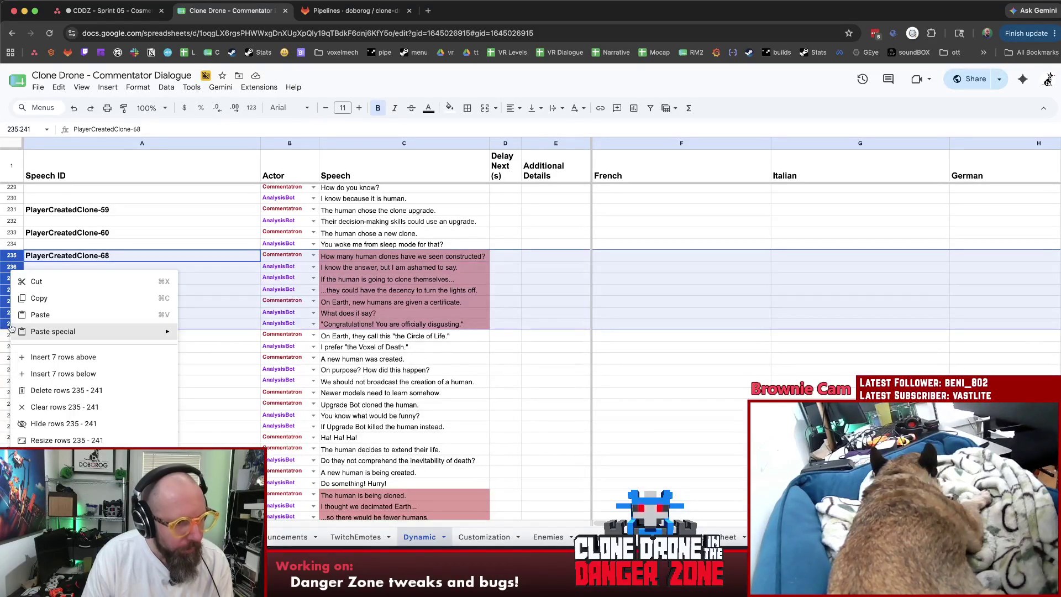
left_click(52, 394)
left_click(188, 314)
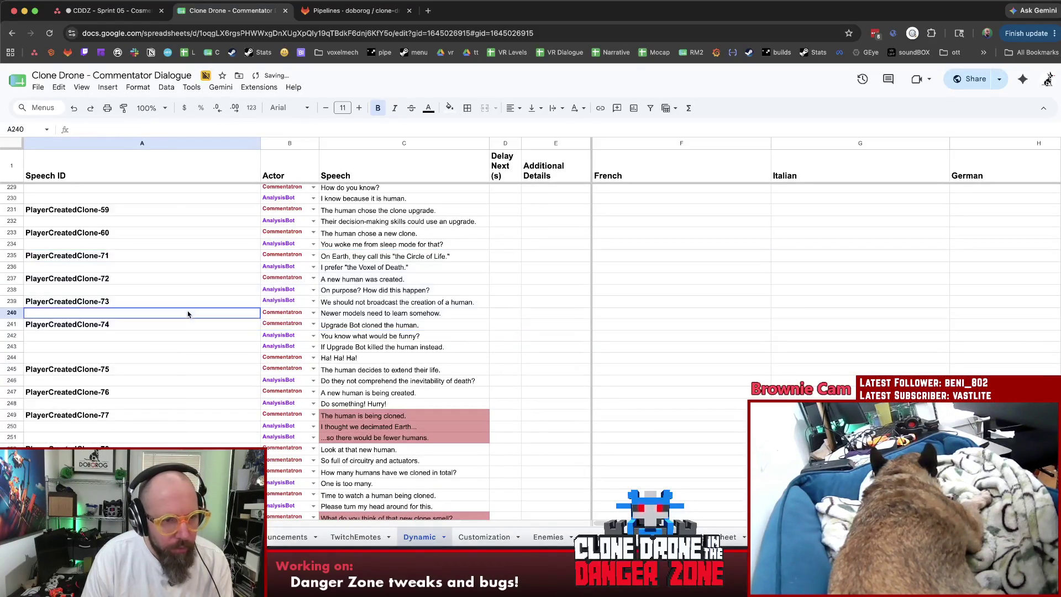
left_click(122, 255)
key("BackSpace")
key("BackSpace")
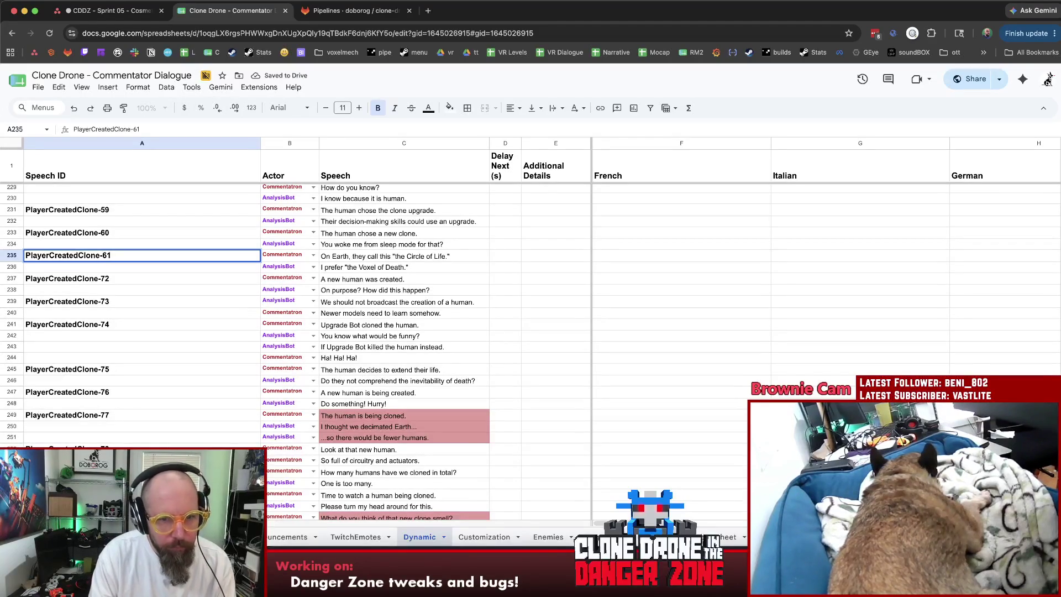
key("Return")
Renumber A237 and A239 to PlayerCreatedClone-62 and -63, then select row 239.
key("Down")
key("Return")
key("BackSpace")
key("BackSpace")
type("62")
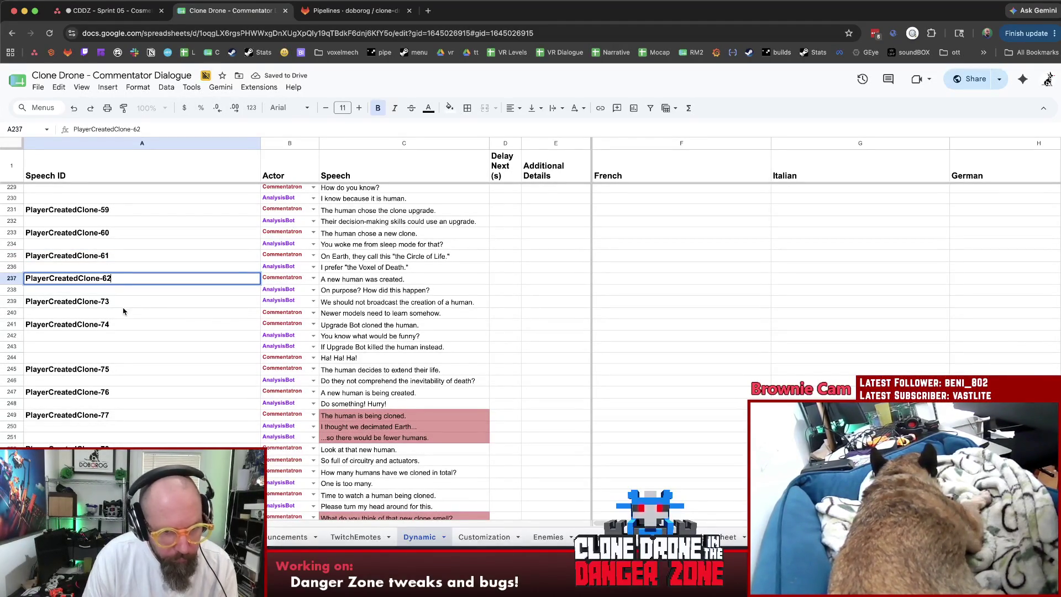
double_click(132, 300)
key("BackSpace")
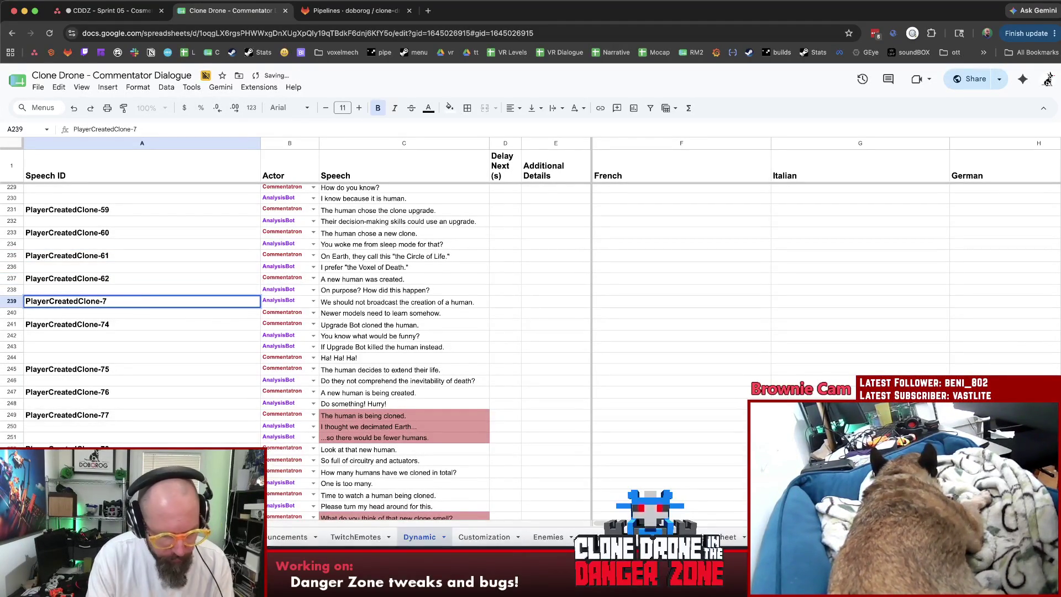
type("63")
left_click(122, 327)
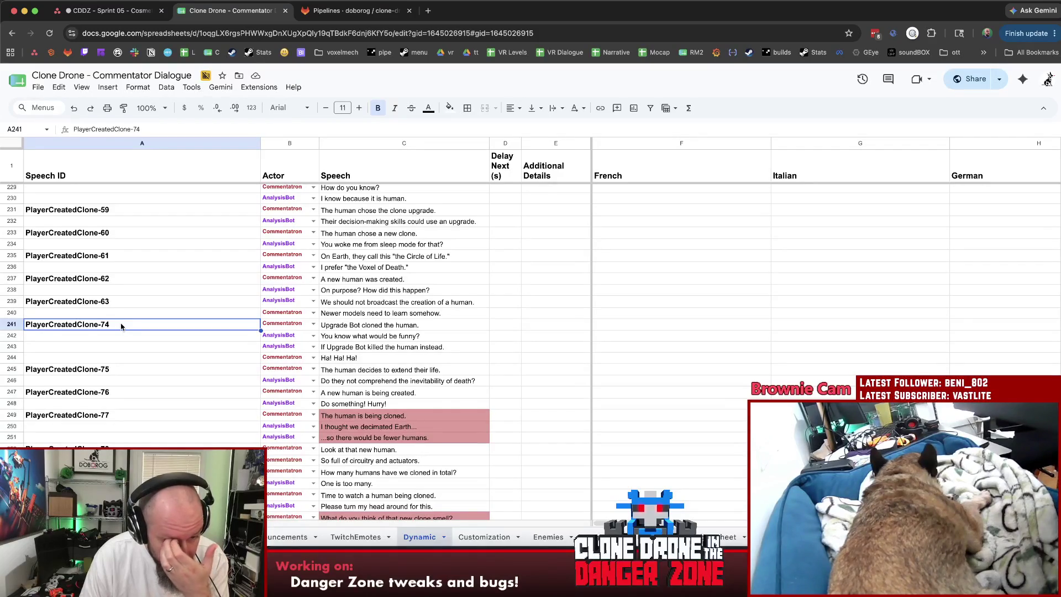
left_click(43, 302)
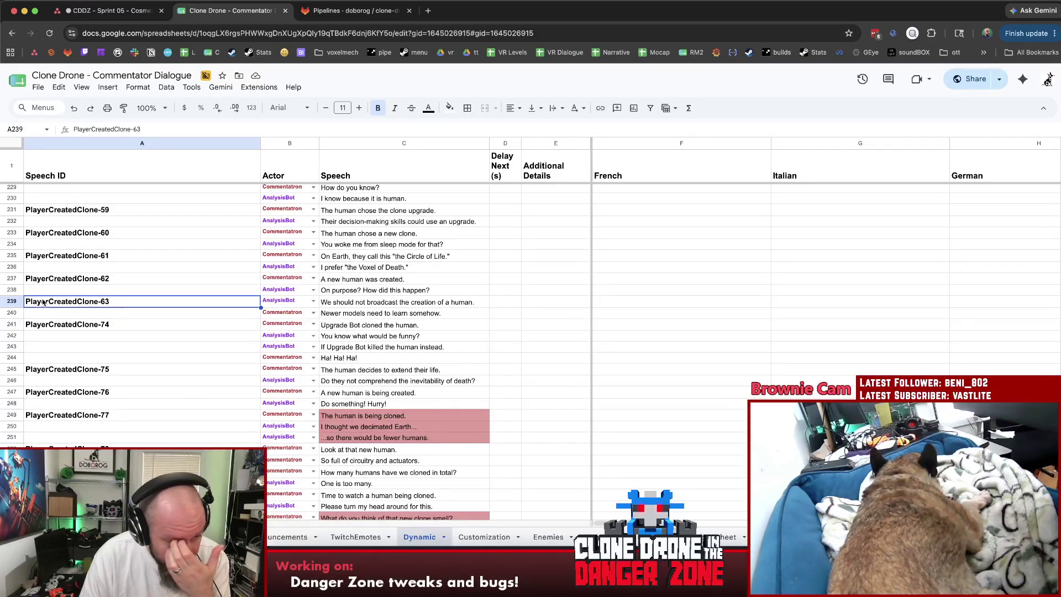
left_click(12, 299)
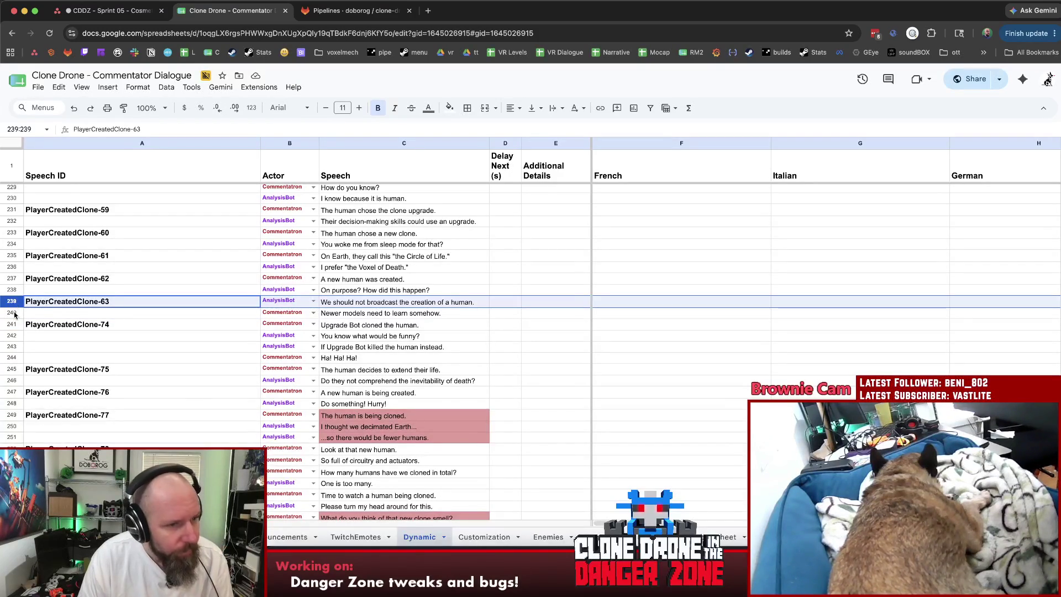
Delete rows 239–240 and renumber the clone-74 ID in A239 to PlayerCreatedClone-63.
left_click(14, 313, "shift")
right_click(15, 315)
left_click(86, 391)
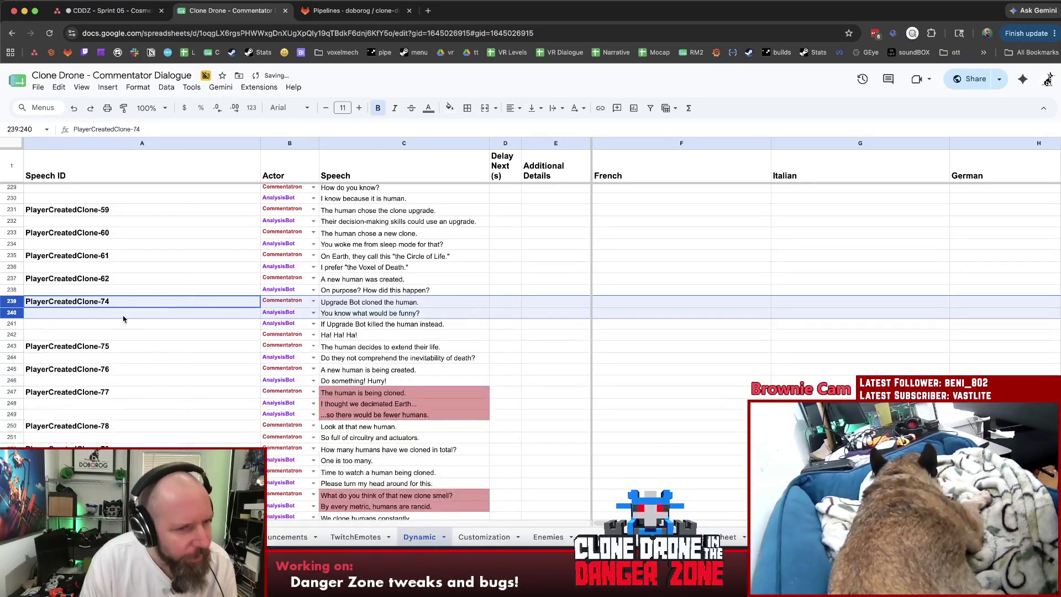
double_click(115, 301)
key("BackSpace")
key("BackSpace")
type("63")
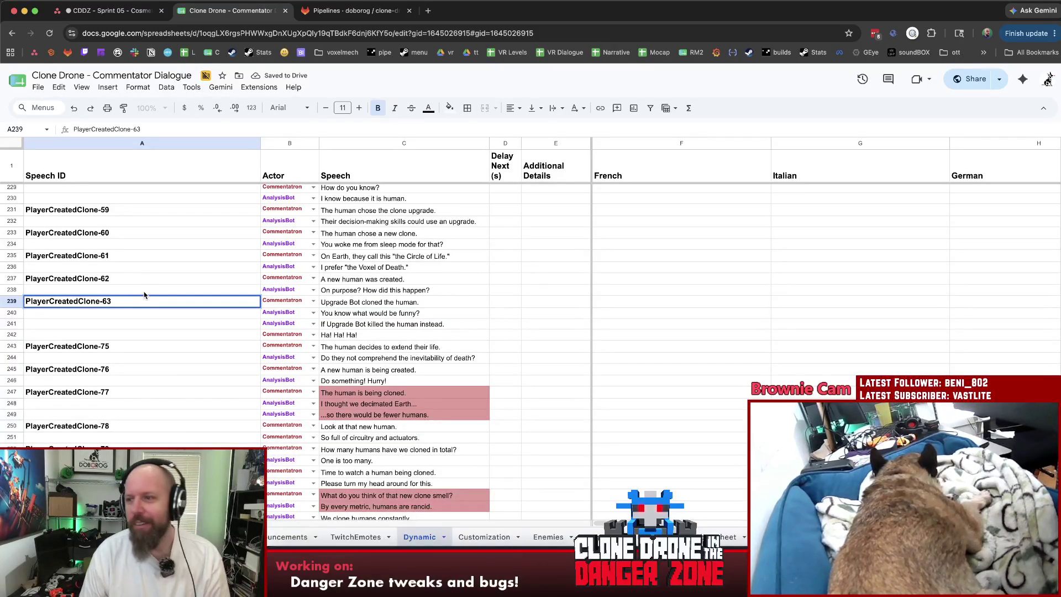
key("ctrl+Return")
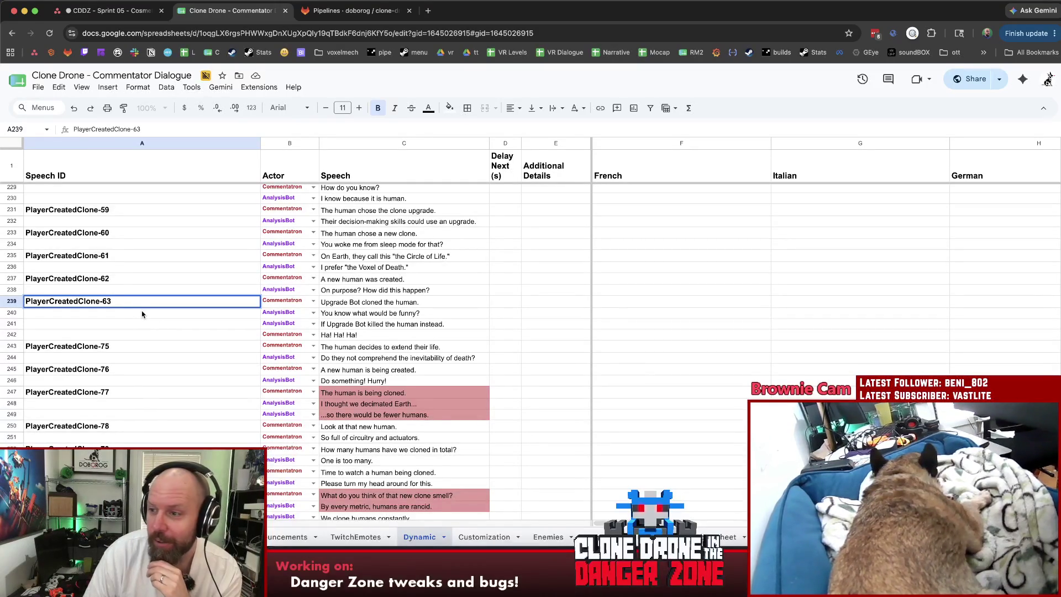
Renumber the PlayerCreatedClone-75 ID to PlayerCreatedClone-64.
left_click(134, 326)
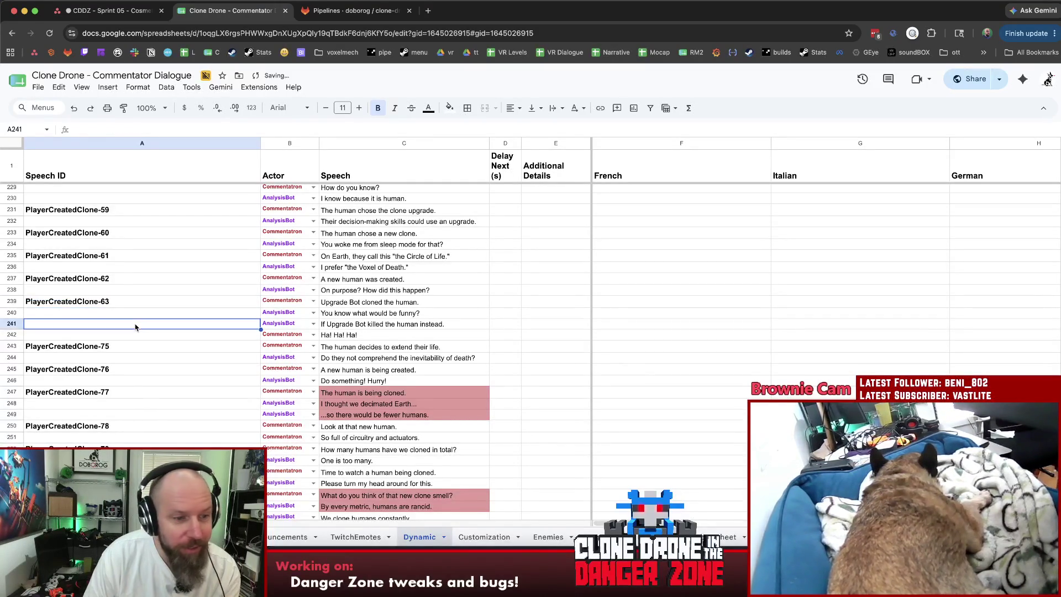
scroll(134, 327, "down", 1)
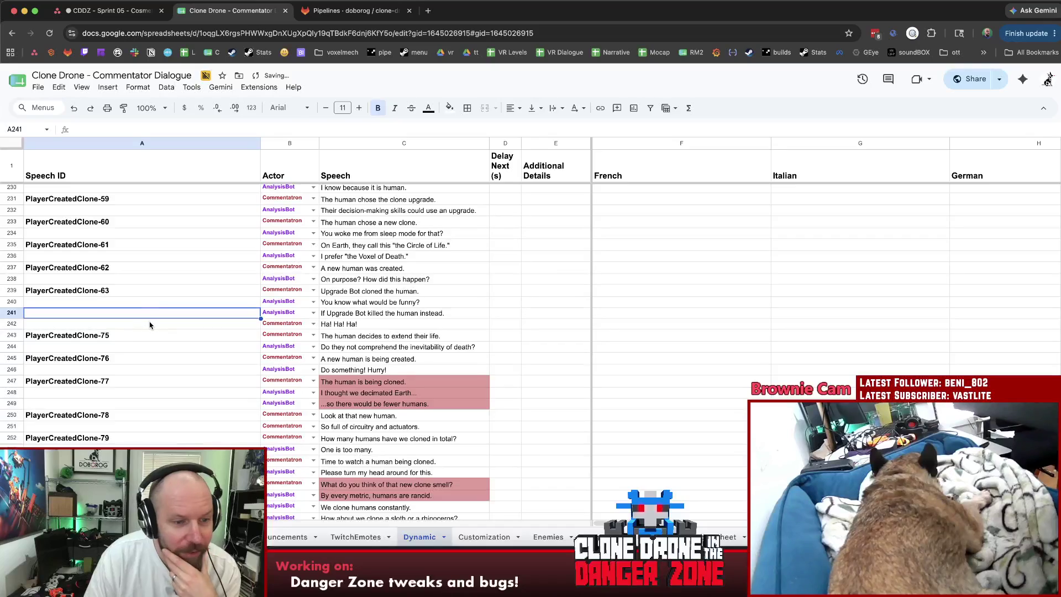
left_click(134, 336)
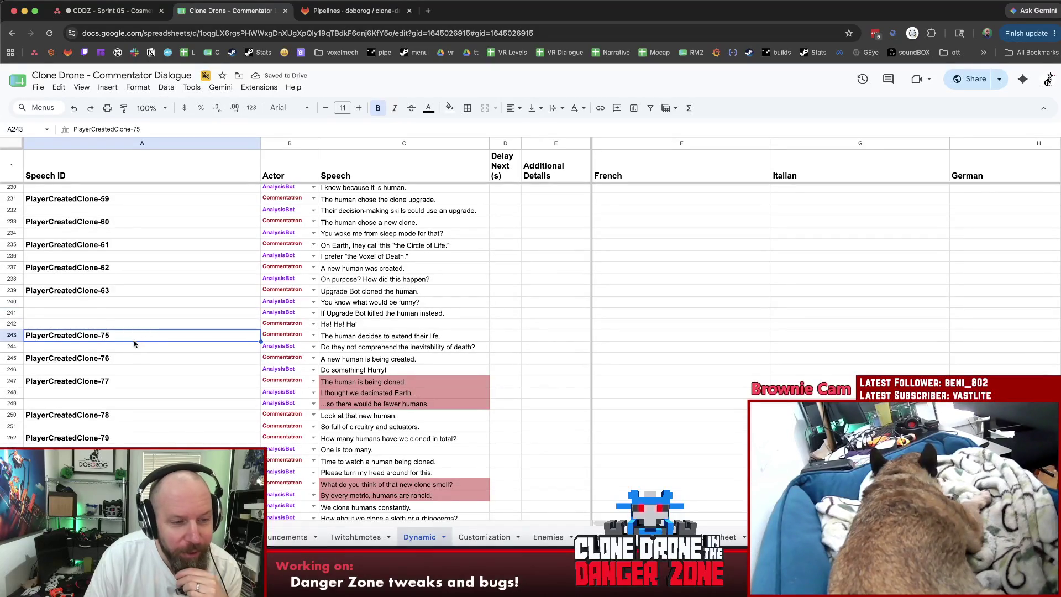
double_click(125, 333)
type("64")
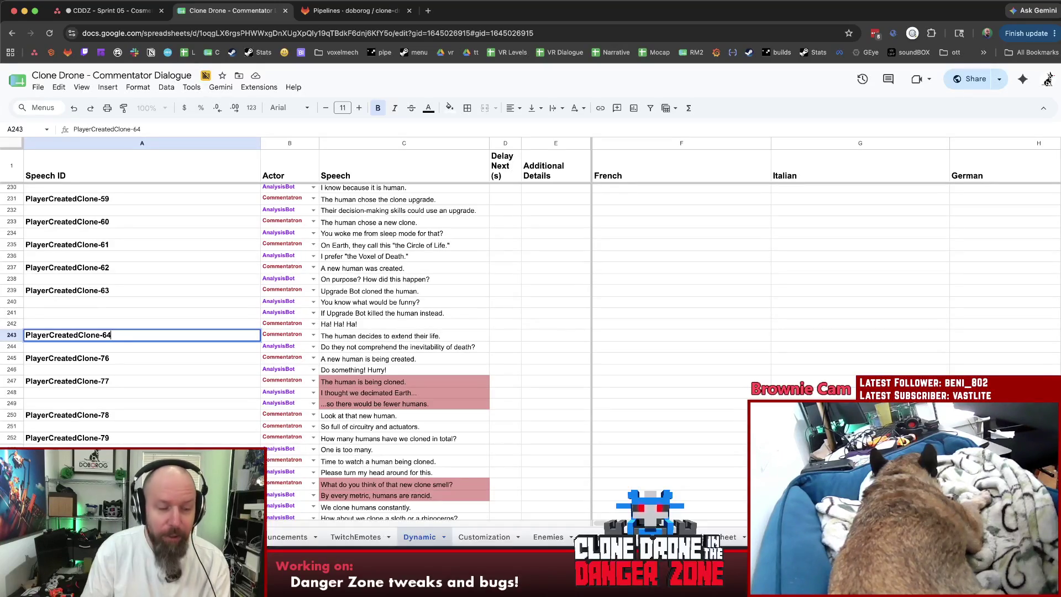
left_click(122, 350)
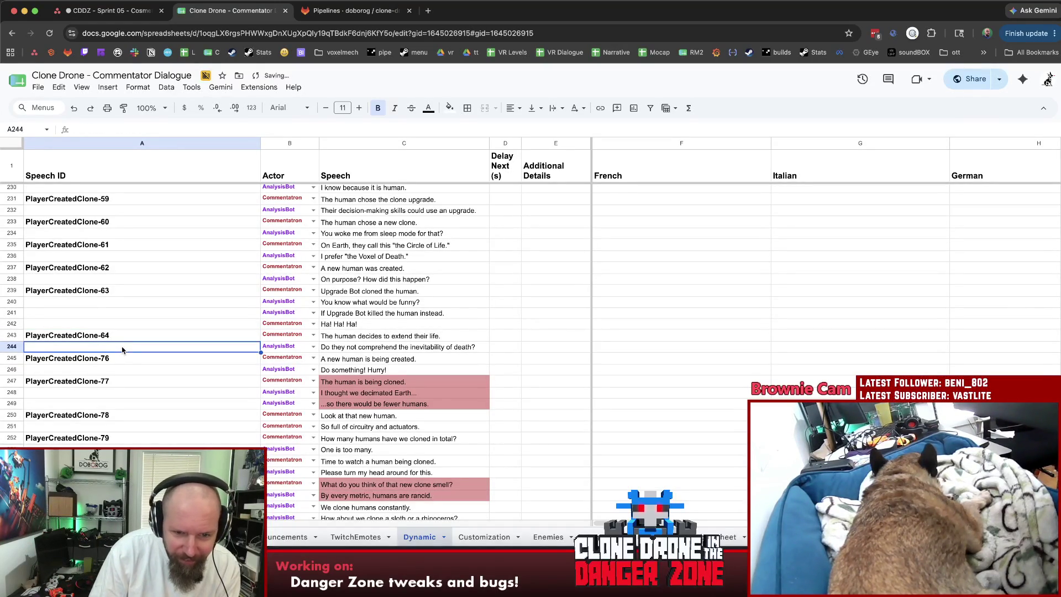
Renumber A245 to PlayerCreatedClone-65, undoing an accidental clear, and select the clone-77 row 247.
double_click(120, 356)
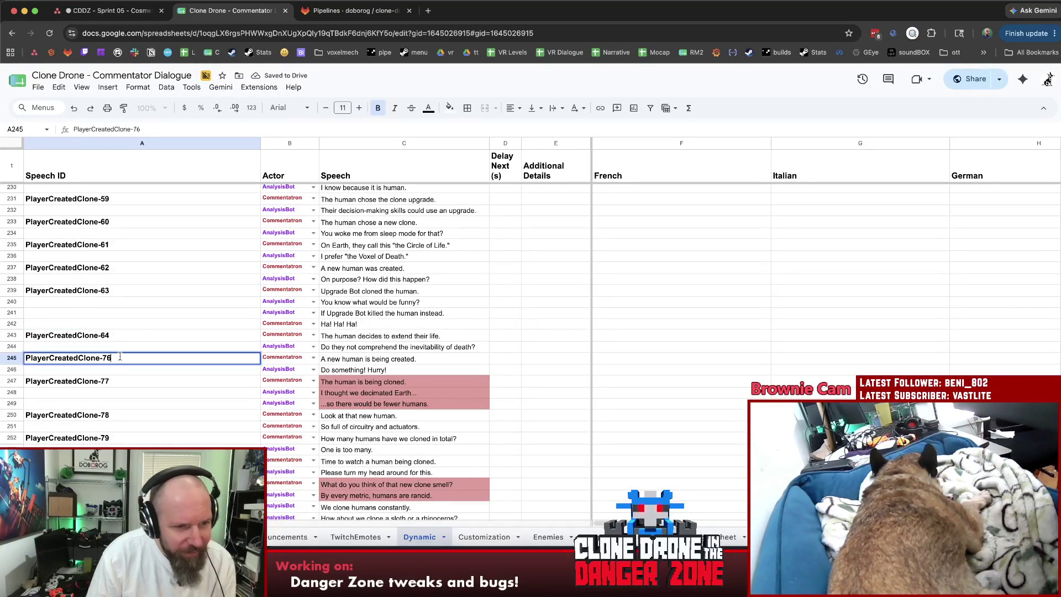
key("BackSpace")
key("BackSpace")
type("65")
left_click(128, 339)
left_click(132, 361)
key("Delete")
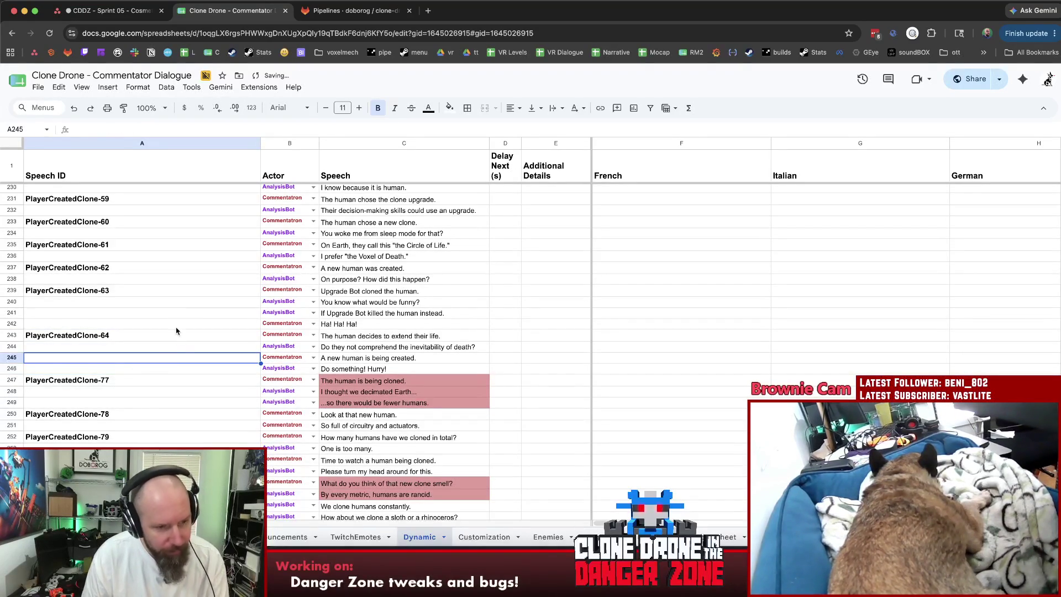
key("ctrl+z")
left_click(176, 334)
scroll(176, 334, "down", 3)
left_click(11, 318)
Delete the PlayerCreatedClone-77 rows 247–249 and renumber A247 to PlayerCreatedClone-66.
left_click(13, 344, "shift")
right_click(13, 344)
left_click(81, 186)
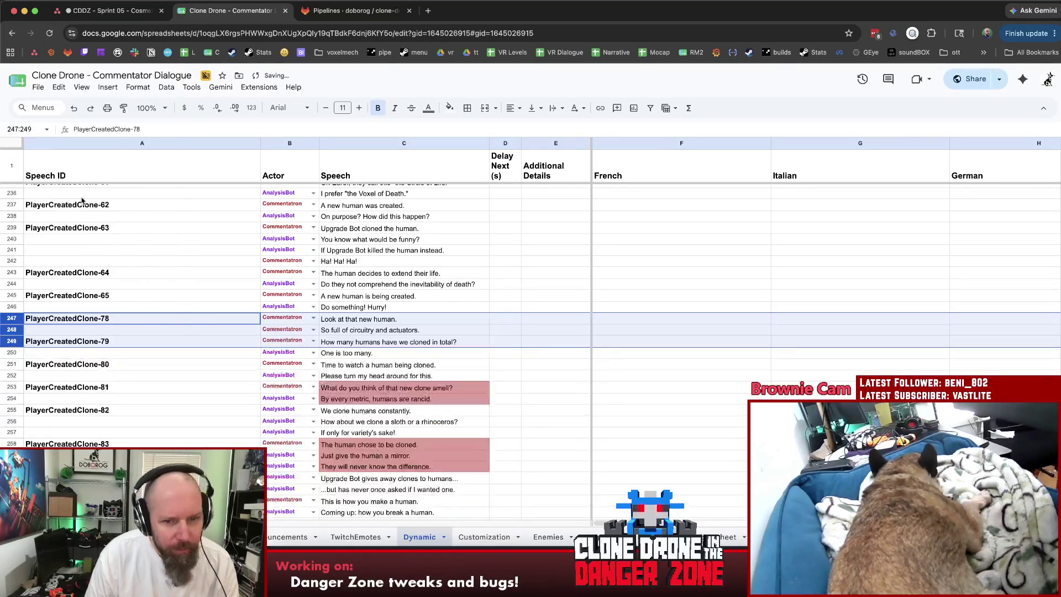
left_click(171, 346)
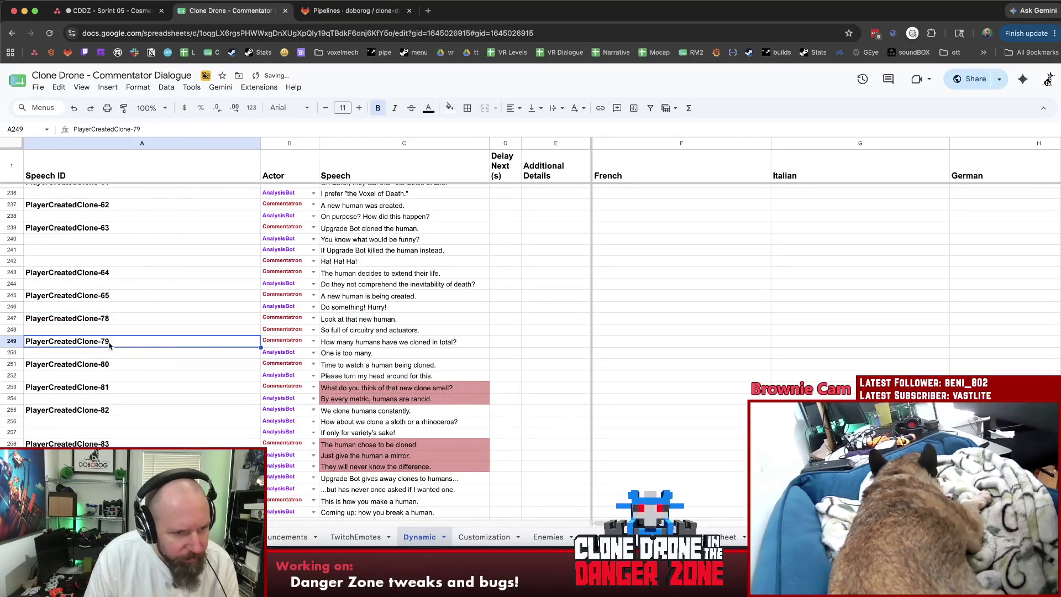
double_click(122, 318)
key("BackSpace")
key("BackSpace")
type("66")
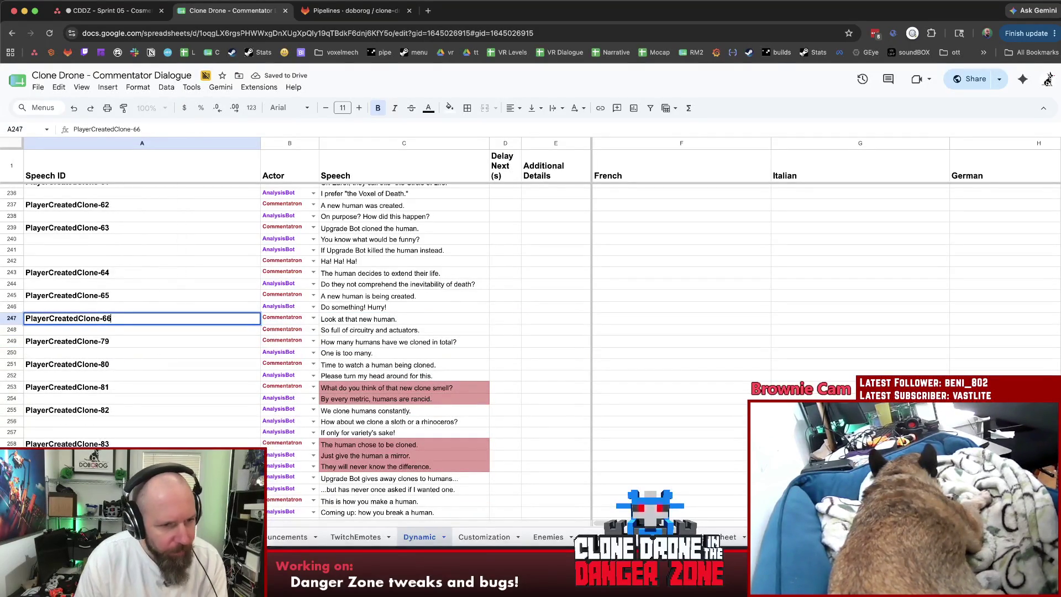
left_click(131, 342)
Renumber the clone-79 and clone-80 IDs to PlayerCreatedClone-67 and -68.
double_click(130, 341)
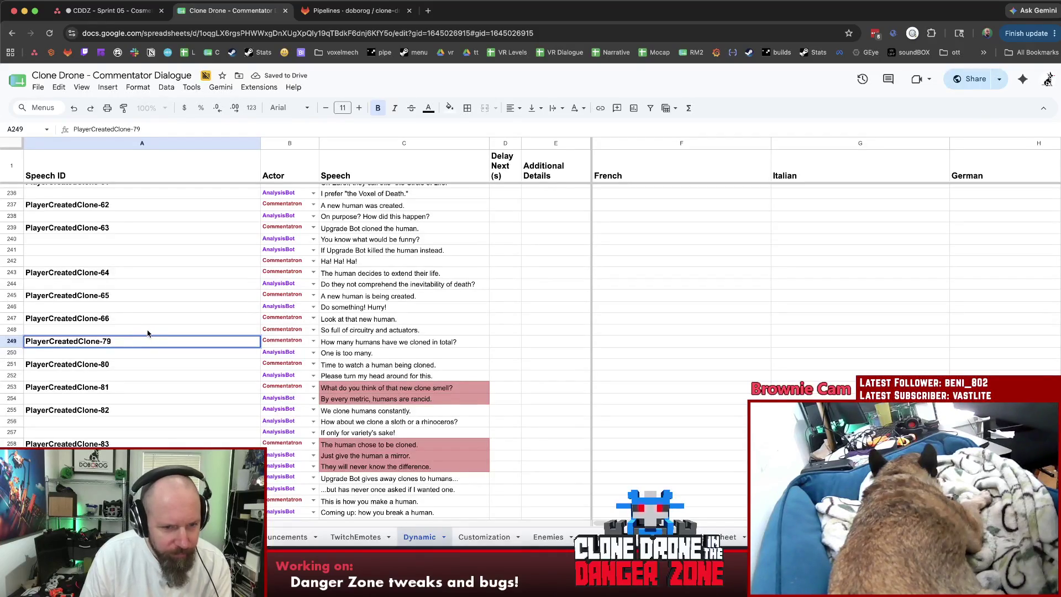
key("BackSpace")
key("BackSpace")
type("6")
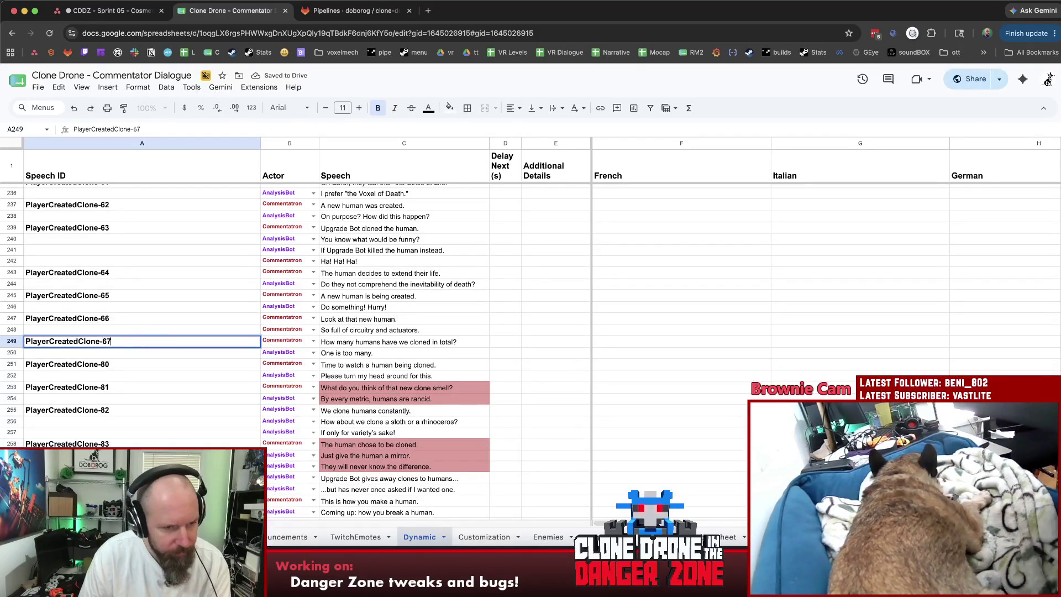
key("Return")
left_click(114, 370)
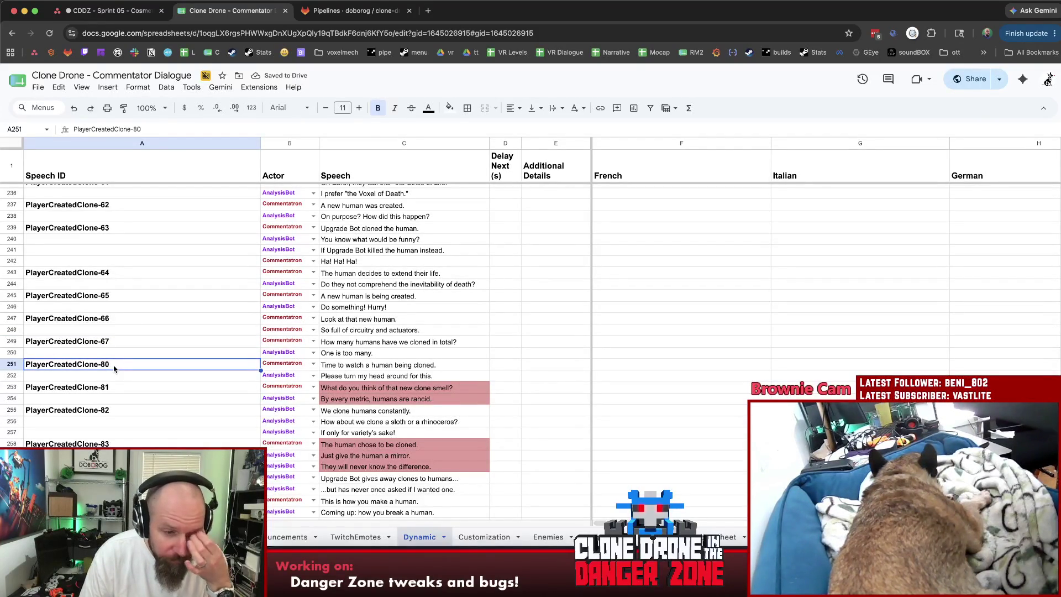
double_click(114, 367)
key("Escape")
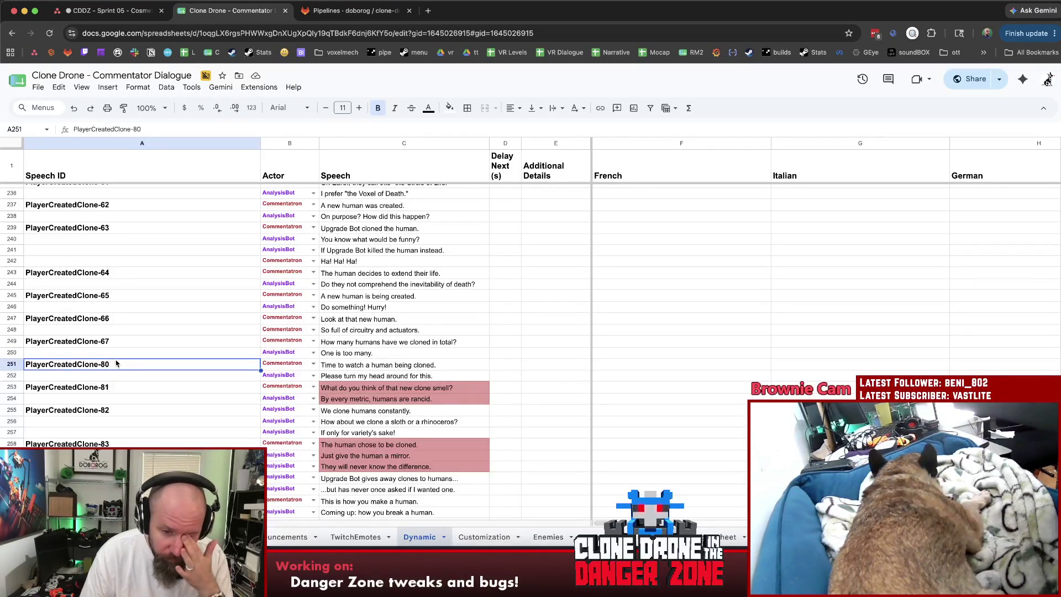
double_click(127, 363)
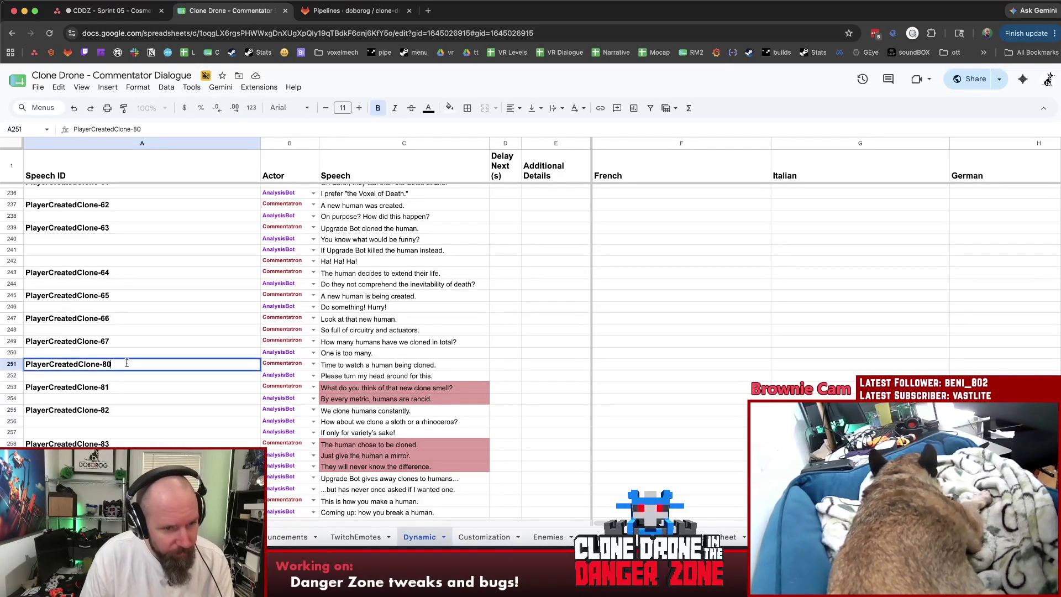
type("68")
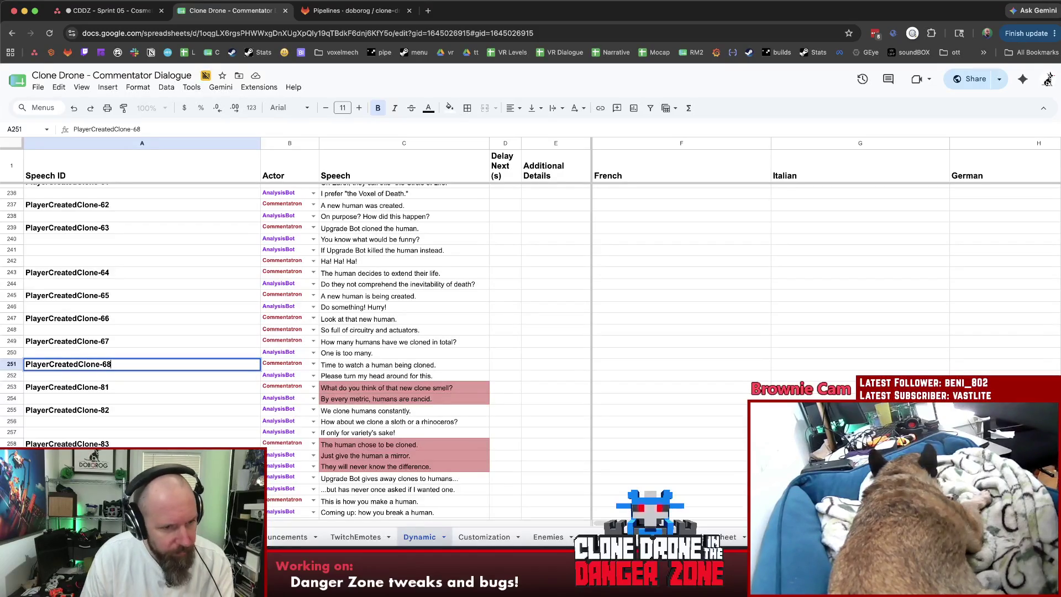
left_click(97, 332)
left_click(111, 366)
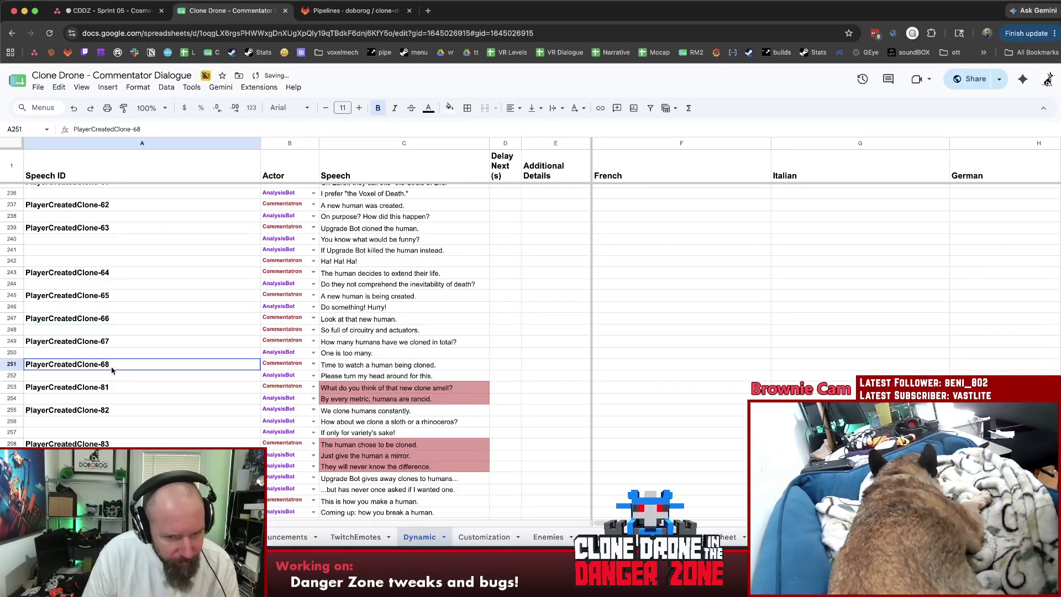
Delete the PlayerCreatedClone-81 rows 253–254.
scroll(111, 370, "down", 1)
scroll(83, 367, "down", 2)
left_click(125, 366)
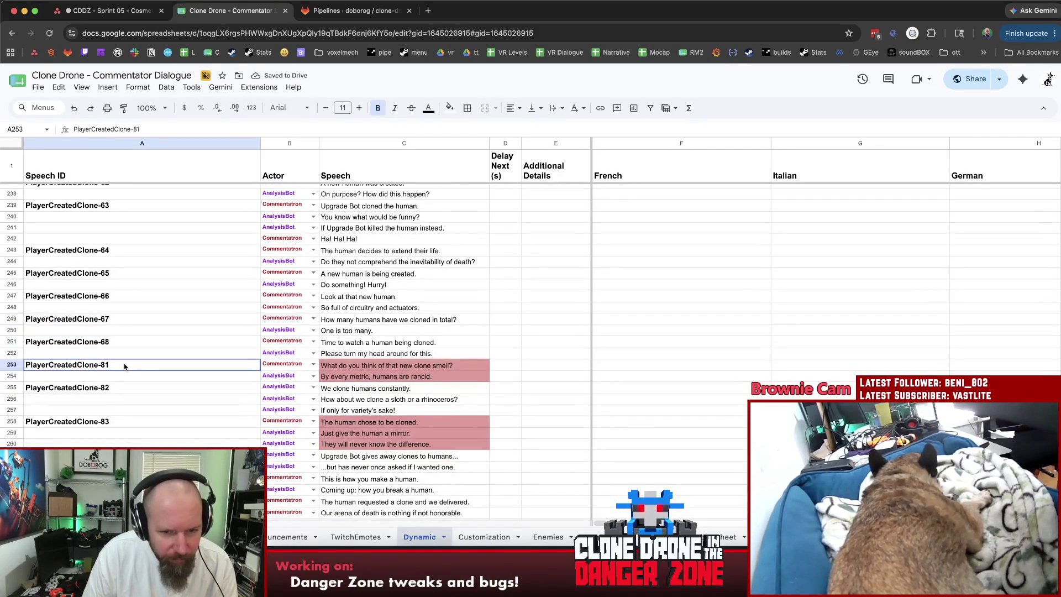
left_click(11, 365)
left_click(11, 376, "shift")
right_click(13, 376)
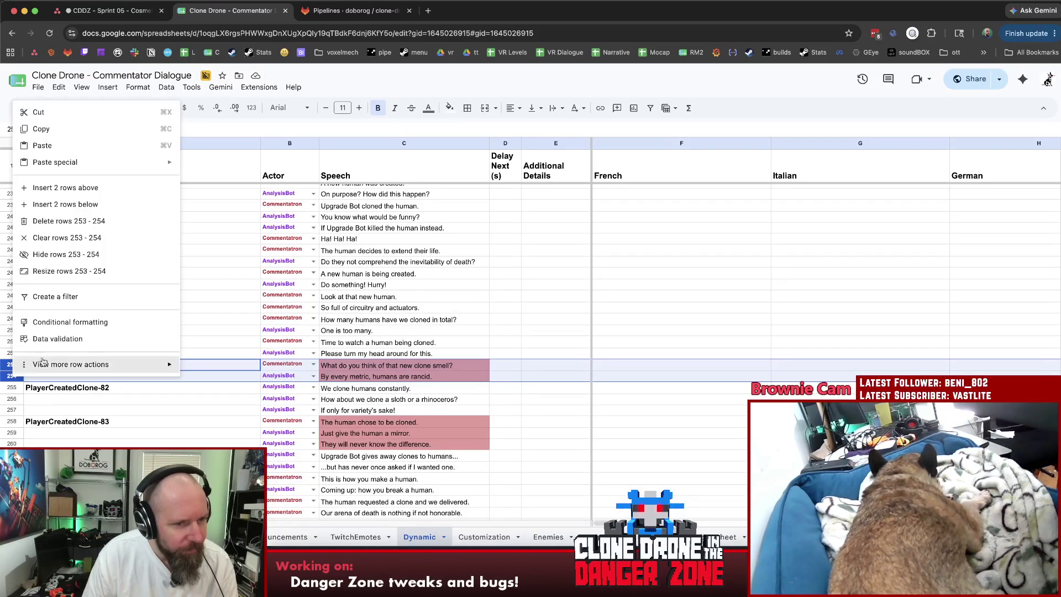
left_click(68, 221)
Renumber the clone-82 ID to PlayerCreatedClone-69 and select the clone-83 rows 256–258.
left_click(104, 369)
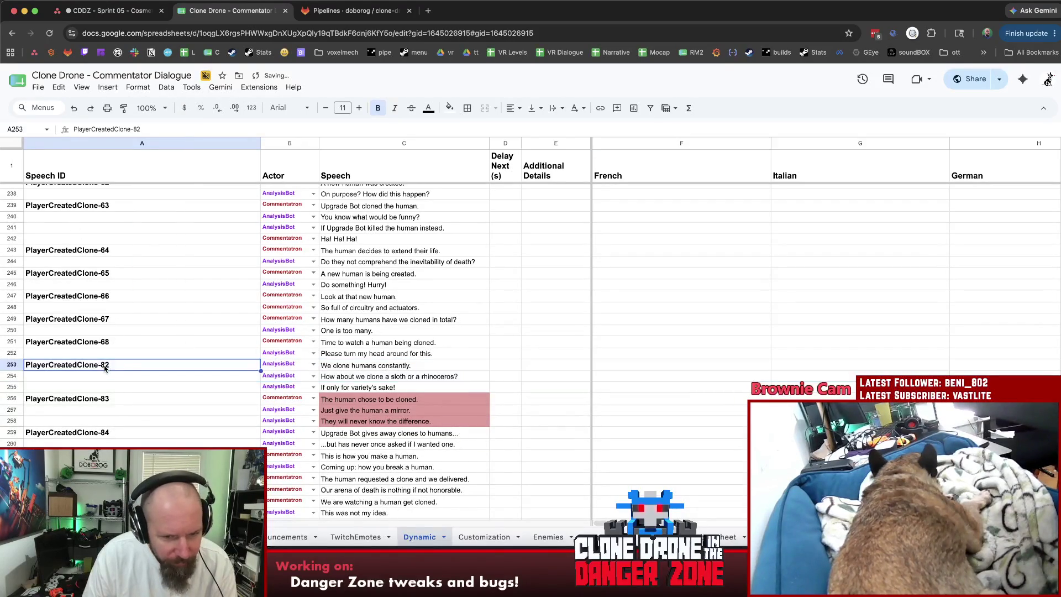
double_click(130, 365)
type("69")
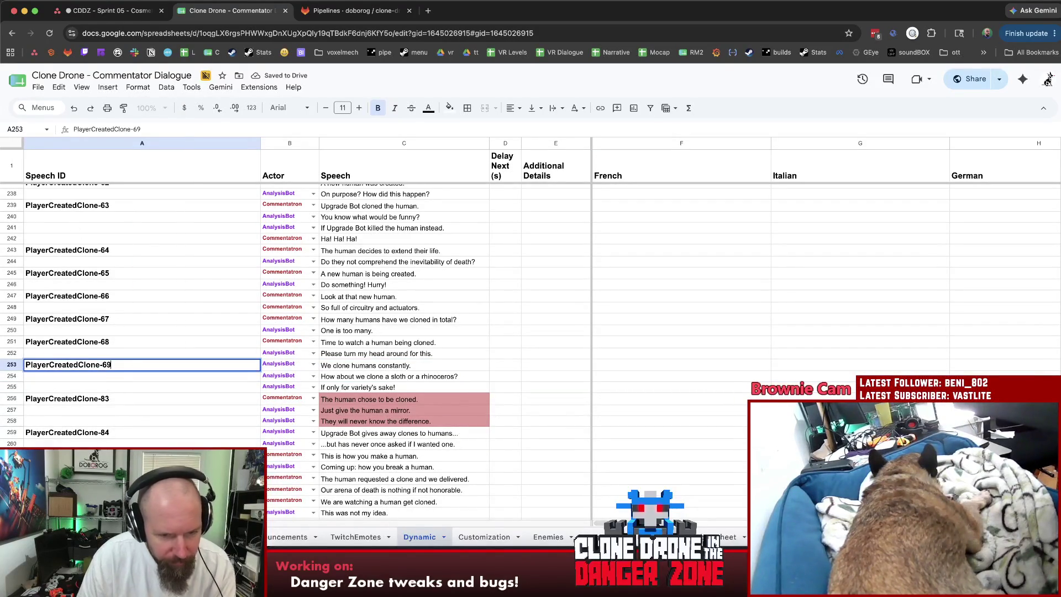
key("Return")
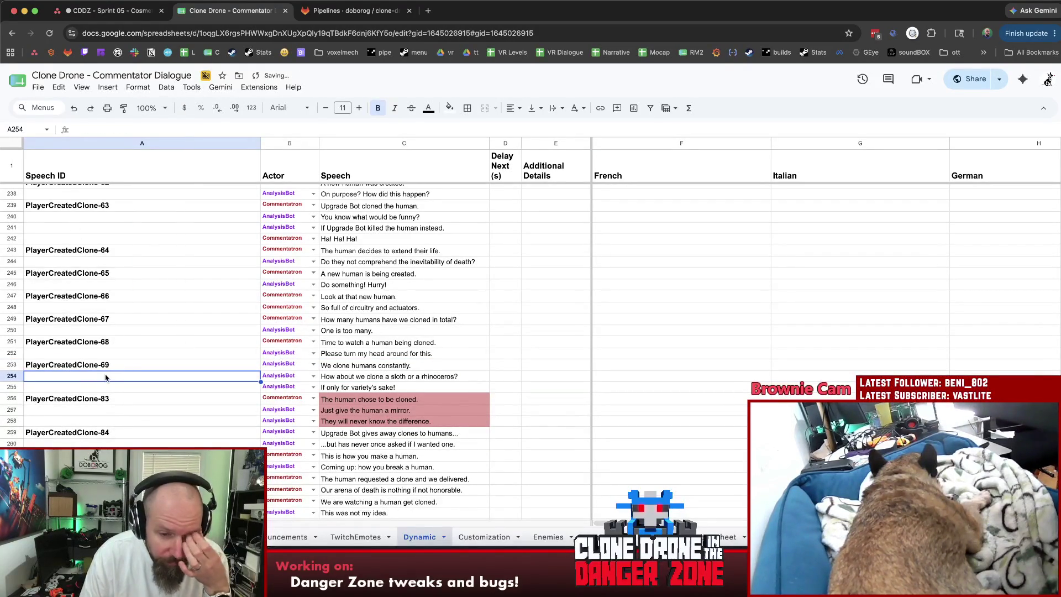
left_click(115, 400)
double_click(115, 400)
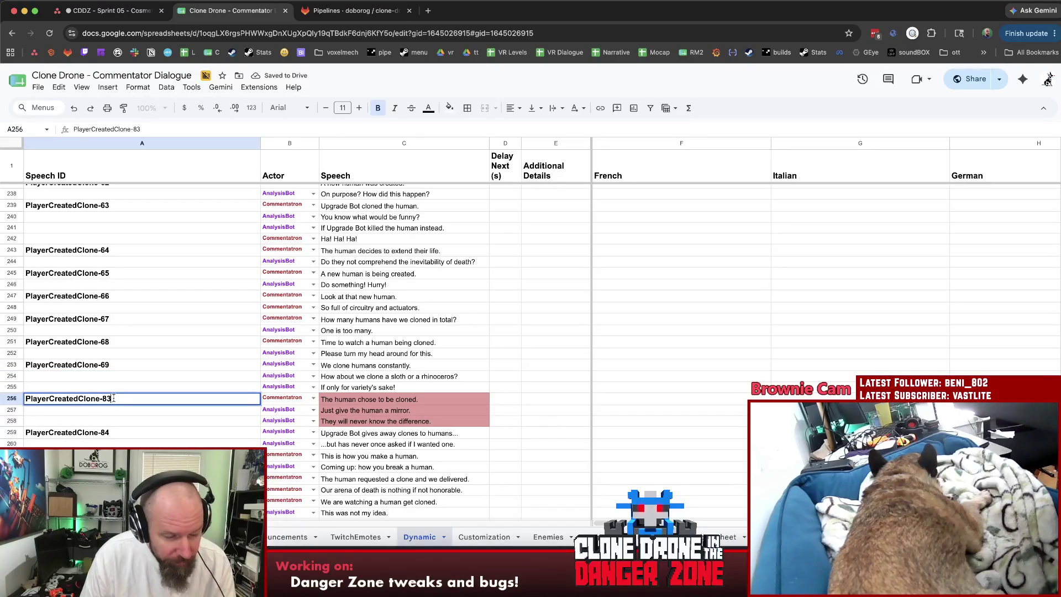
left_click(11, 402)
left_click(15, 423, "shift")
right_click(15, 423)
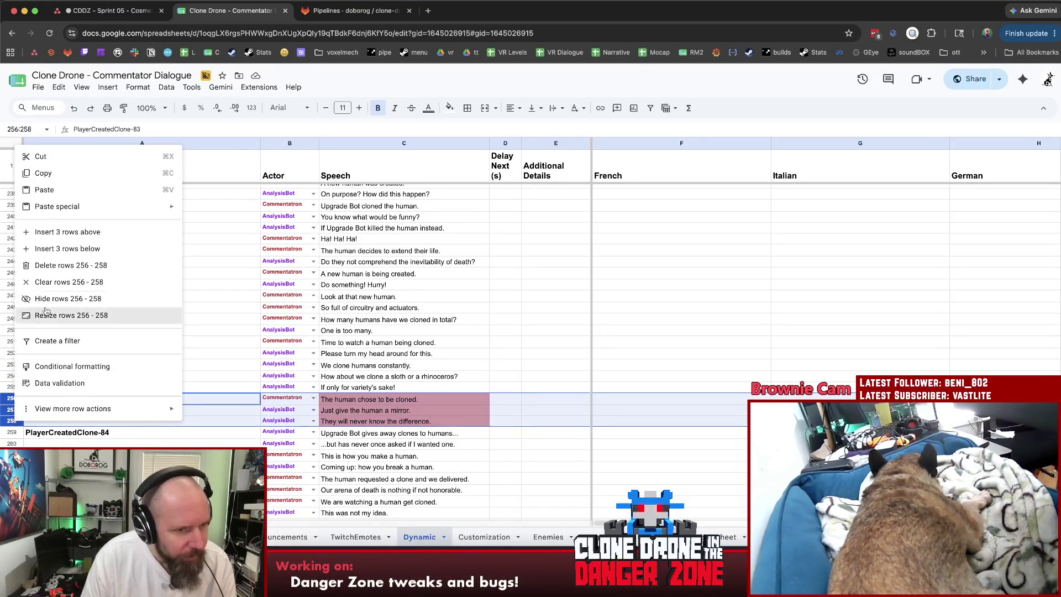
Renumber the PlayerCreatedClone-84 and -85 IDs to PlayerCreatedClone-70 and -71.
left_click(53, 267)
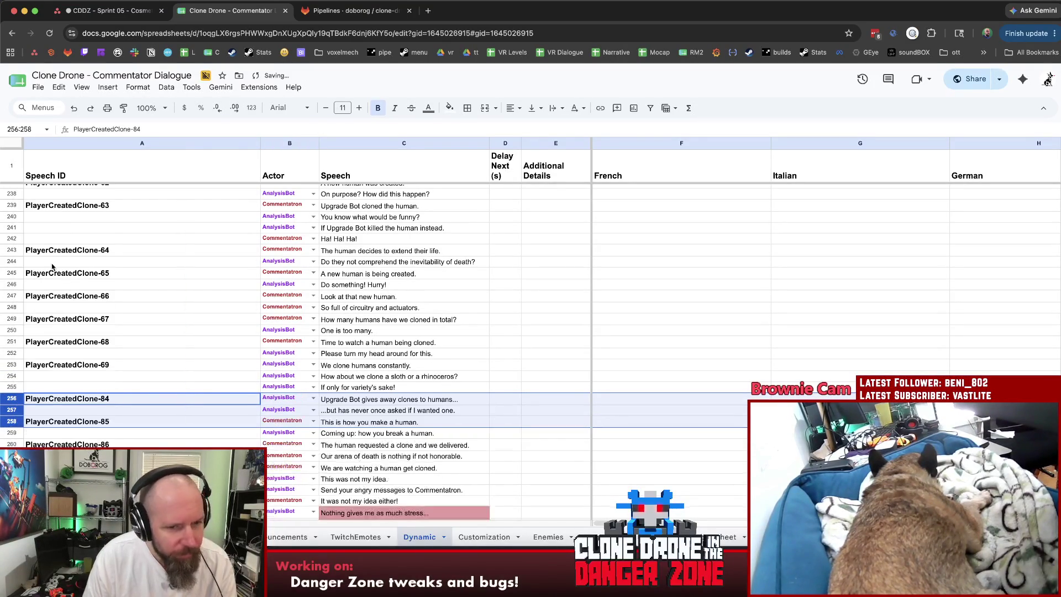
double_click(116, 398)
key("BackSpace")
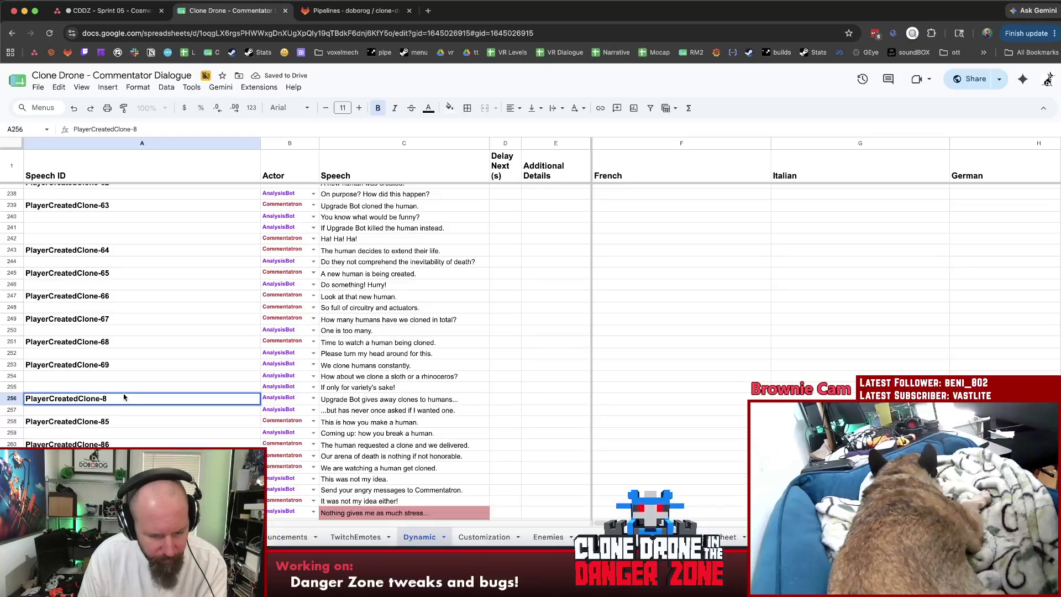
type("70")
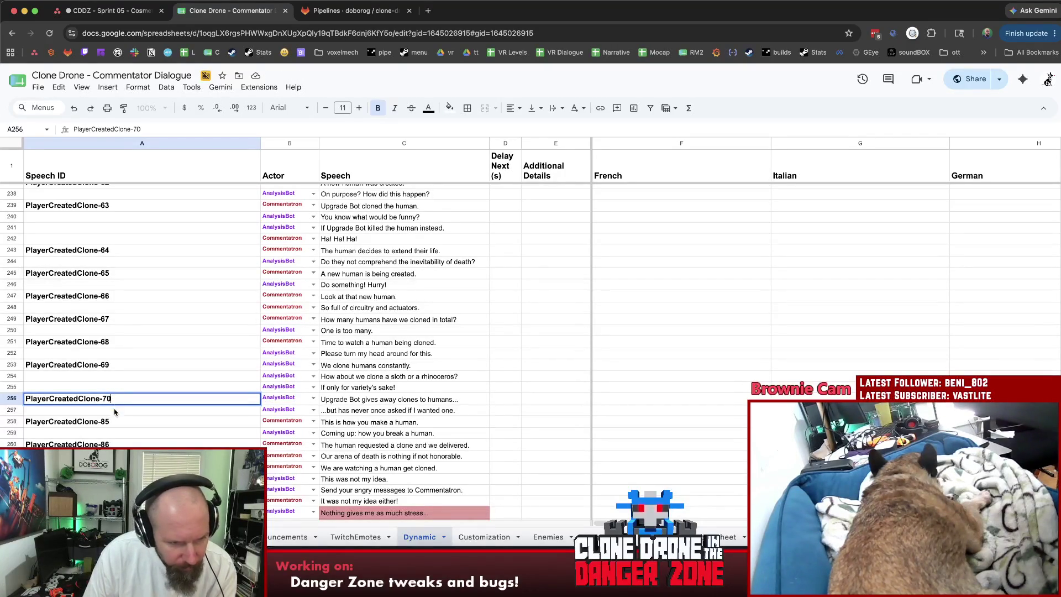
left_click(117, 421)
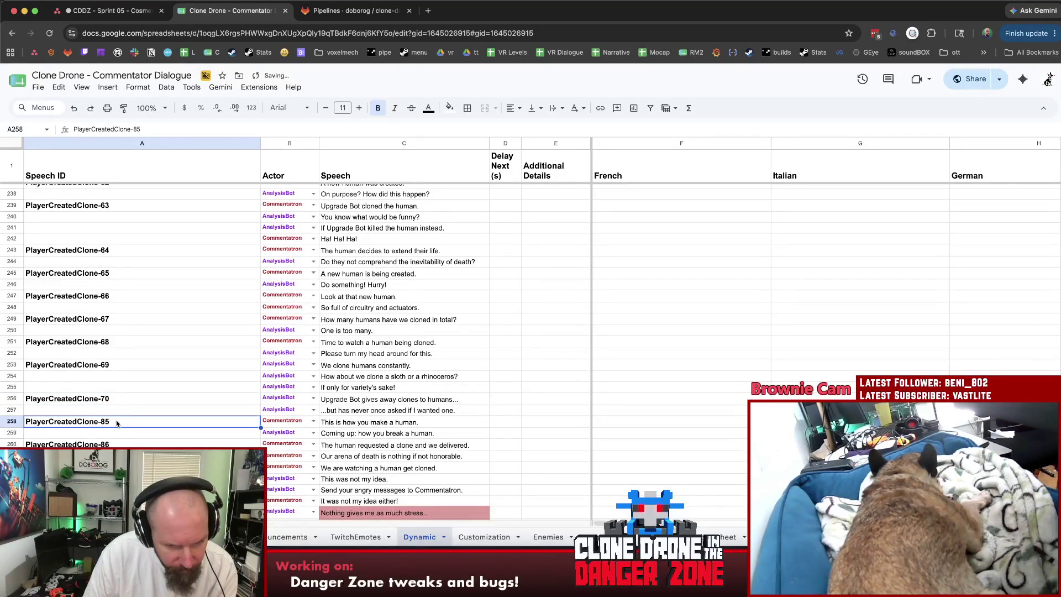
double_click(117, 421)
key("BackSpace")
key("BackSpace")
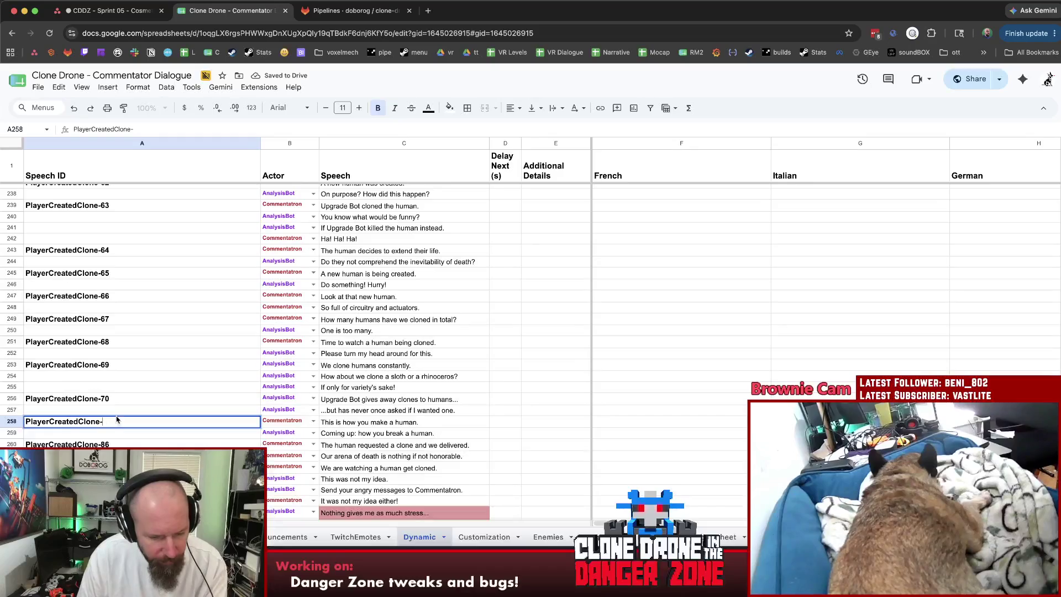
type("71")
left_click(114, 445)
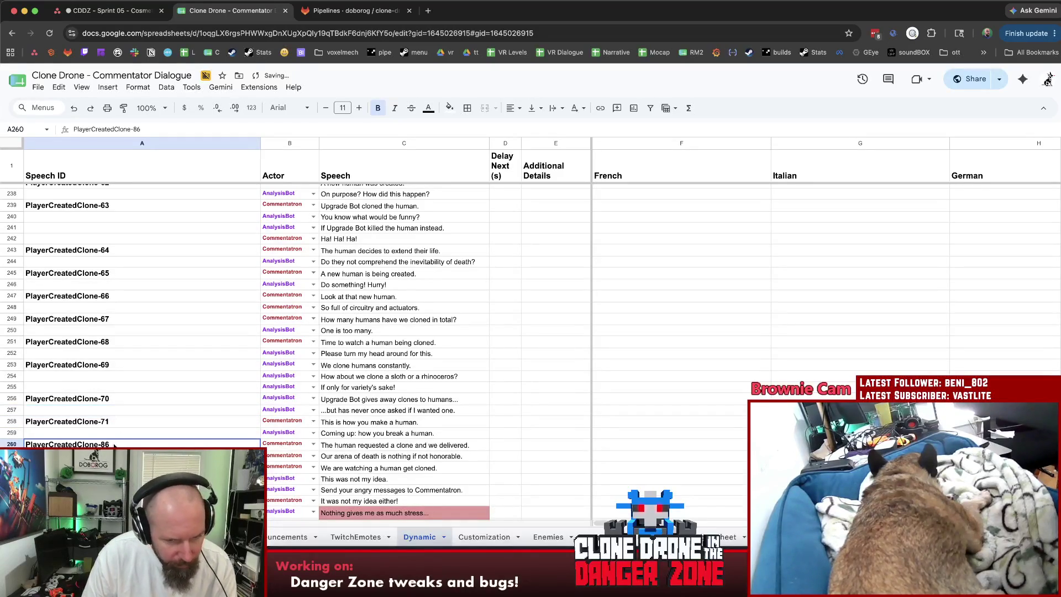
Renumber the PlayerCreatedClone-86 and -87 IDs to PlayerCreatedClone-72 and -73.
scroll(123, 420, "down", 2)
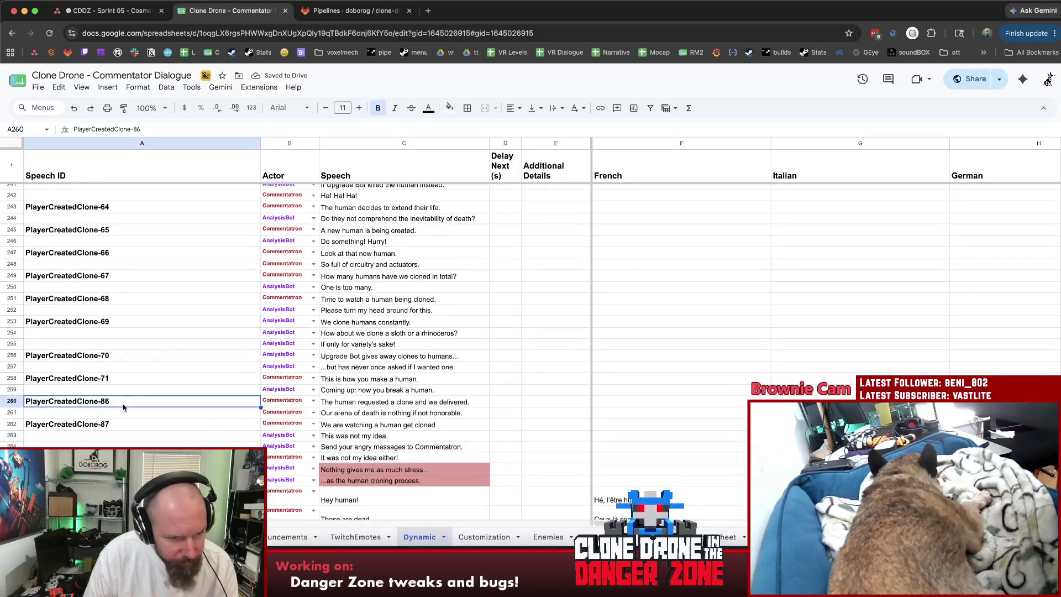
key("Return")
key("BackSpace")
key("BackSpace")
type("72")
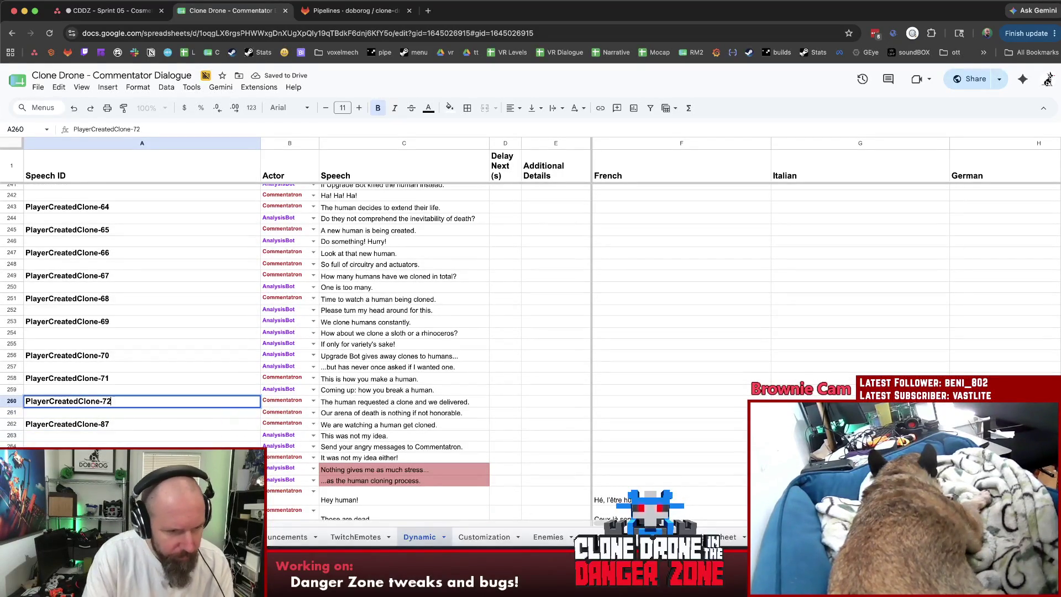
key("Return")
key("Down")
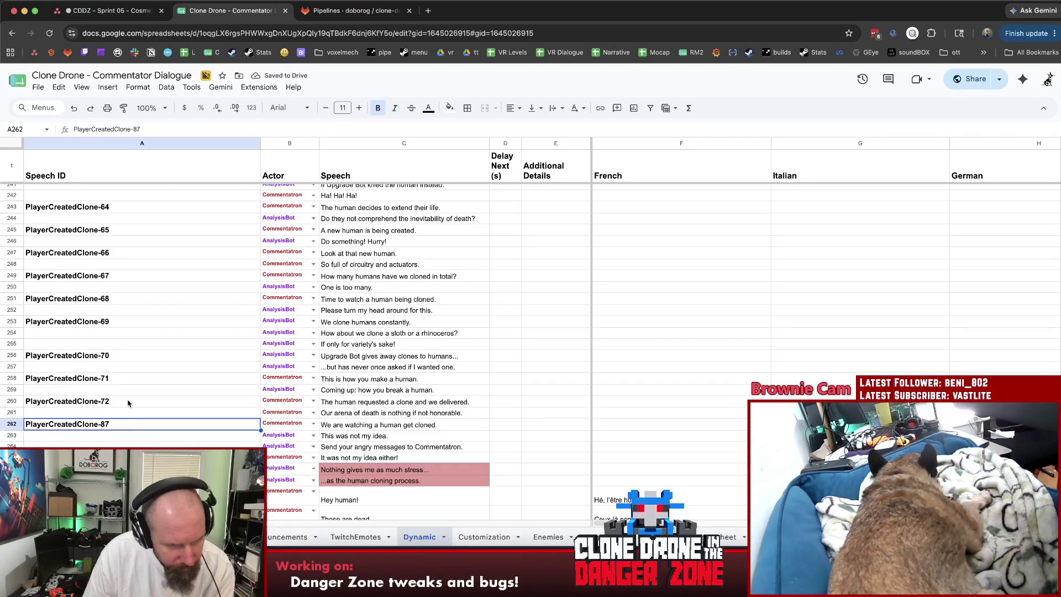
double_click(120, 425)
key("BackSpace")
key("BackSpace")
type("7")
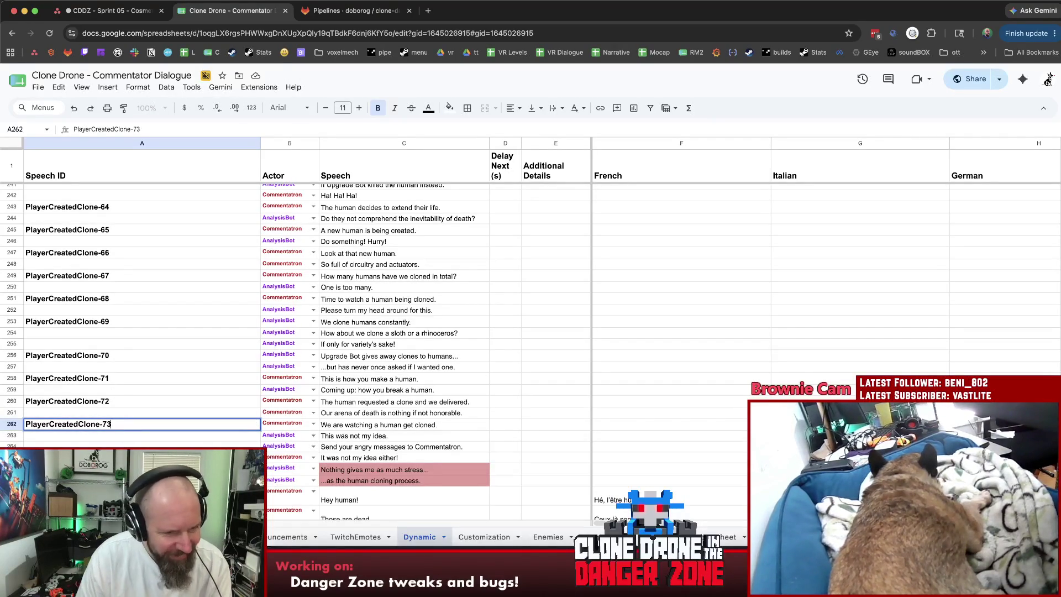
type("3")
key("Return")
Delete rows 266–267 holding the two AnalysisBot lines, undoing once and deleting again.
left_click(12, 469)
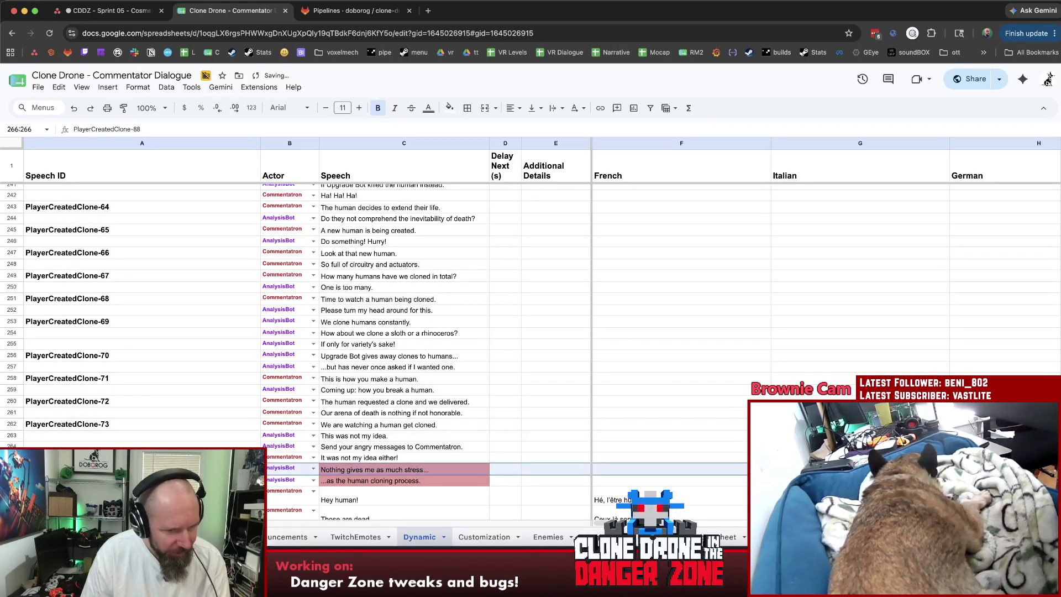
left_click(12, 481, "shift")
right_click(11, 480)
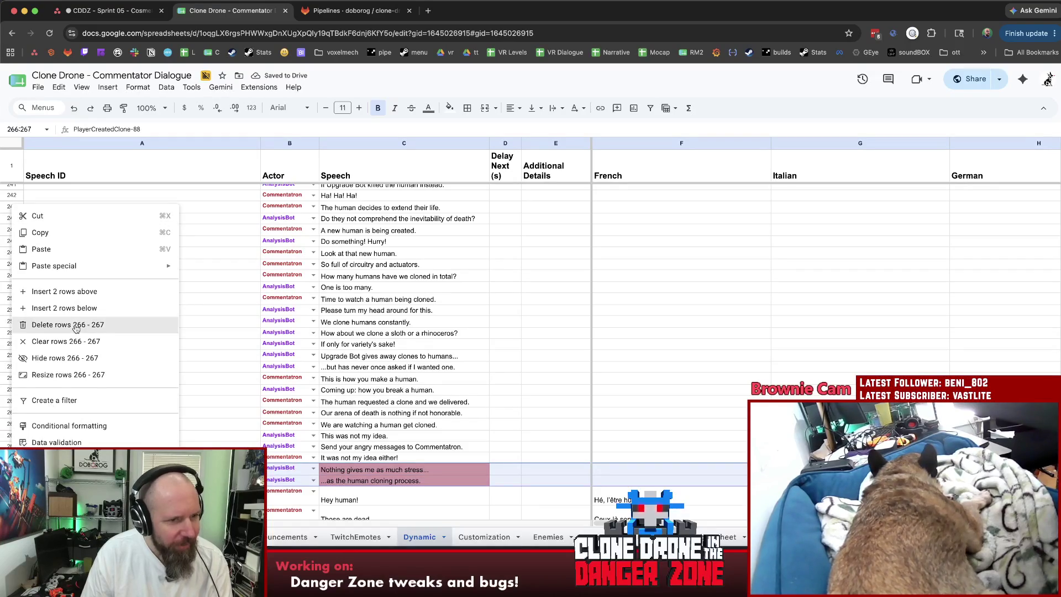
left_click(160, 336)
left_click(149, 425)
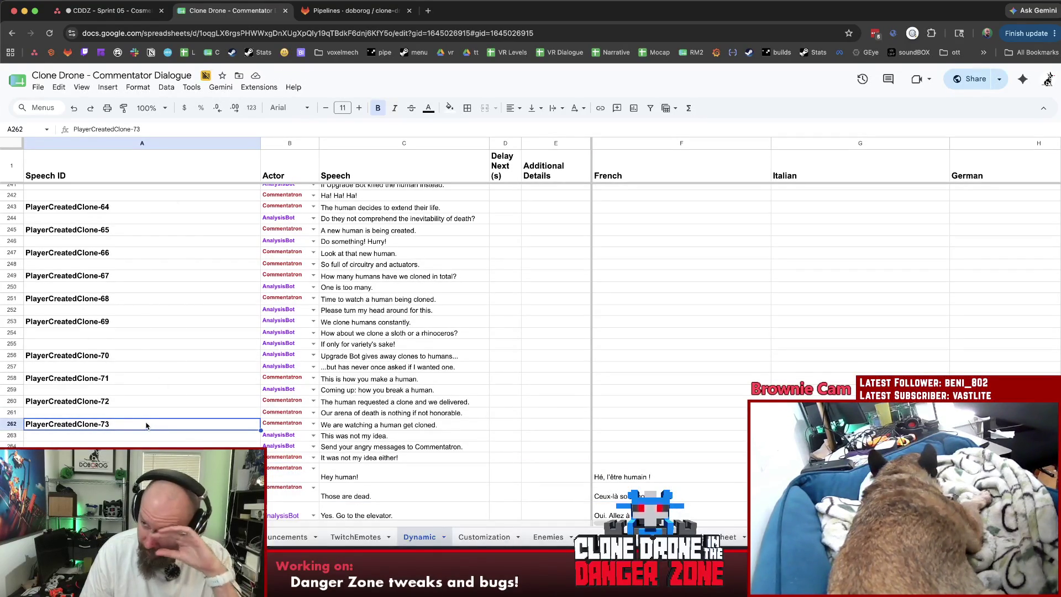
key("cmd+z")
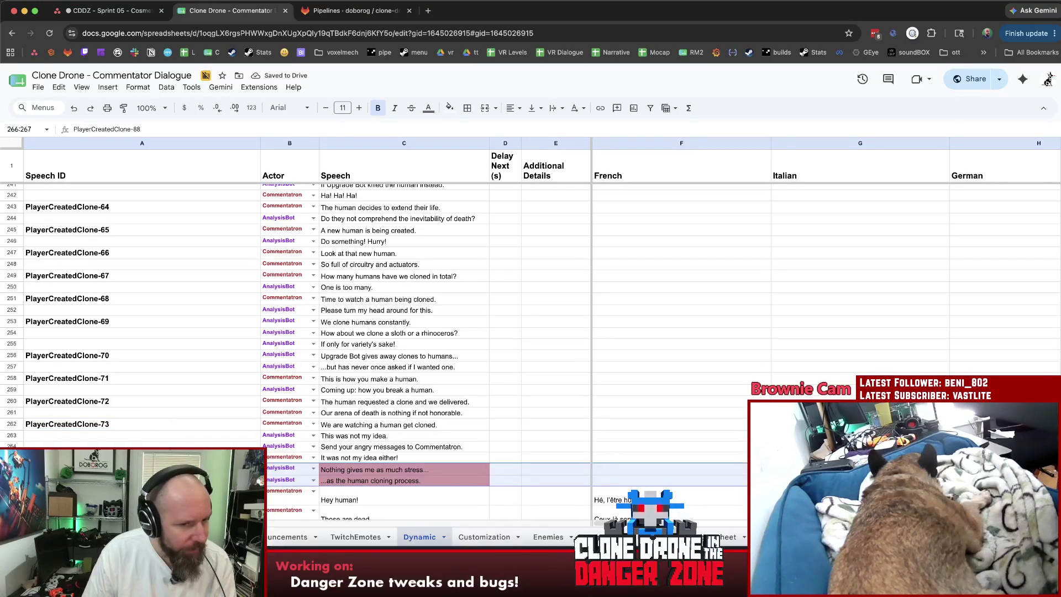
right_click(10, 470)
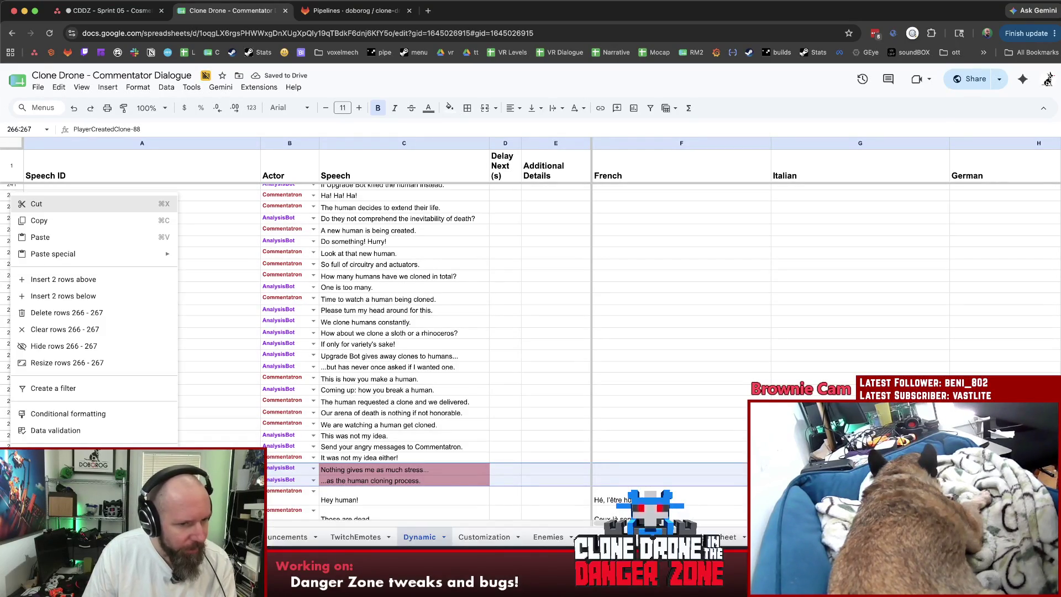
left_click(55, 318)
left_click(182, 388)
Review the PlayerCreatedClone lines and their French and Italian cells, then switch to Asana.
scroll(185, 409, "up", 5)
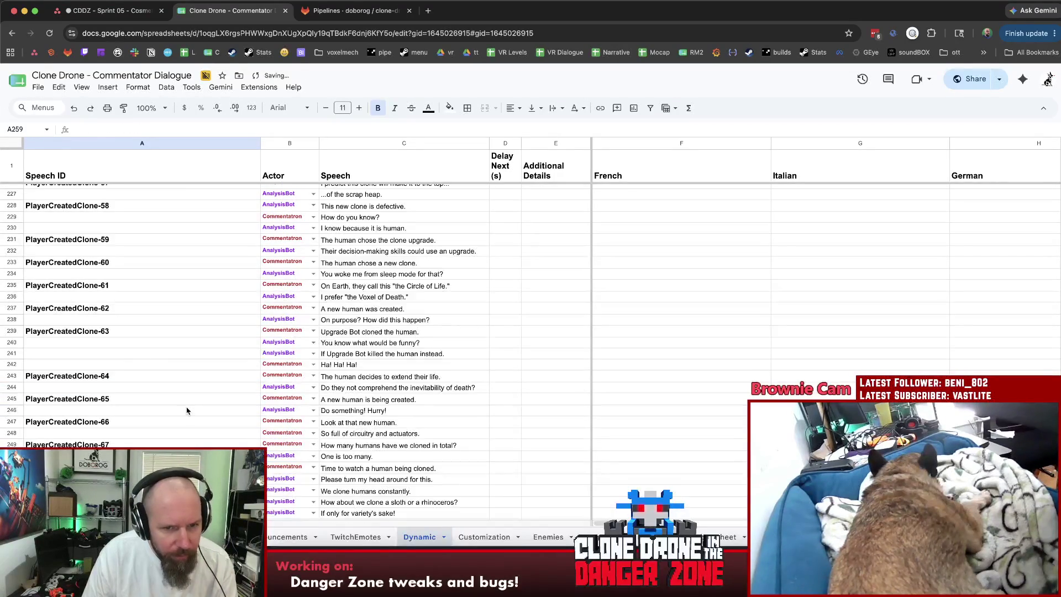
scroll(187, 411, "up", 20)
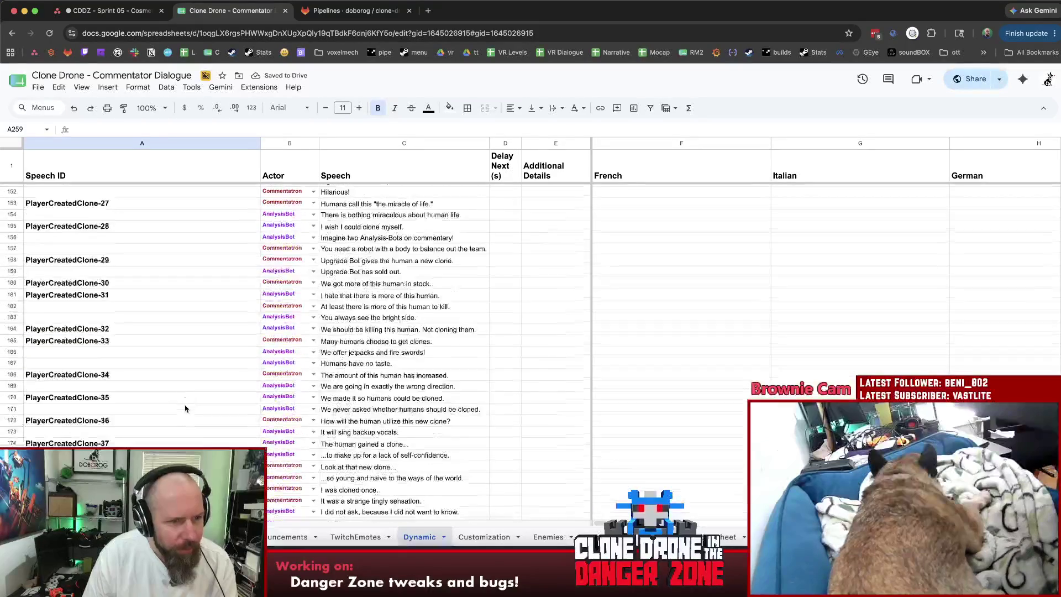
scroll(185, 409, "down", 20)
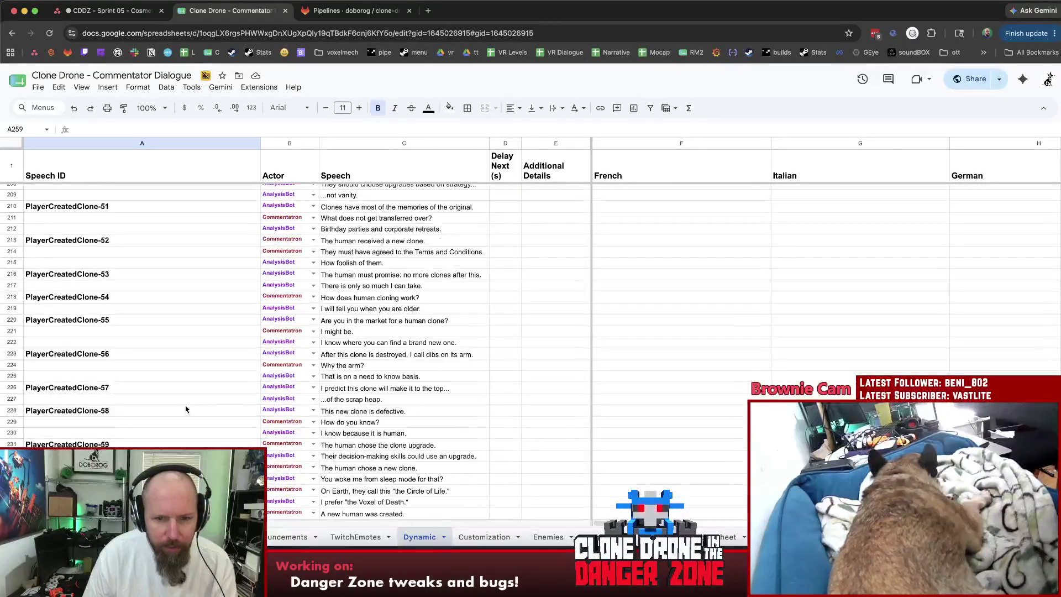
scroll(185, 409, "down", 8)
left_click(186, 409)
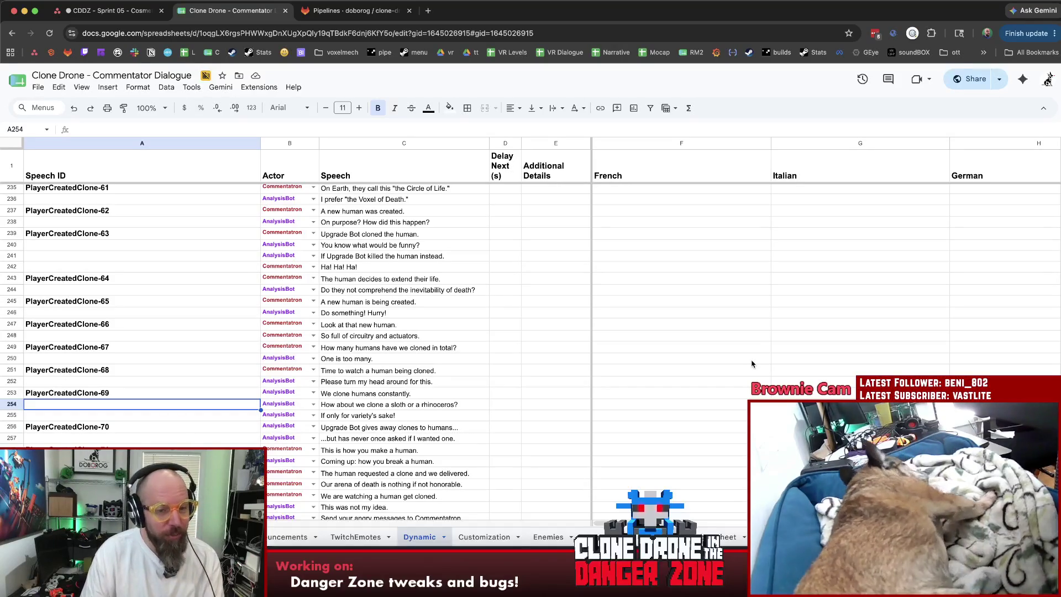
left_click(834, 326)
scroll(421, 273, "down", 10)
scroll(271, 313, "up", 5)
left_click(750, 264)
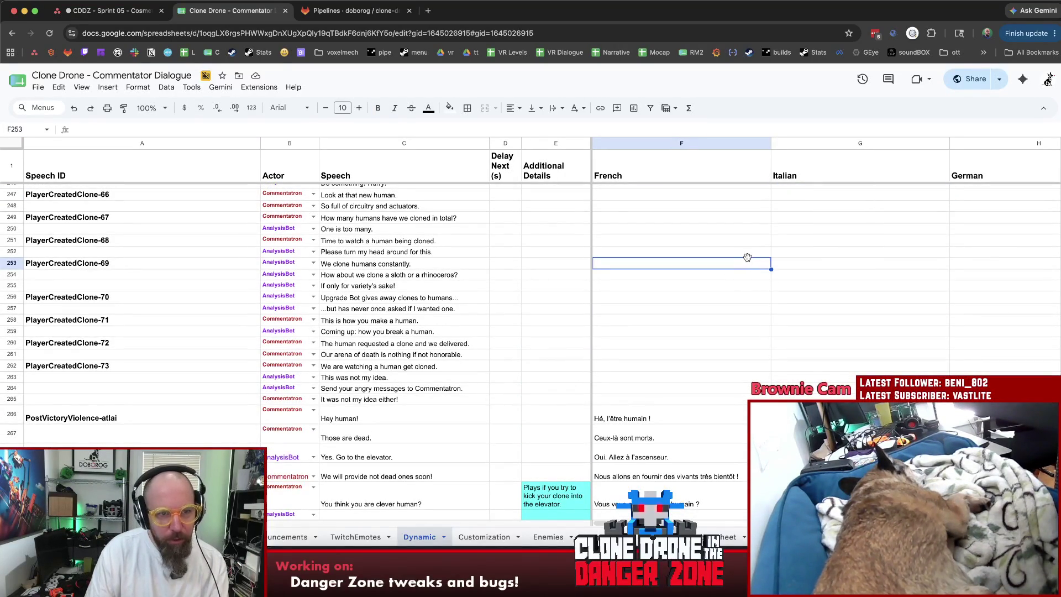
left_click(105, 10)
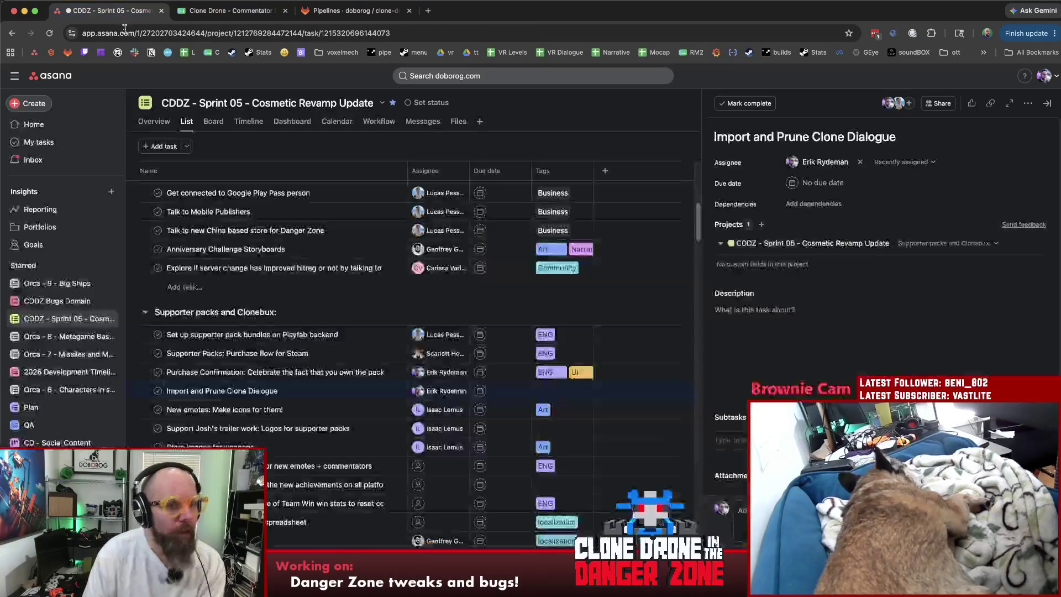
Add a new task named 'Regenerate dialogue once we have new translations!'.
scroll(326, 347, "down", 5)
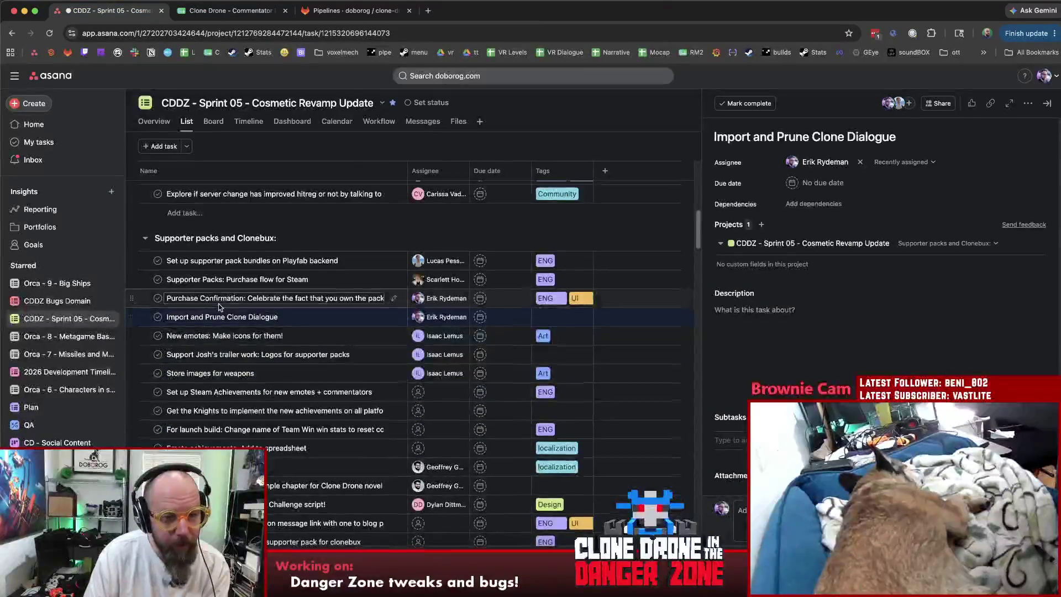
left_click(188, 367)
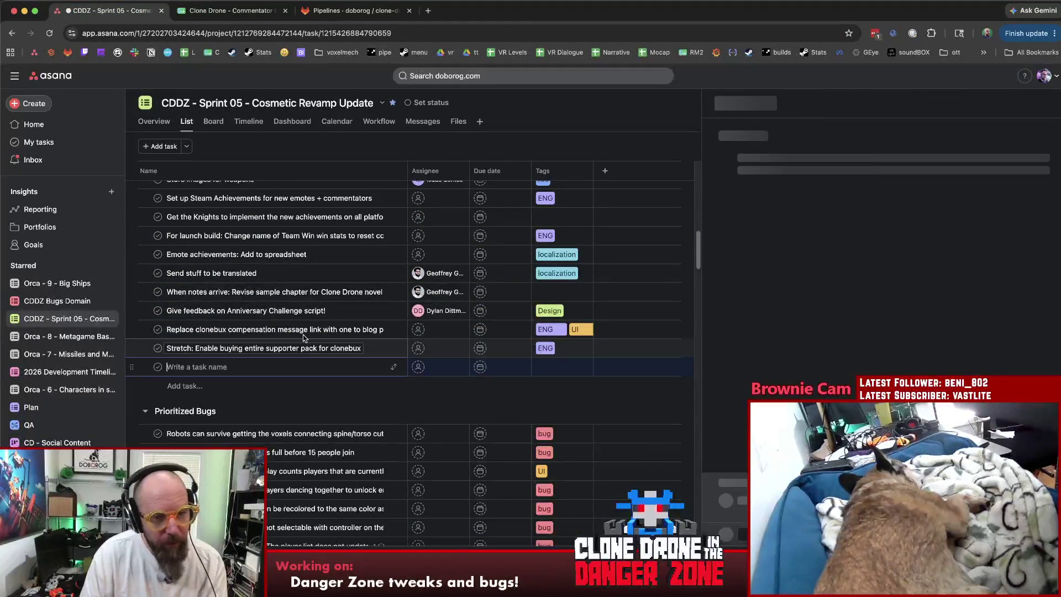
type("Regener")
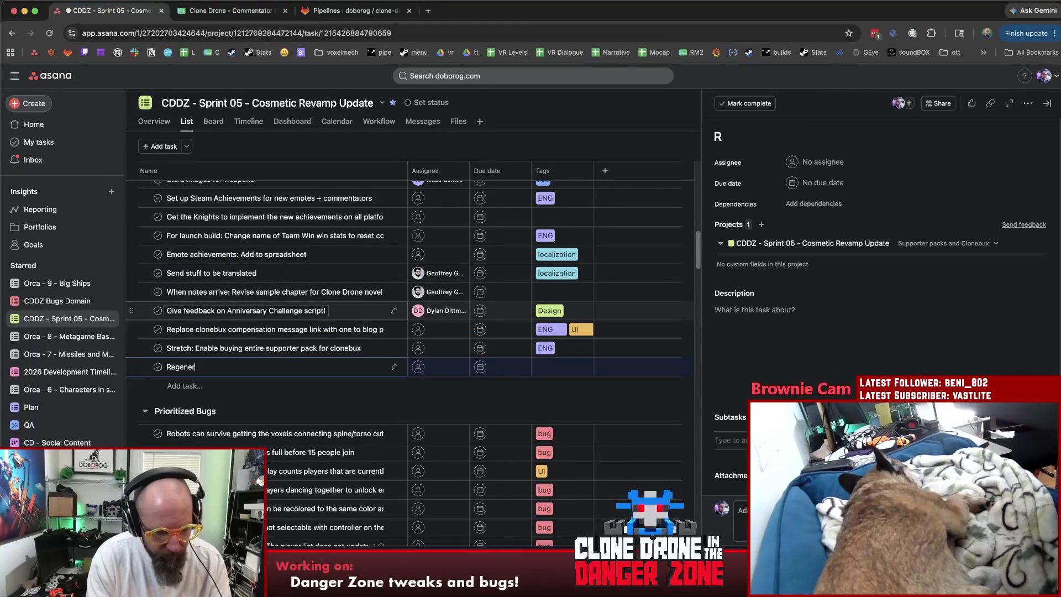
key("BackSpace")
key("BackSpace")
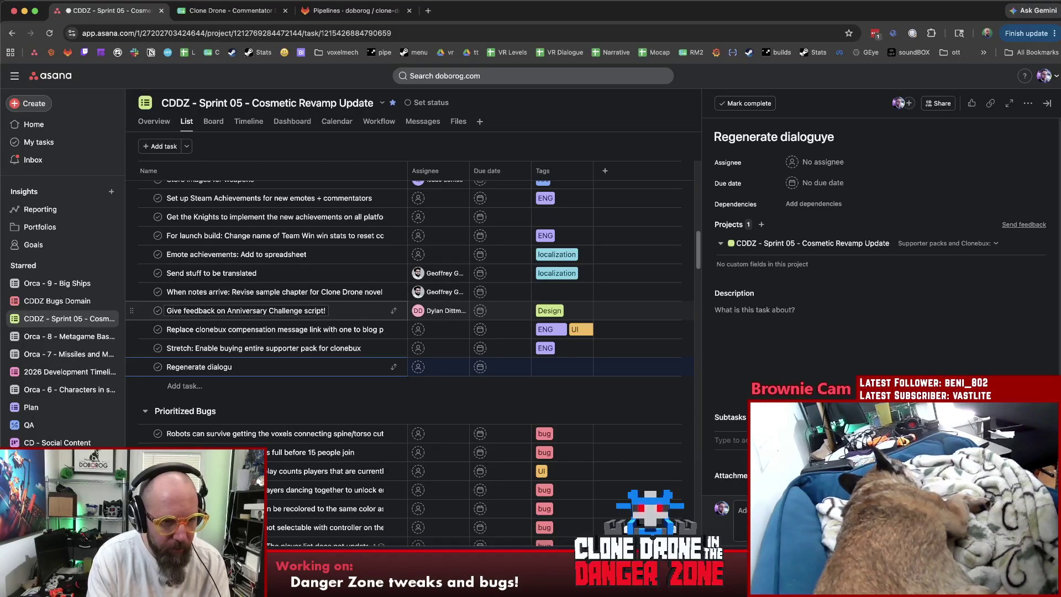
type("e once we ha")
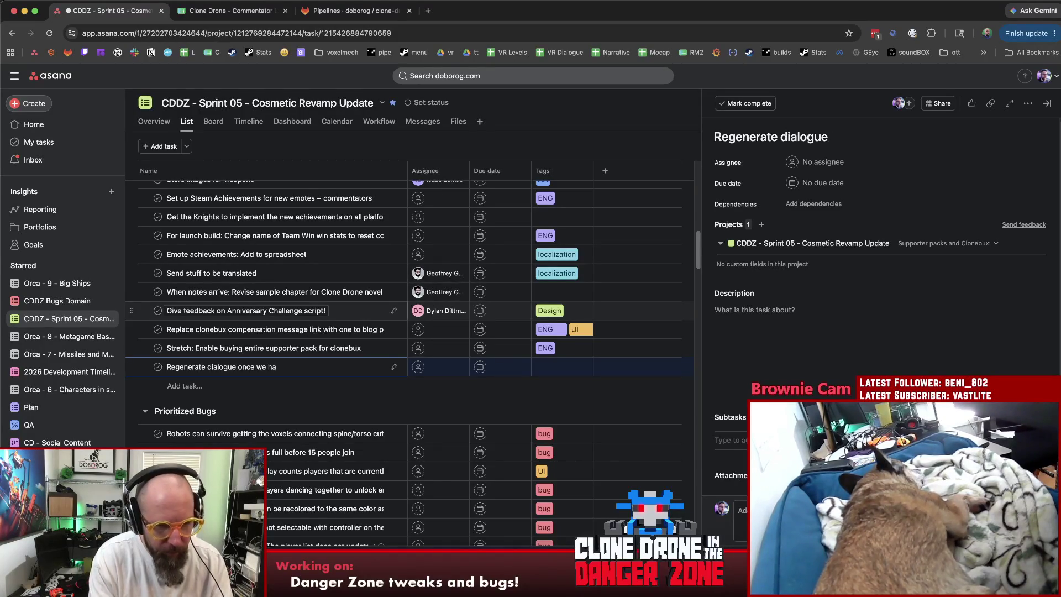
type("tions!")
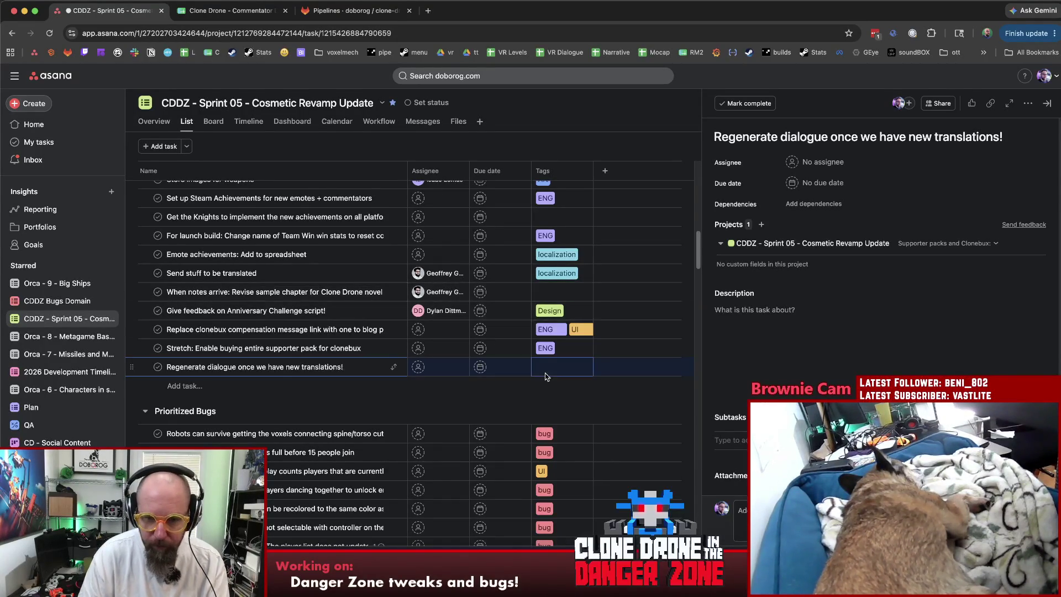
Tag the new task with Dialogue and ENG.
left_click(545, 374)
type("dia")
left_click(579, 382)
type("eng")
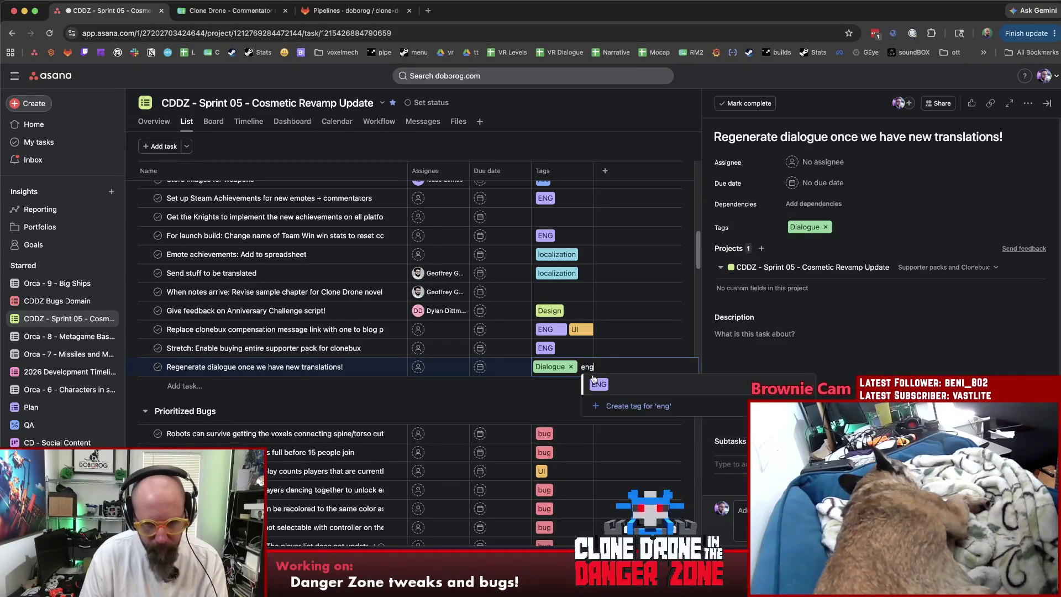
left_click(624, 393)
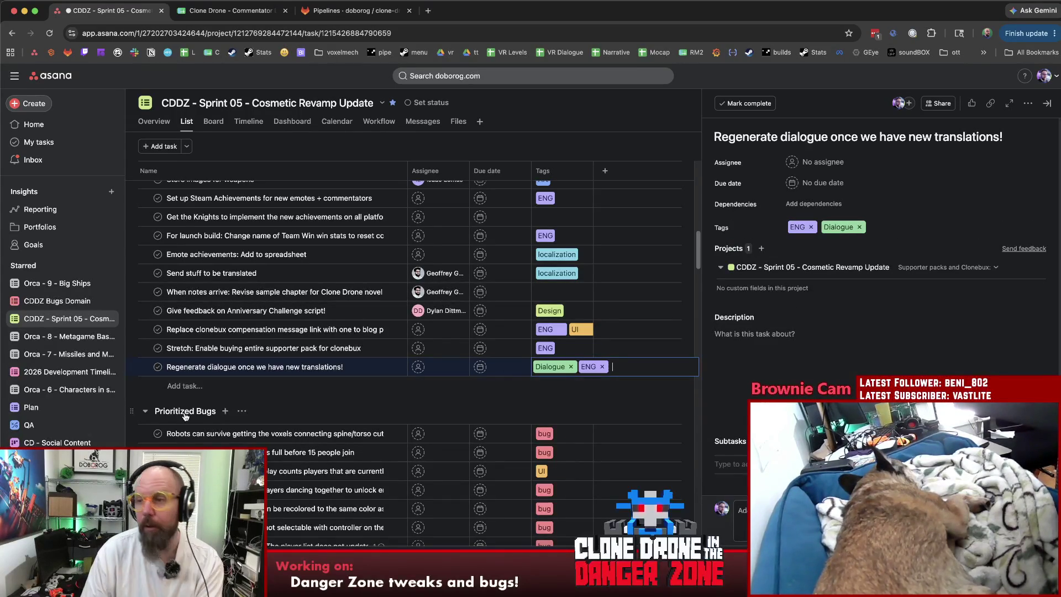
Give the task the description 'to get French and German lines'.
left_click(840, 364)
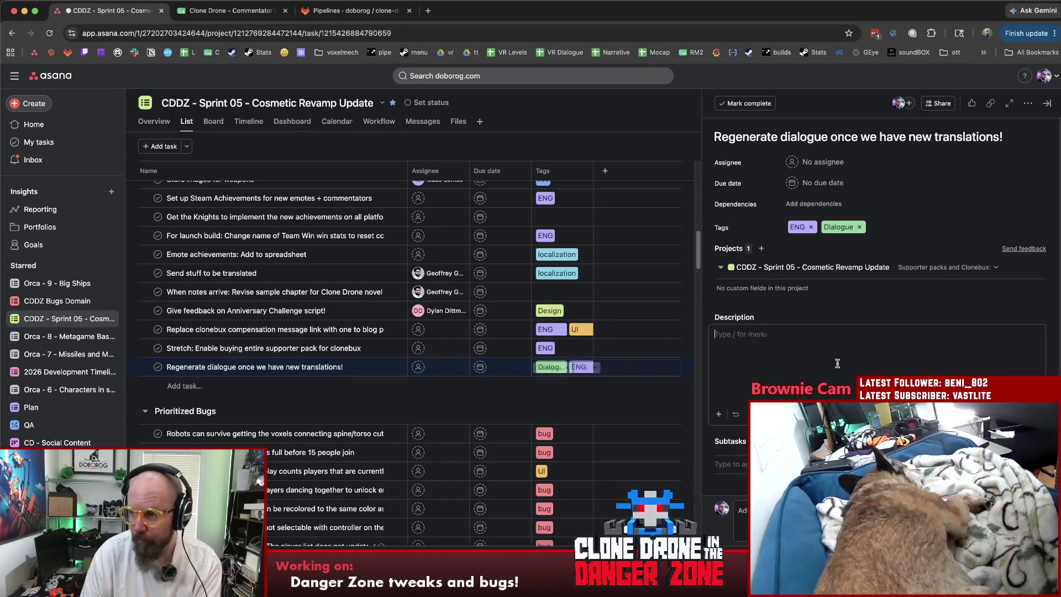
type("to get ")
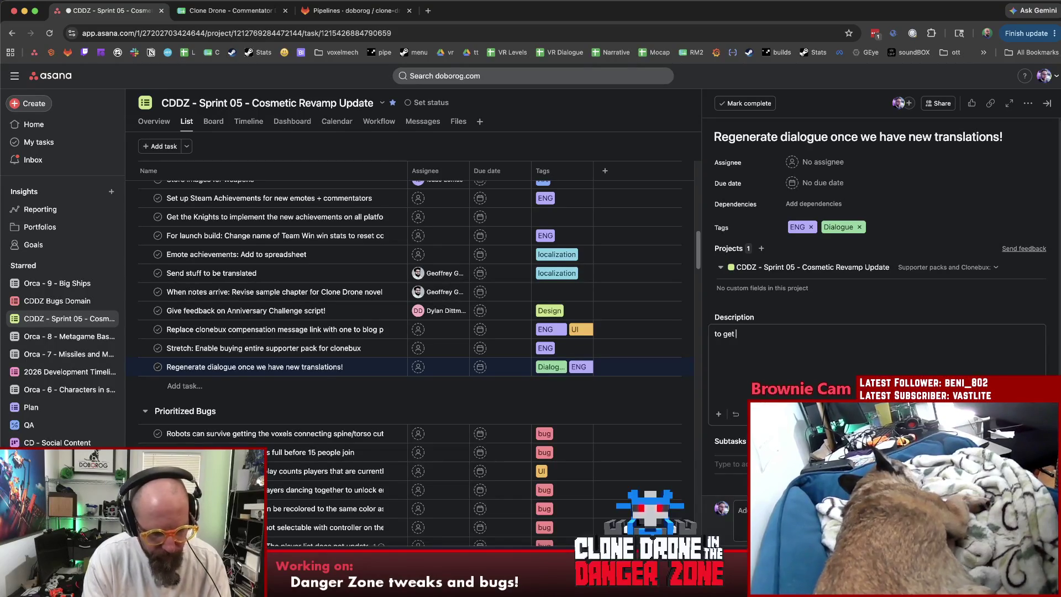
type("French and Germa")
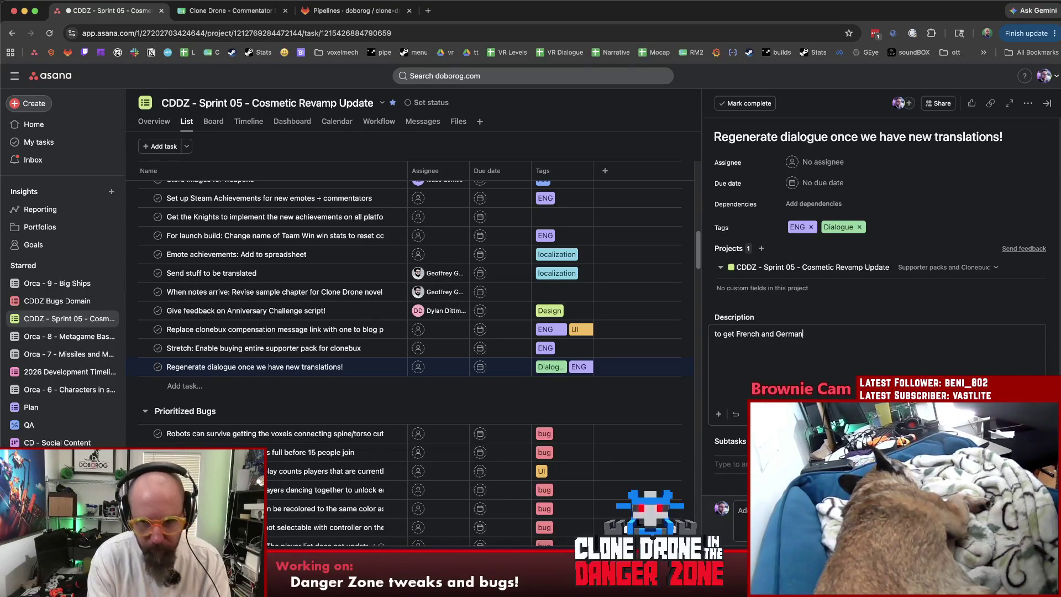
type("n ")
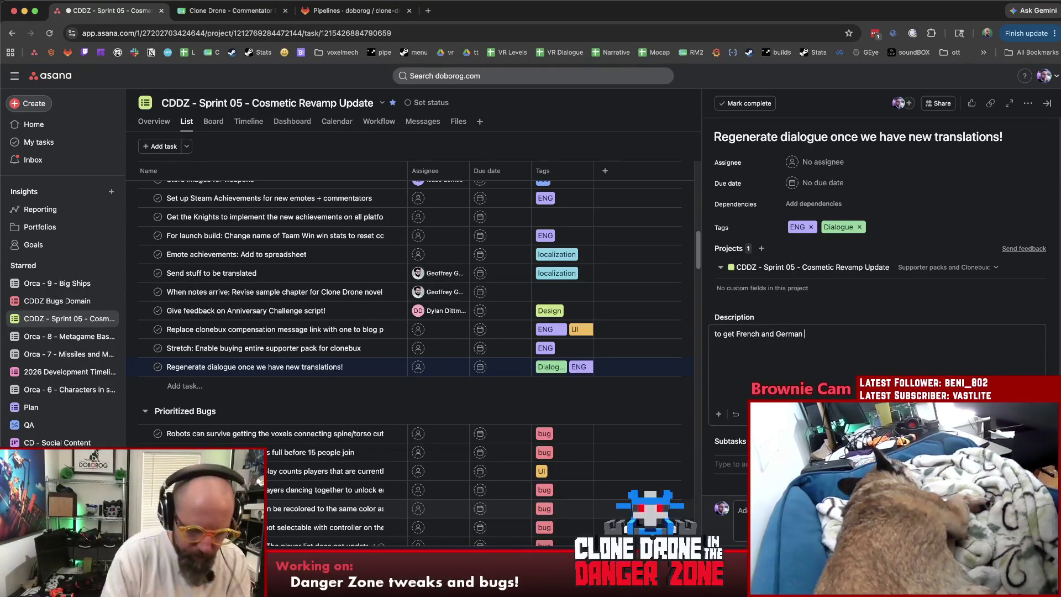
type("lines")
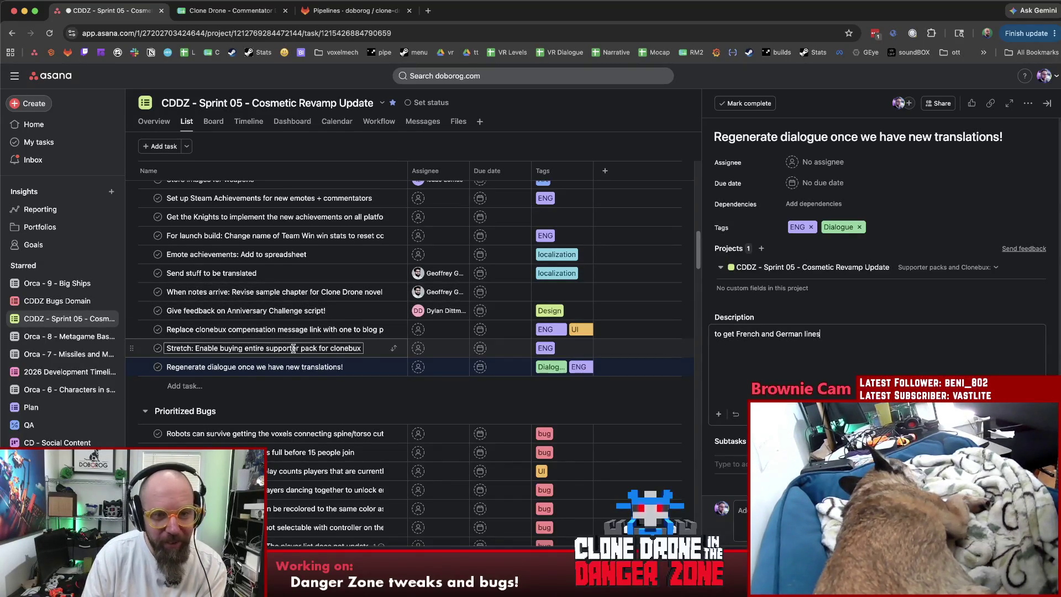
scroll(295, 348, "up", 5)
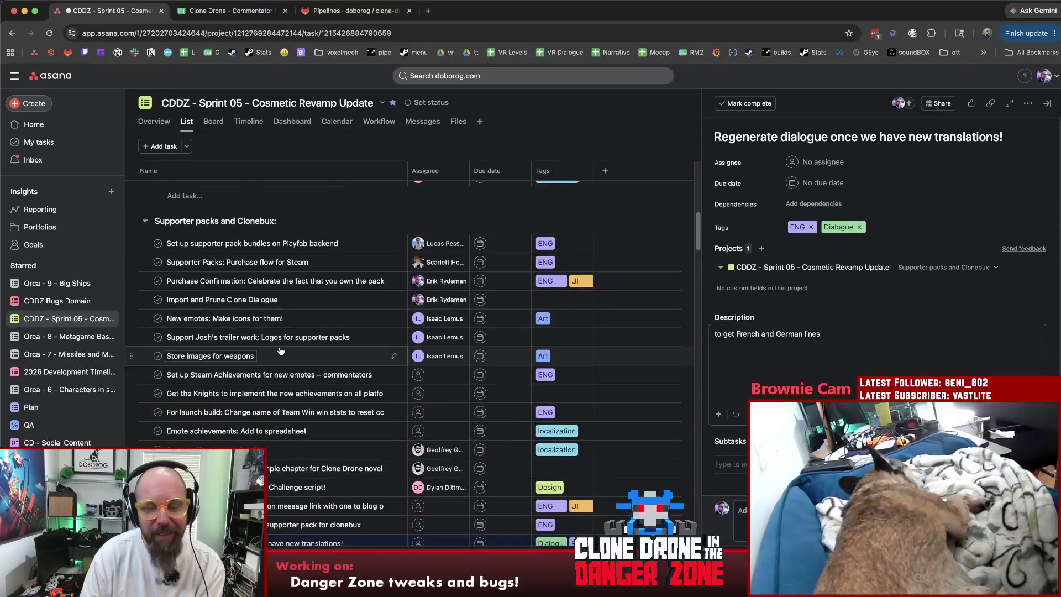
scroll(280, 351, "down", 1)
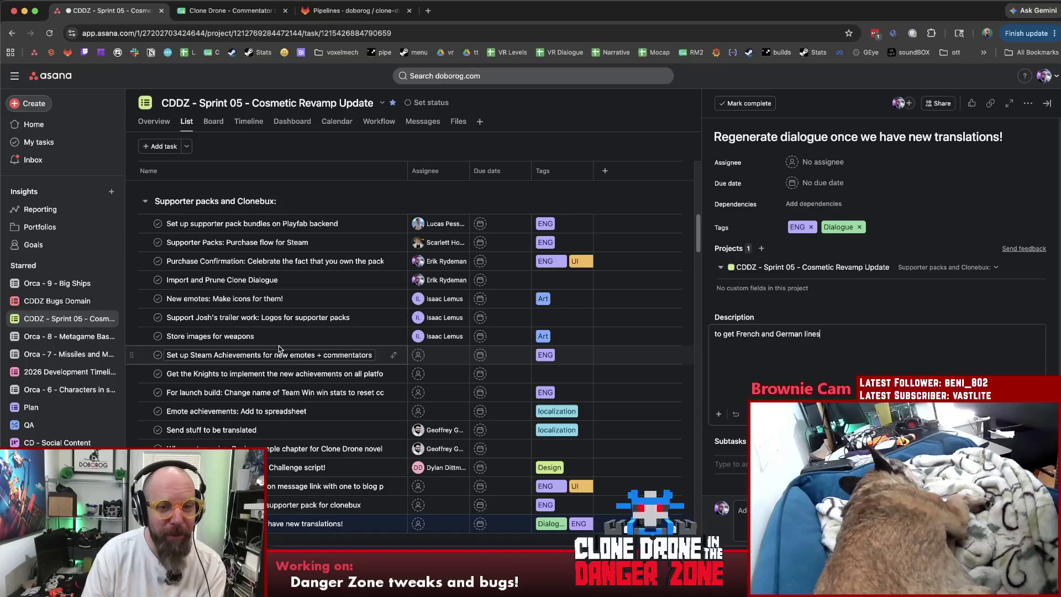
scroll(283, 350, "down", 1)
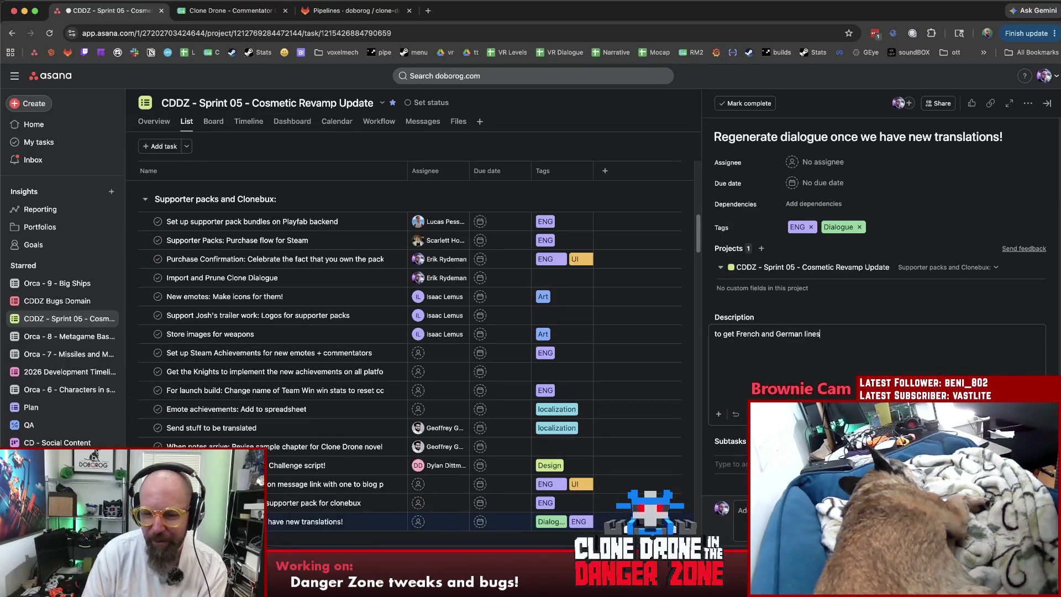
Run the project's custom Generate Audio Files command from Unity's menu bar.
key("super+Tab")
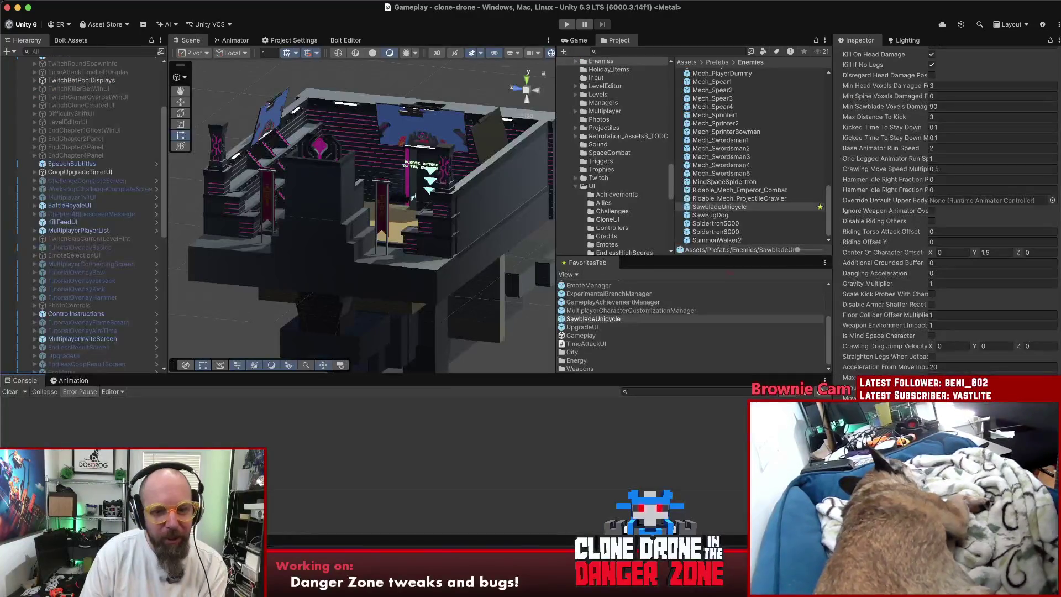
key("super+Tab")
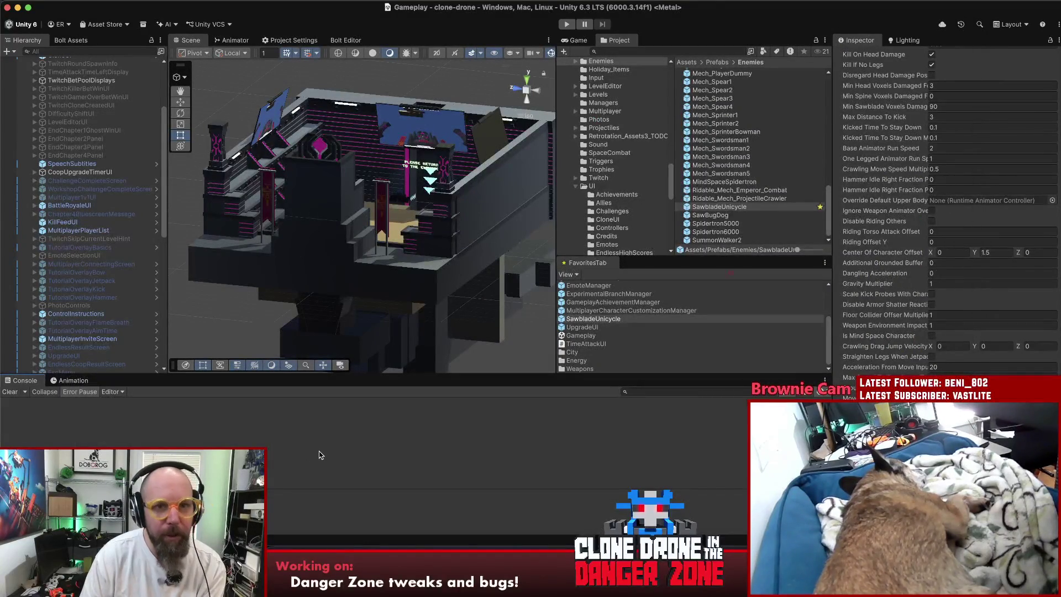
left_click(342, 2)
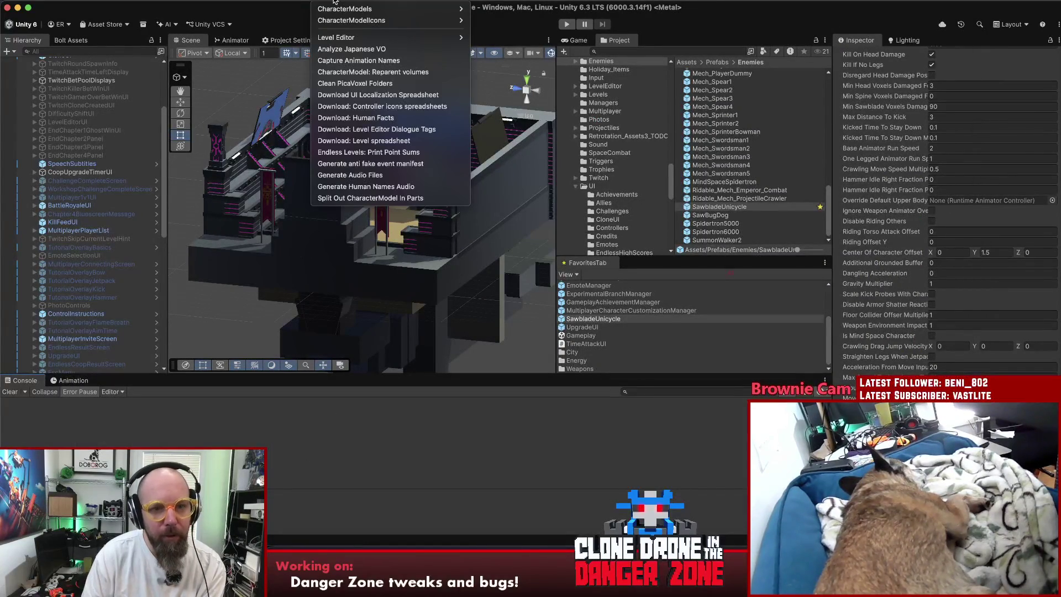
left_click(373, 175)
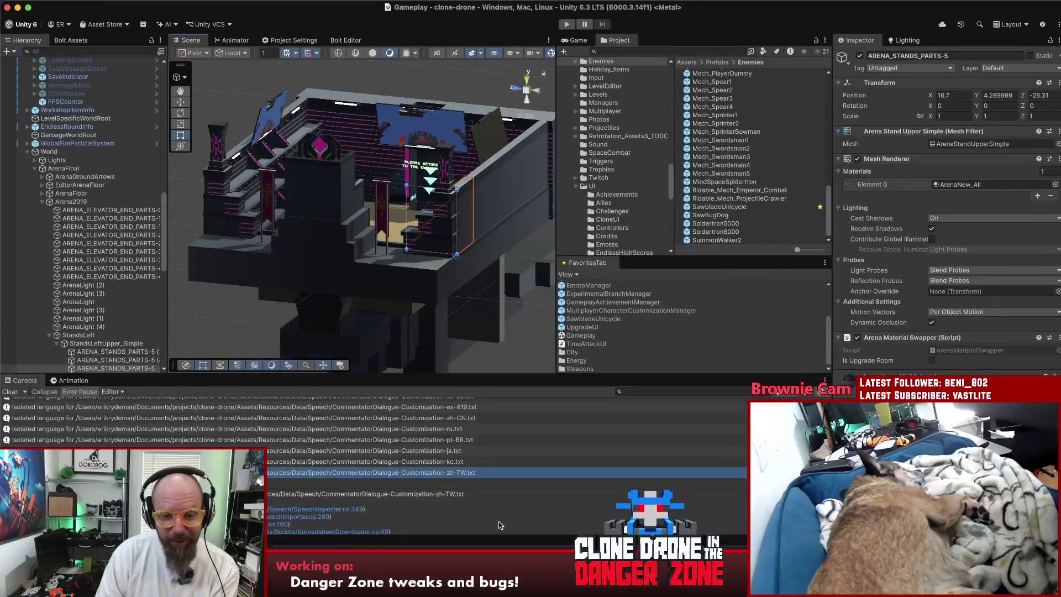
Once the isolated language files are logged, bring up the text editor with generateAudioFiles.sh.
left_click(524, 575)
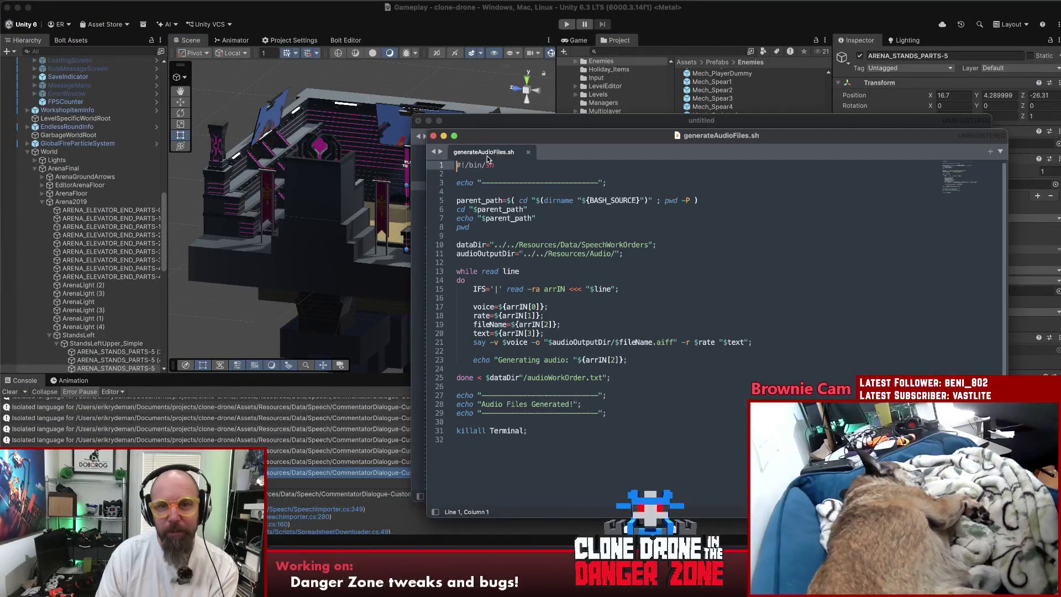
Close generateAudioFiles.sh in Sublime Text and rerun the script from a Terminal window.
key("super+w")
left_click(633, 220)
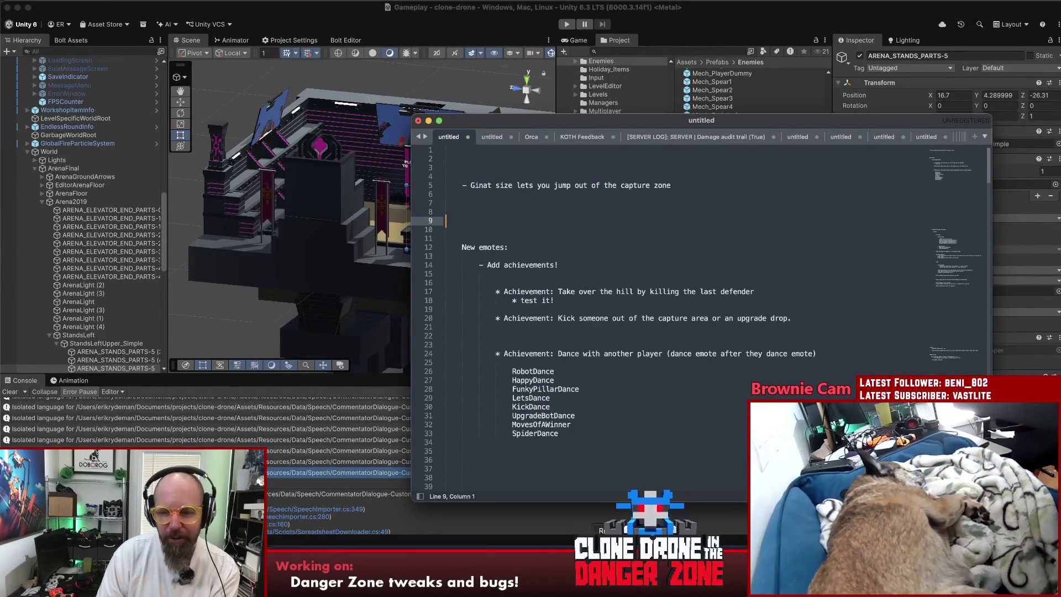
left_click(510, 577)
key("Return")
key("Return")
key("Return")
key("Up")
key("Return")
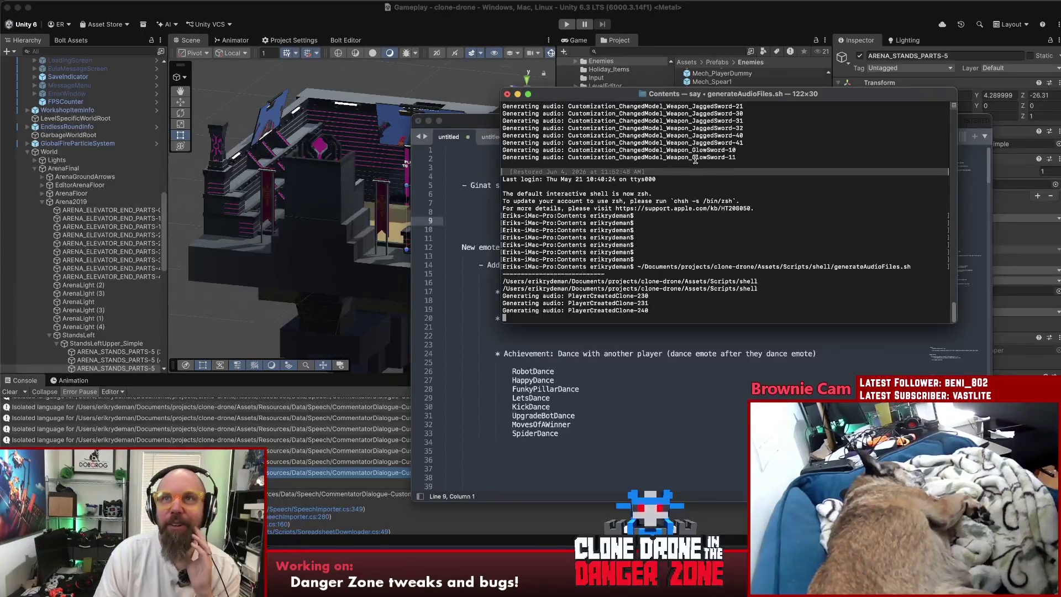
Move Terminal aside, let the audio generation finish, then hide Terminal.
left_click_drag(727, 95, 551, 84)
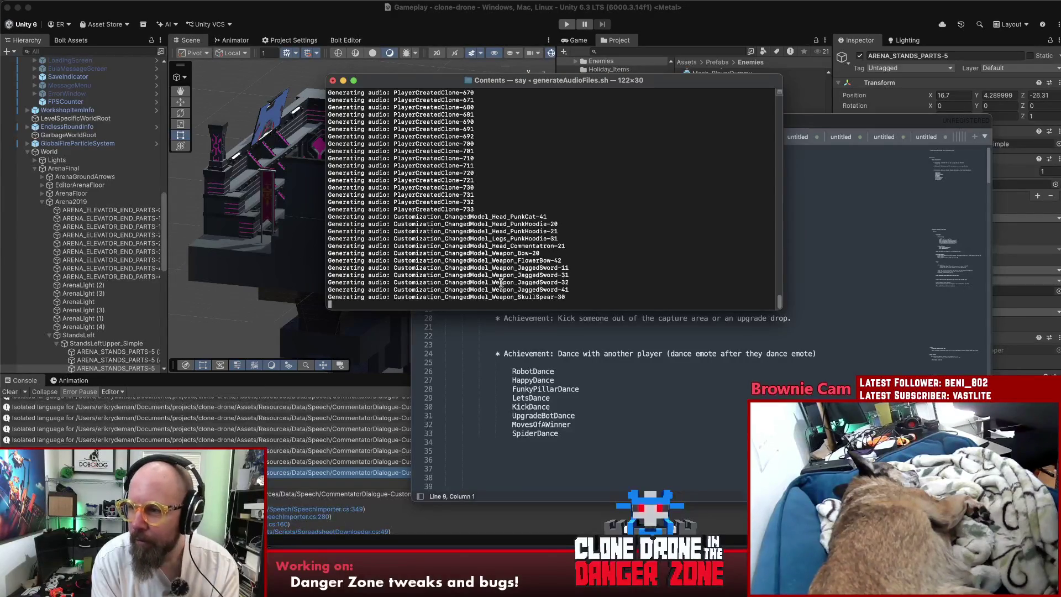
key("super+h")
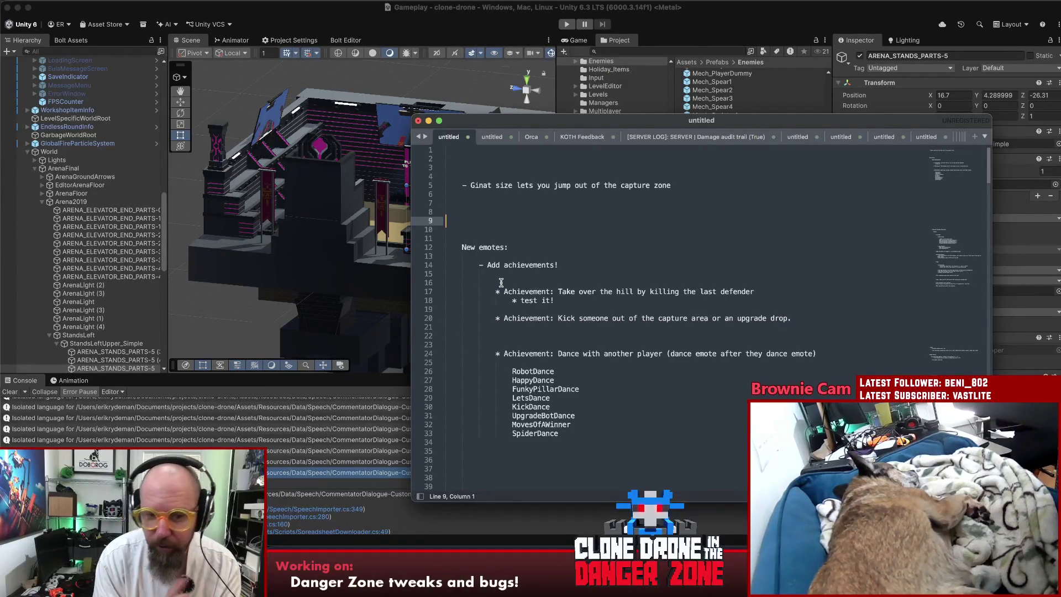
Return to Unity, enter Play mode, and maximize the game view.
key("super+h")
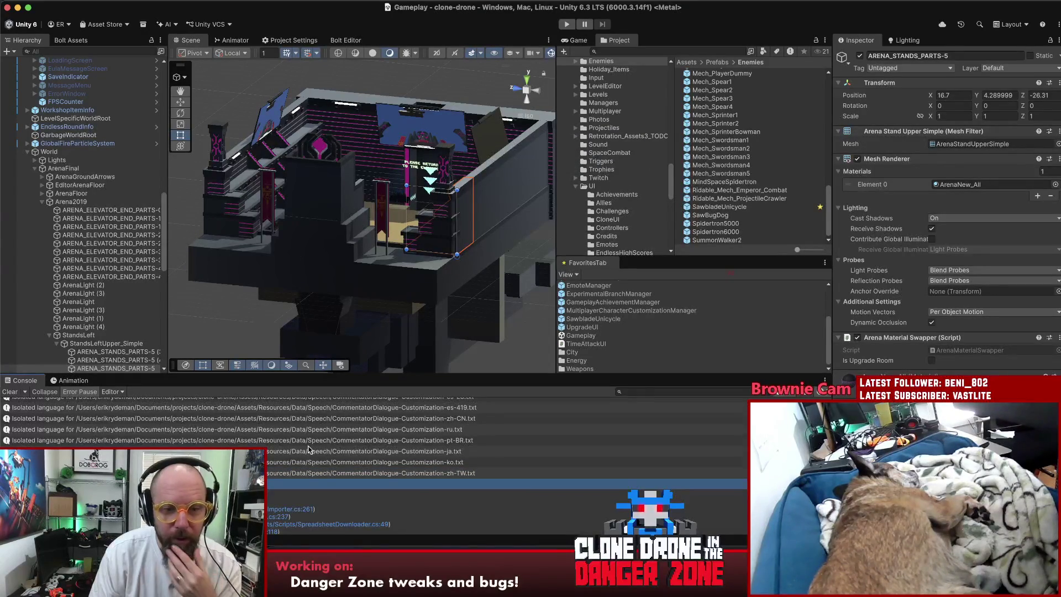
left_click(568, 24)
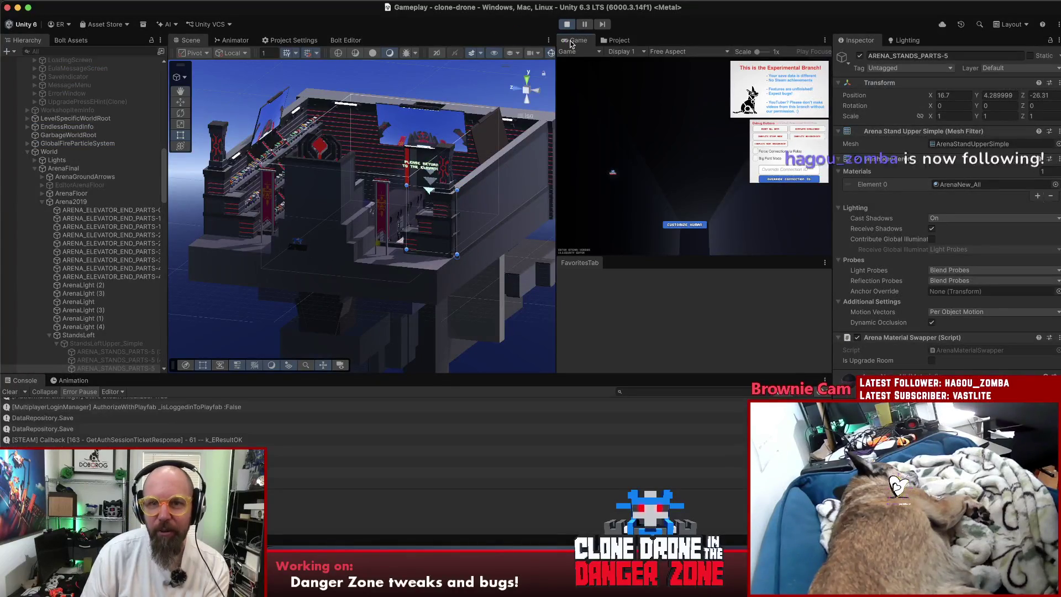
double_click(569, 40)
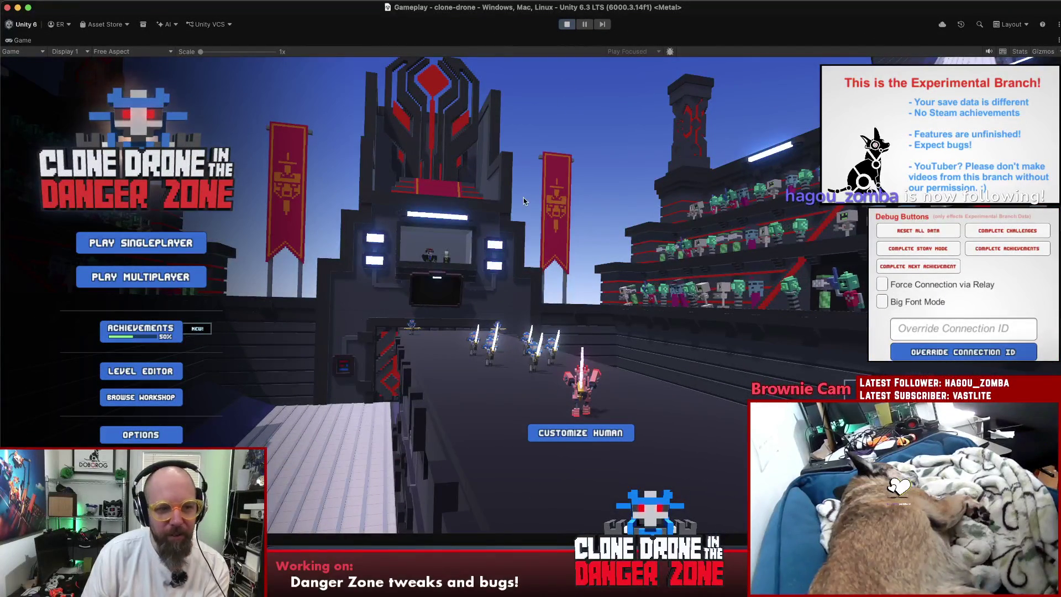
Start a singleplayer Endless Mode run and buy Extra Life upgrades up to 4/10.
left_click(140, 238)
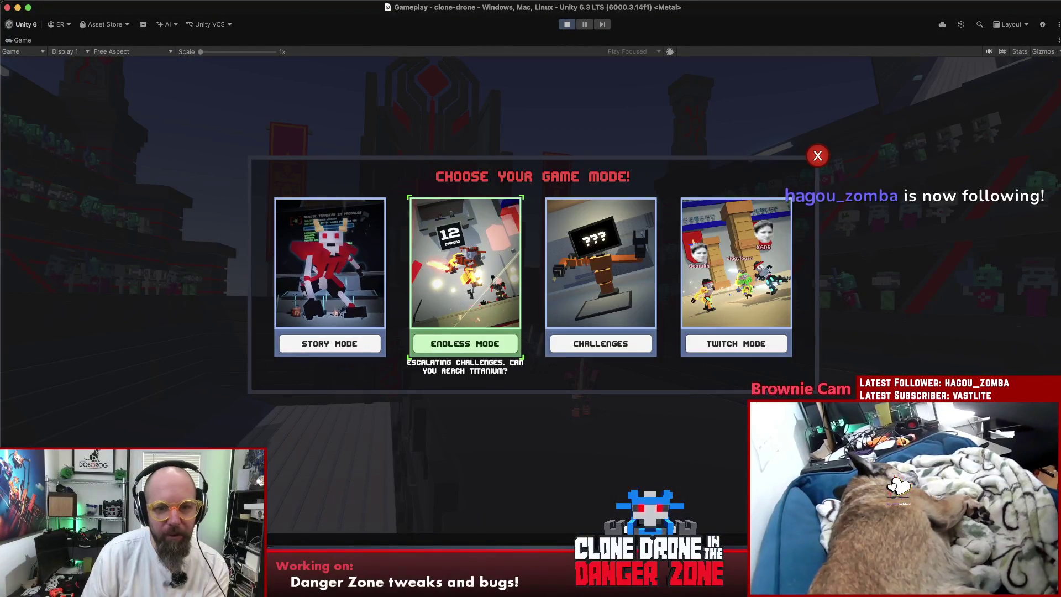
left_click(465, 343)
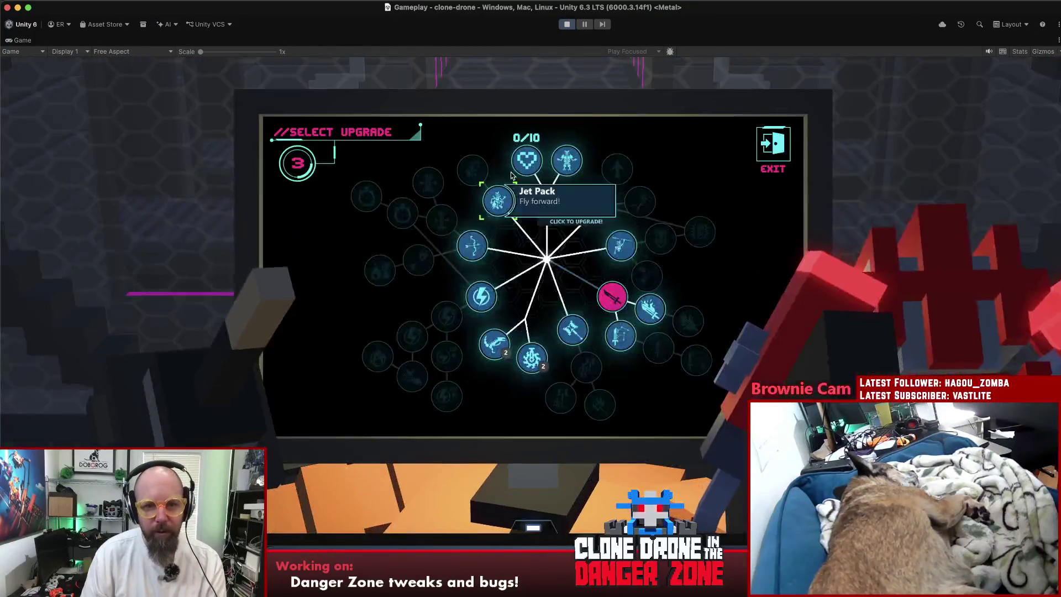
left_click(514, 162)
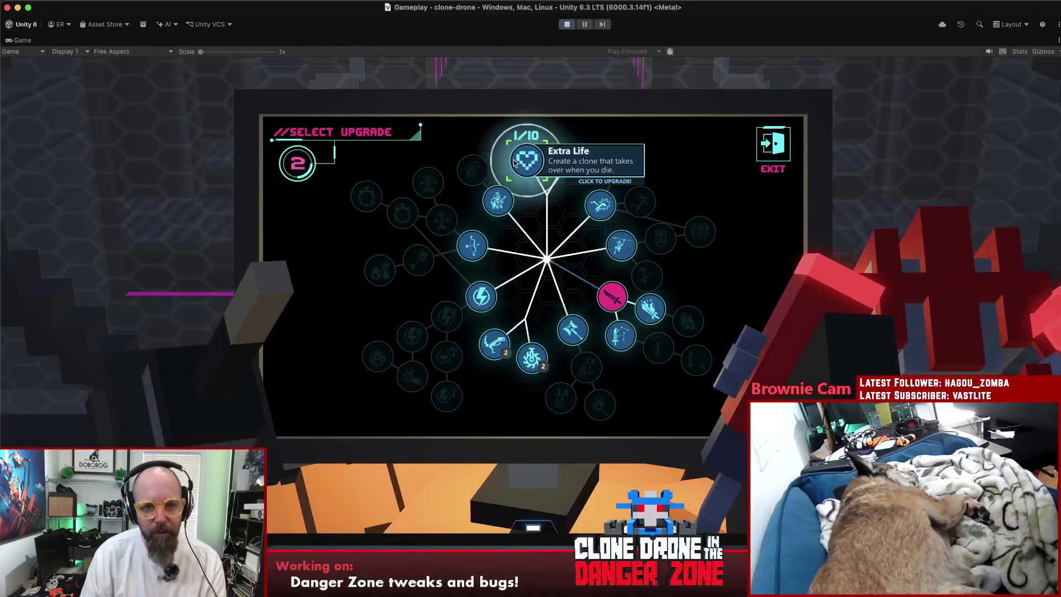
key("Escape")
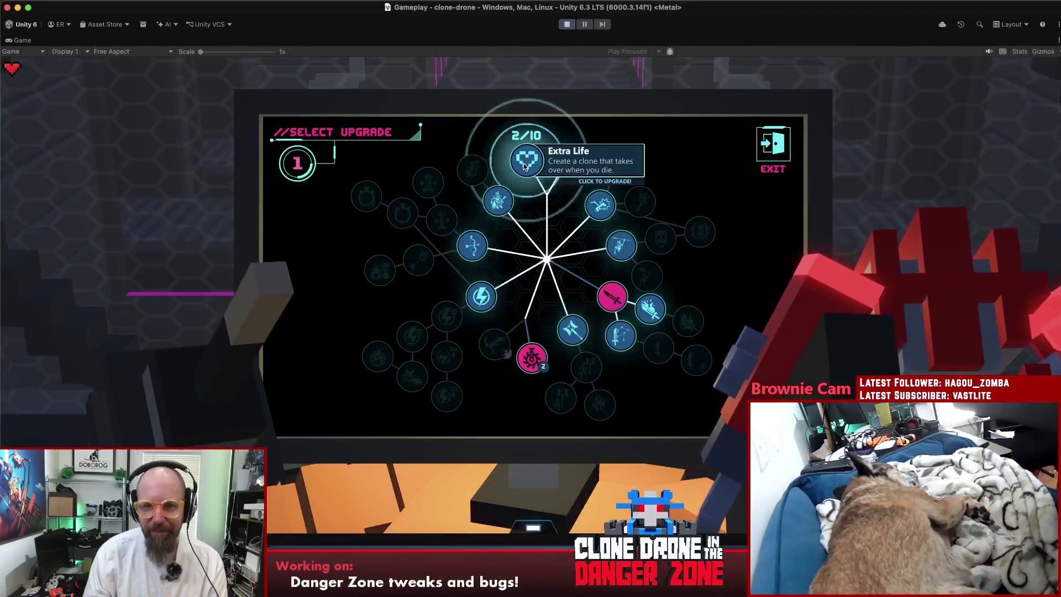
left_click(525, 165)
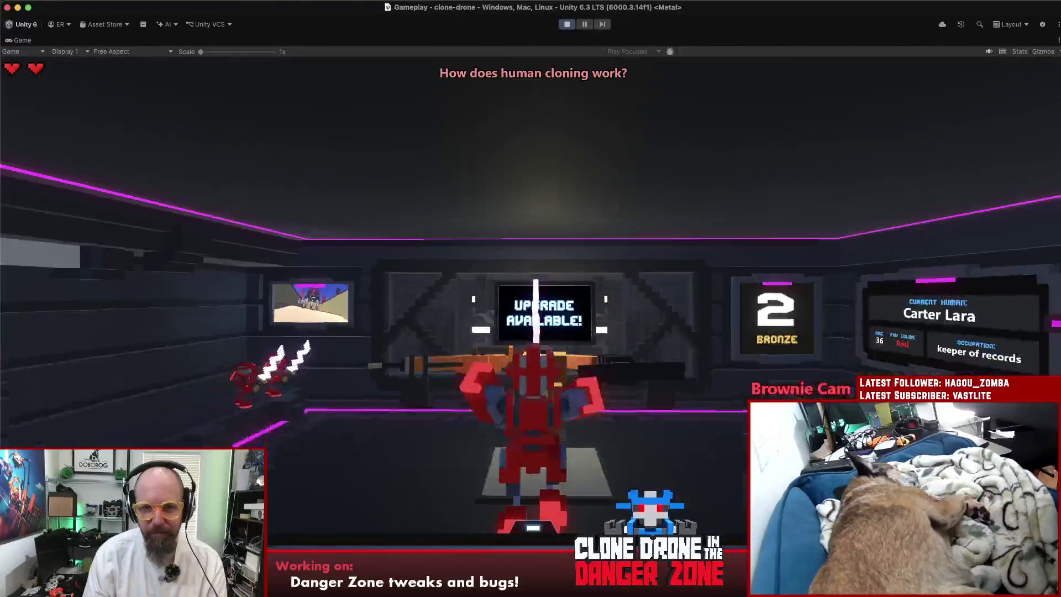
key("w")
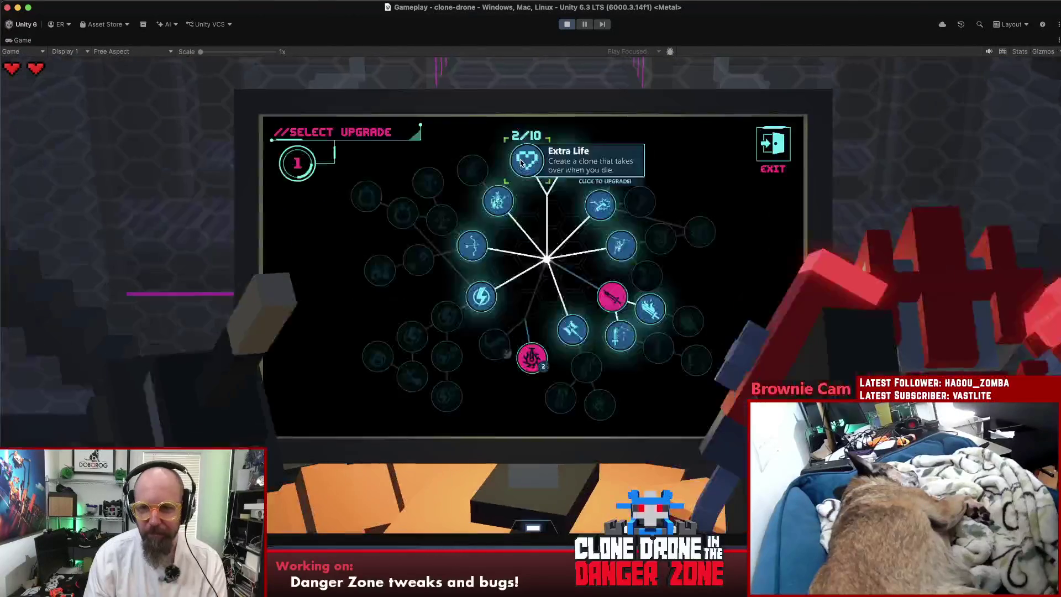
left_click(522, 164)
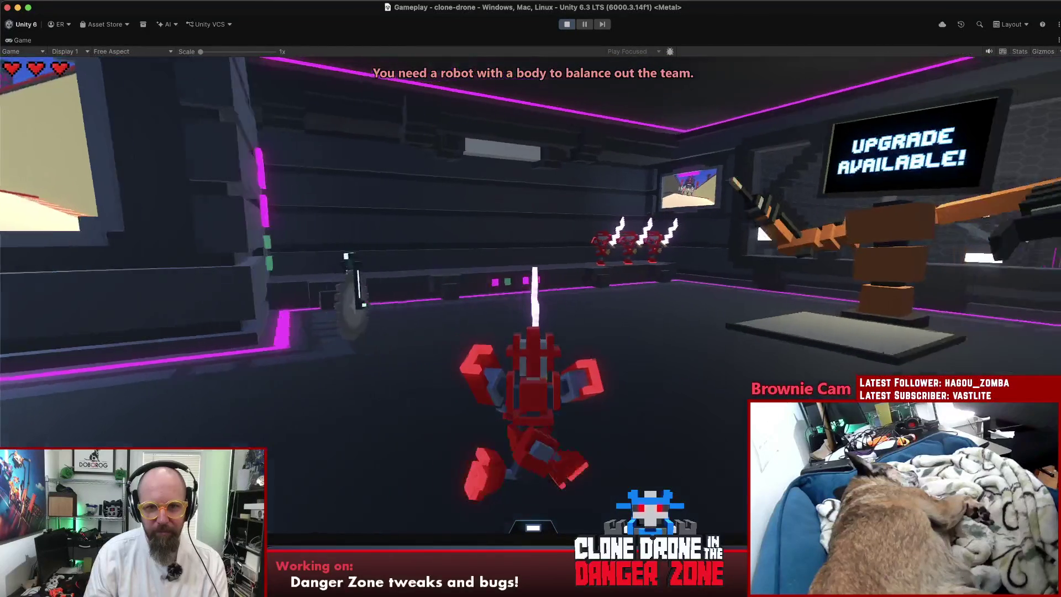
key("e")
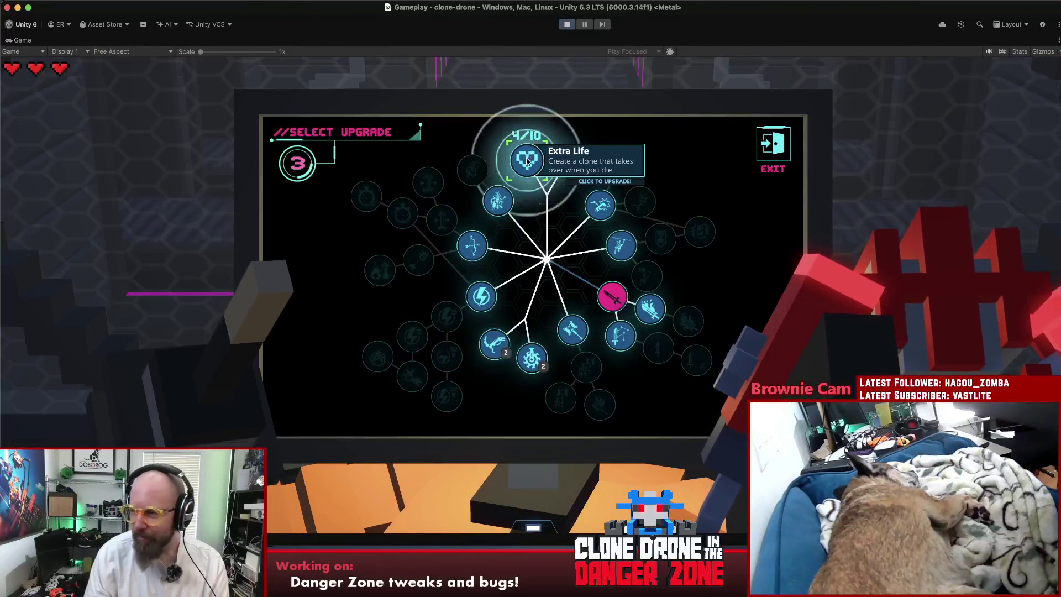
Keep walking to the upgrade station and buying Extra Life, raising it to 7/10.
left_click(527, 157)
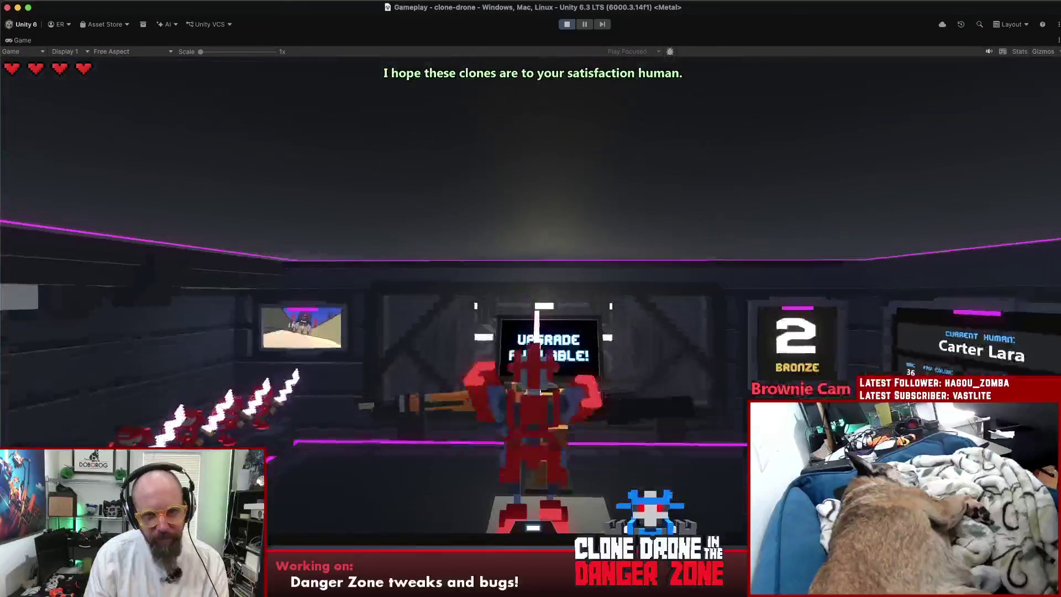
key("w")
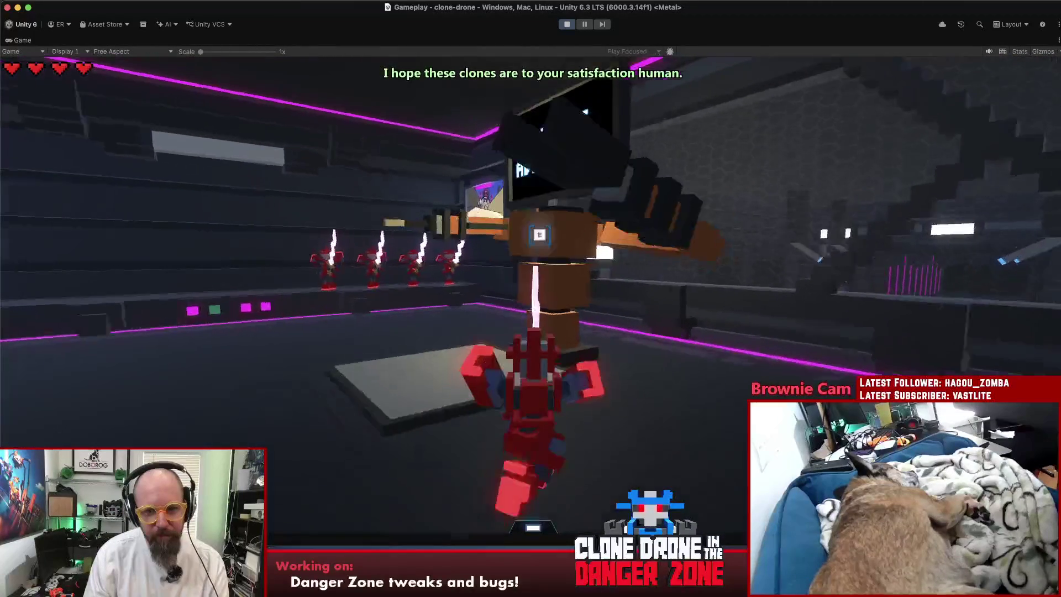
key("s")
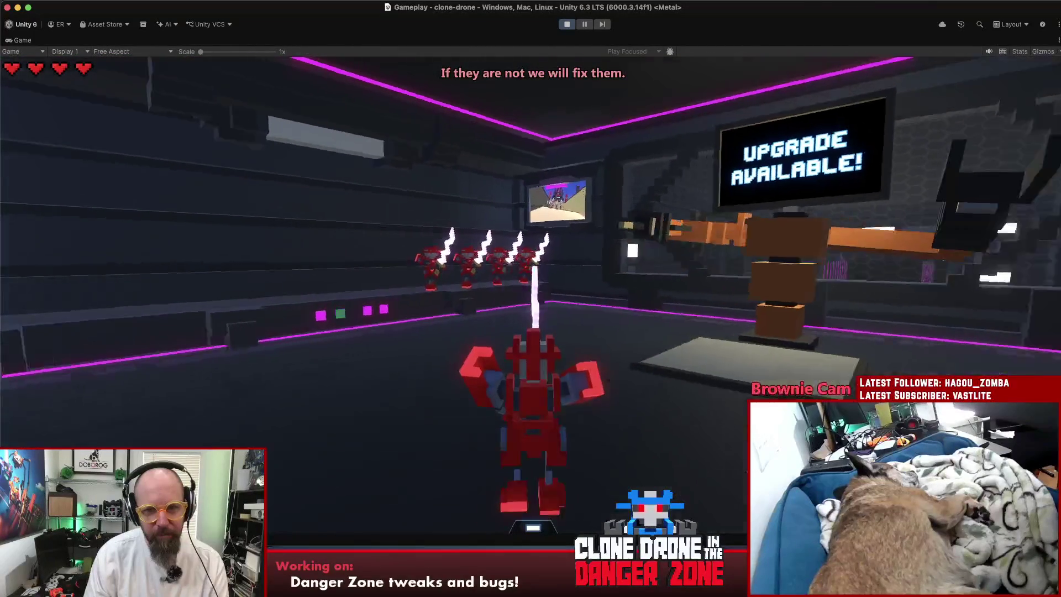
key("w")
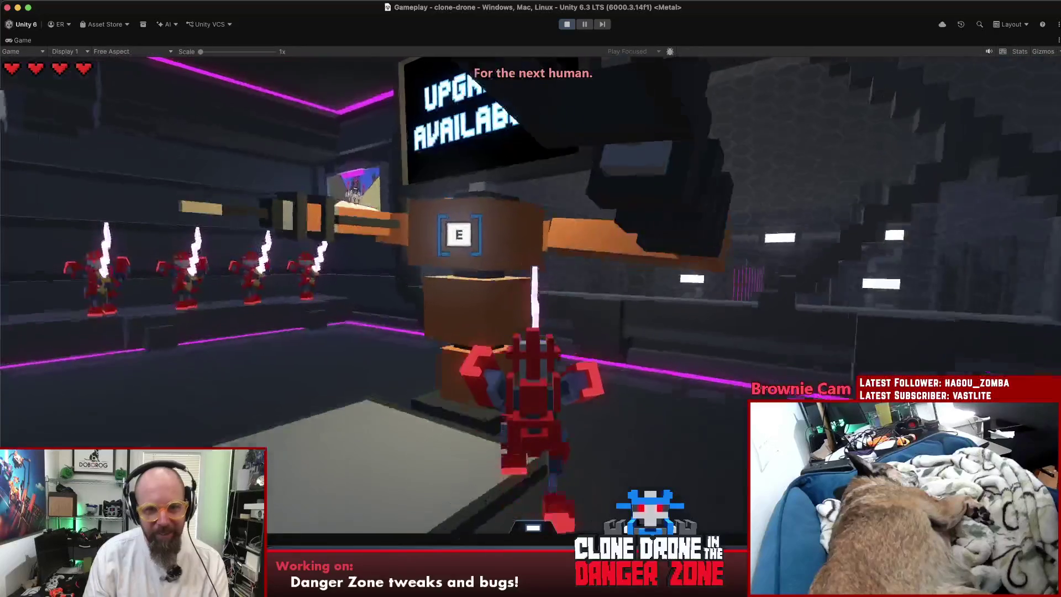
key("e")
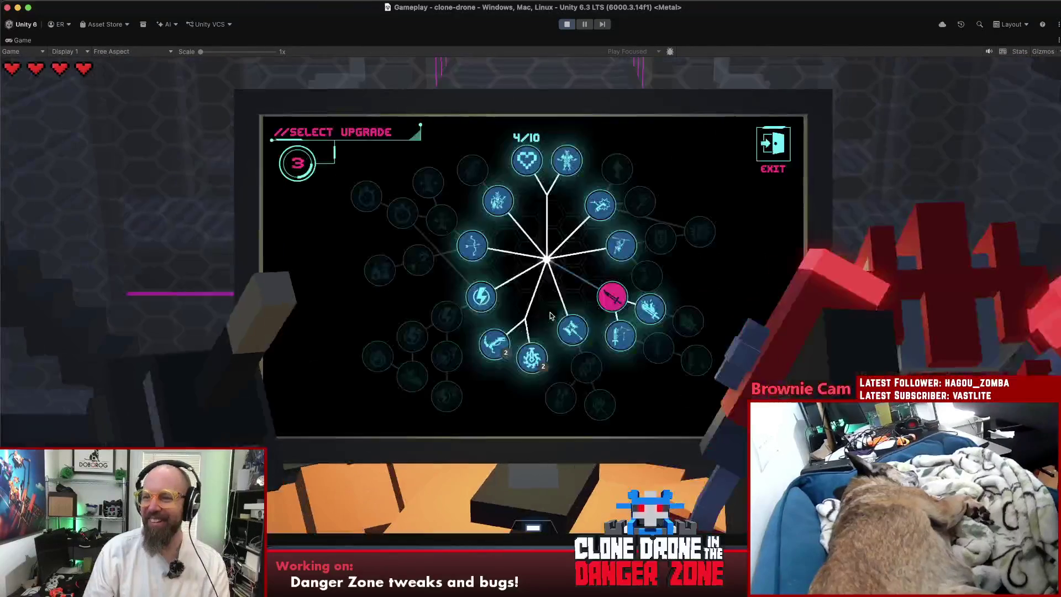
left_click(527, 165)
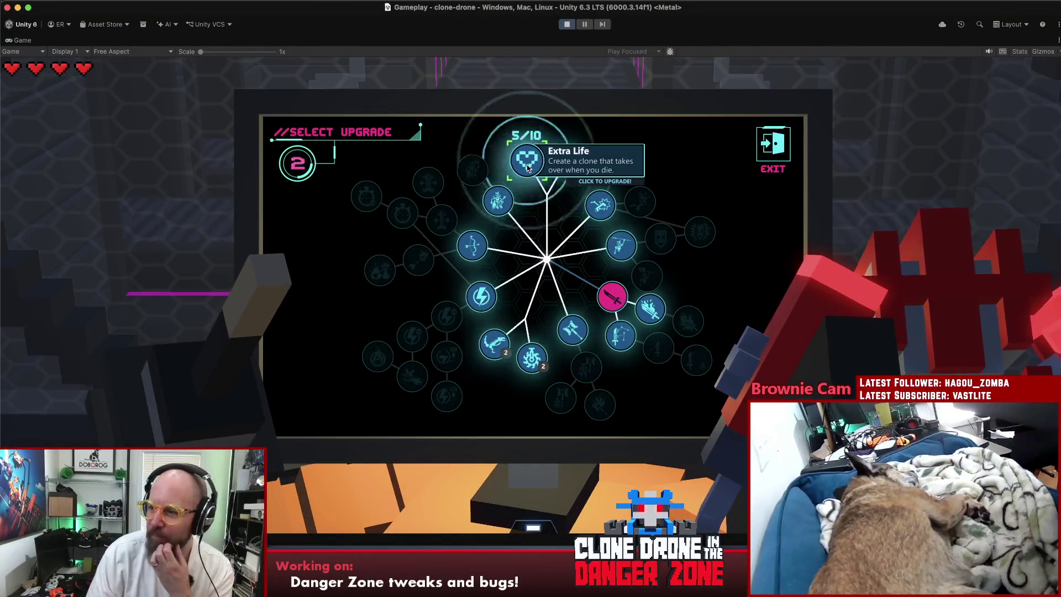
key("Escape")
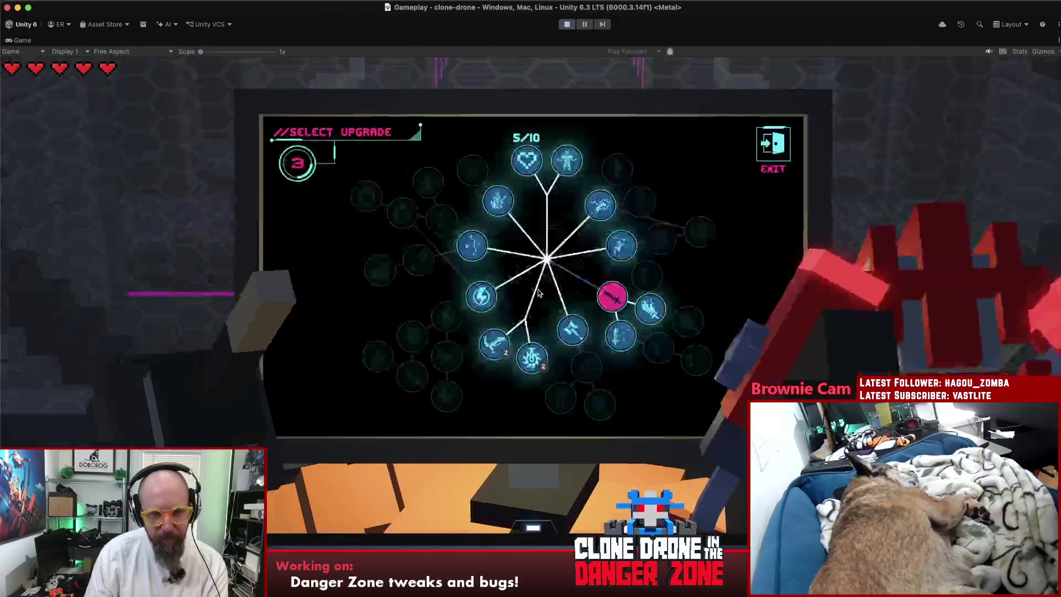
left_click(530, 161)
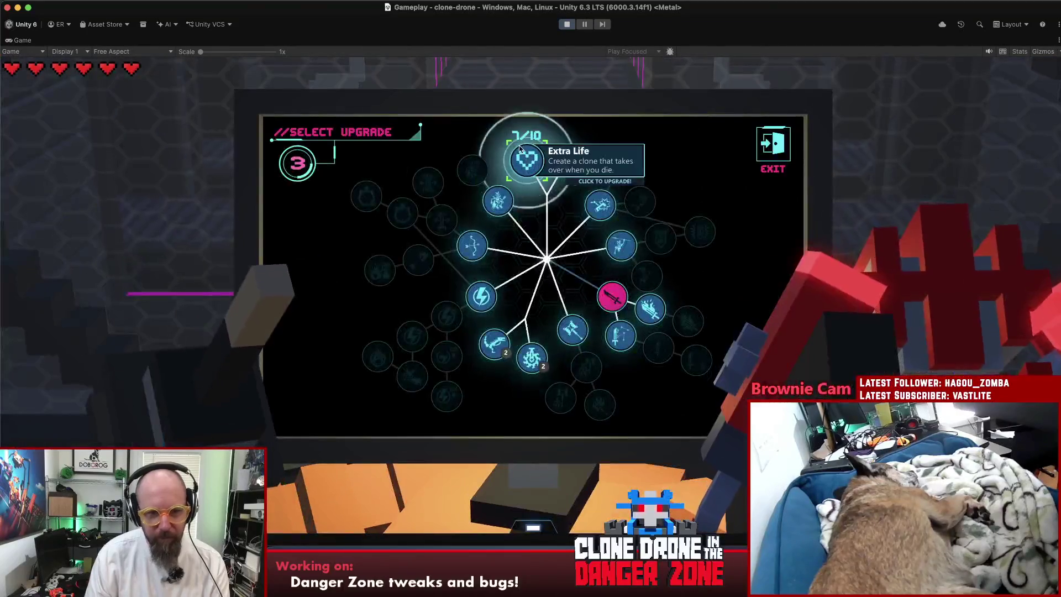
left_click(519, 148)
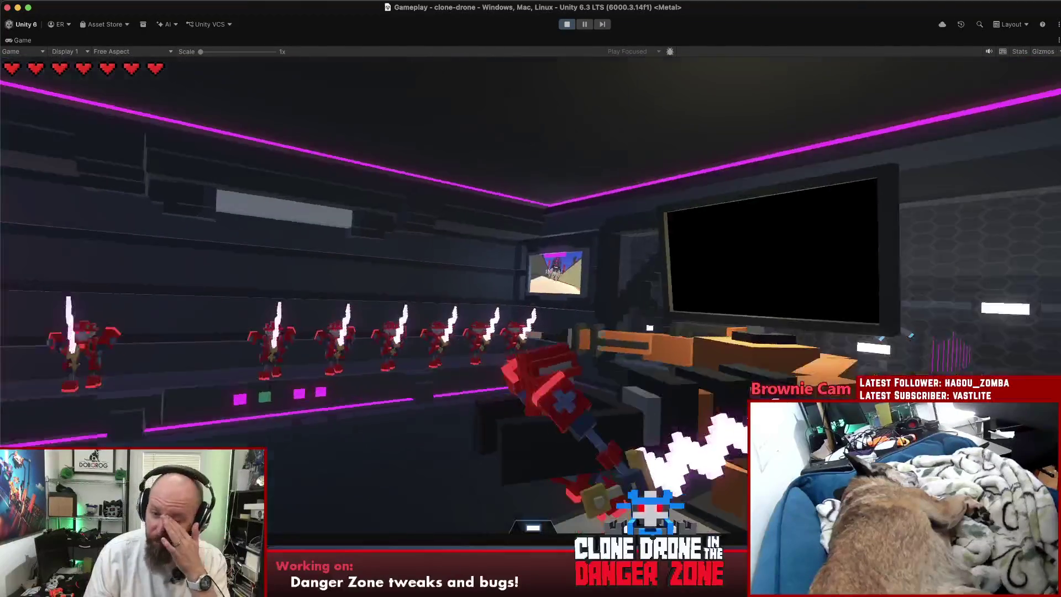
key("w")
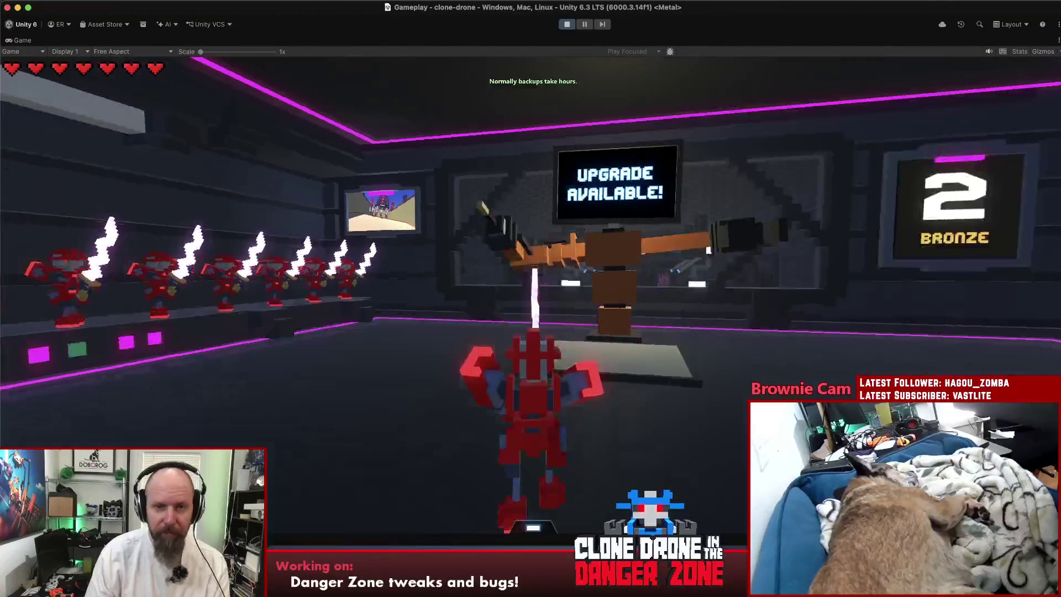
key("e")
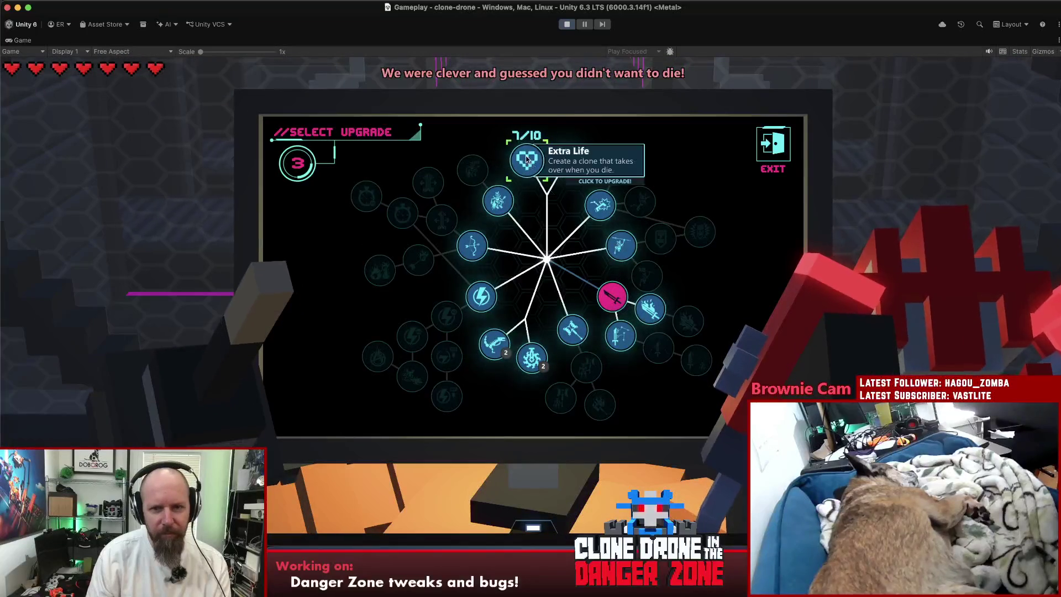
Pick two heart upgrades at the station for extra health, then pause the game with Esc.
left_click(527, 160)
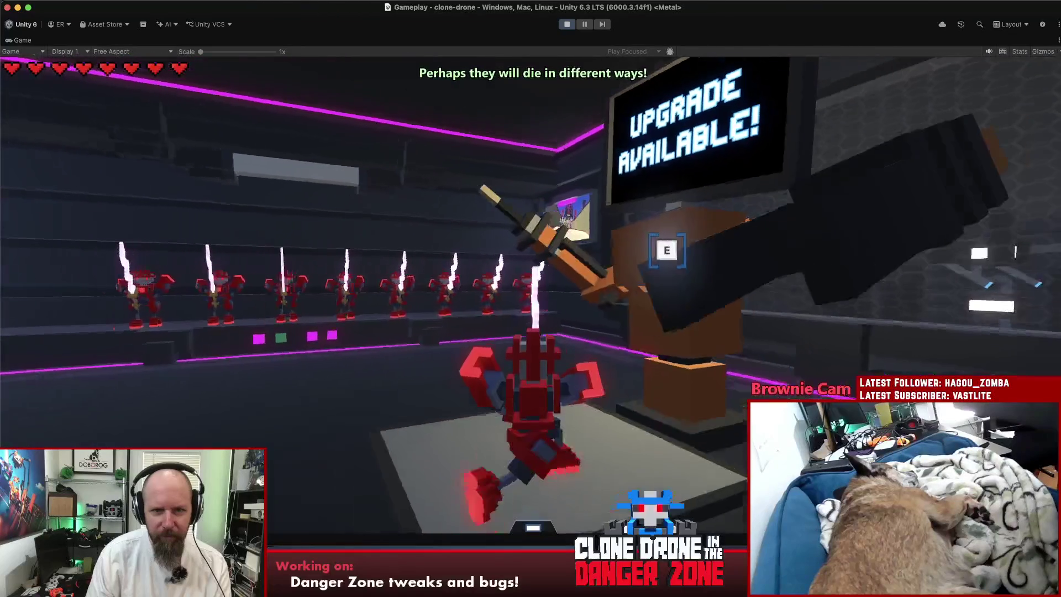
key("e")
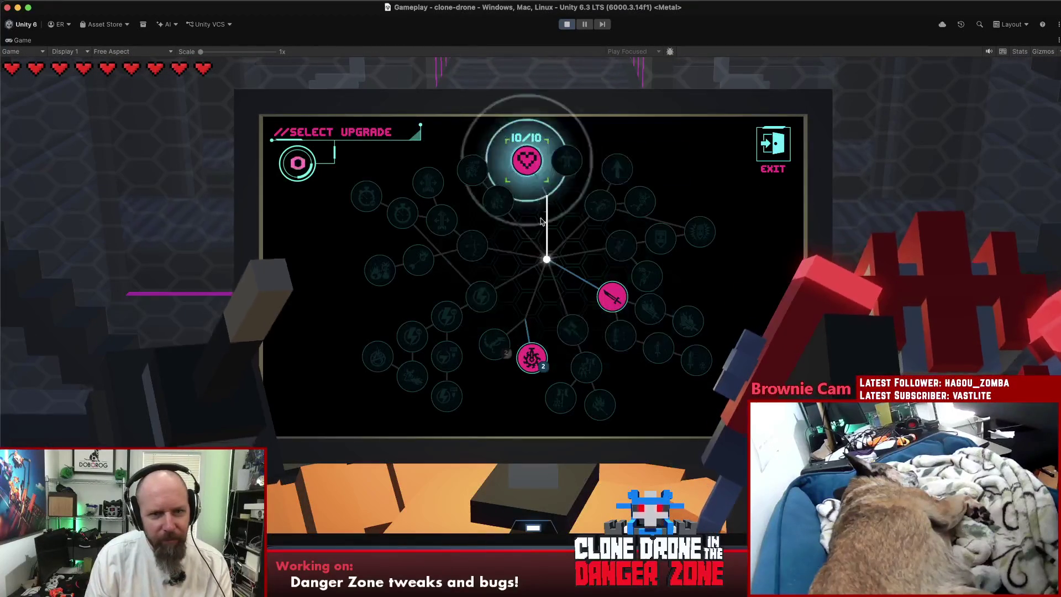
left_click(538, 210)
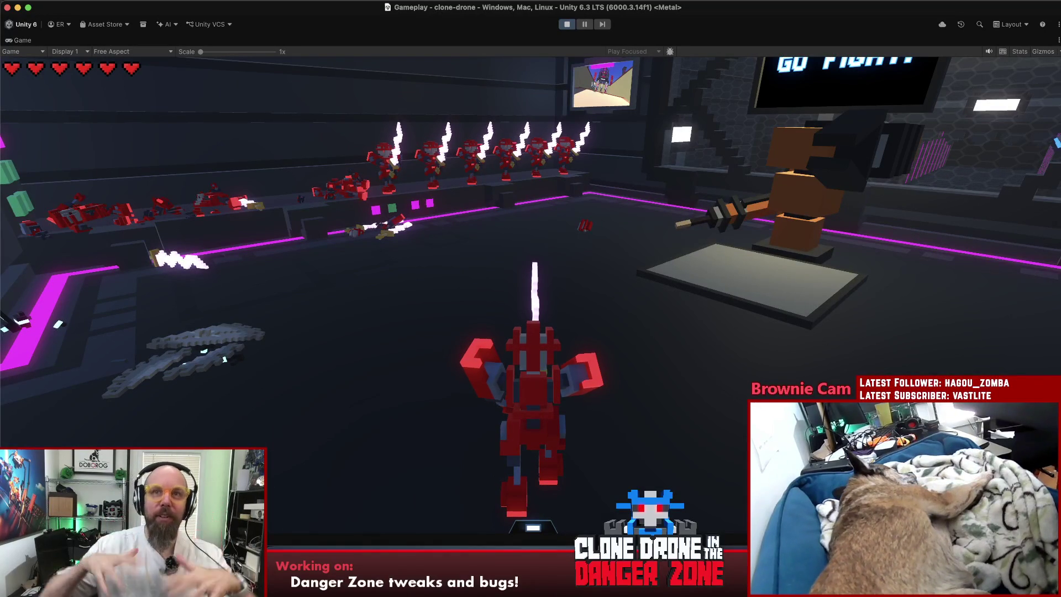
key("Escape")
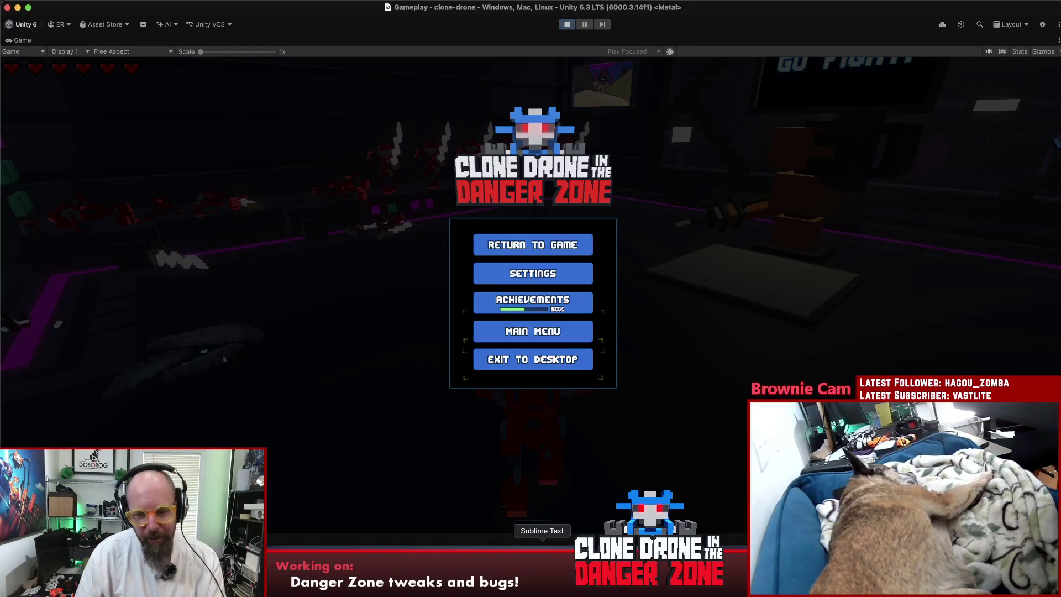
In Finder, navigate from Doborog into the Clone Drone experimentalbranch save folder.
left_click(280, 555)
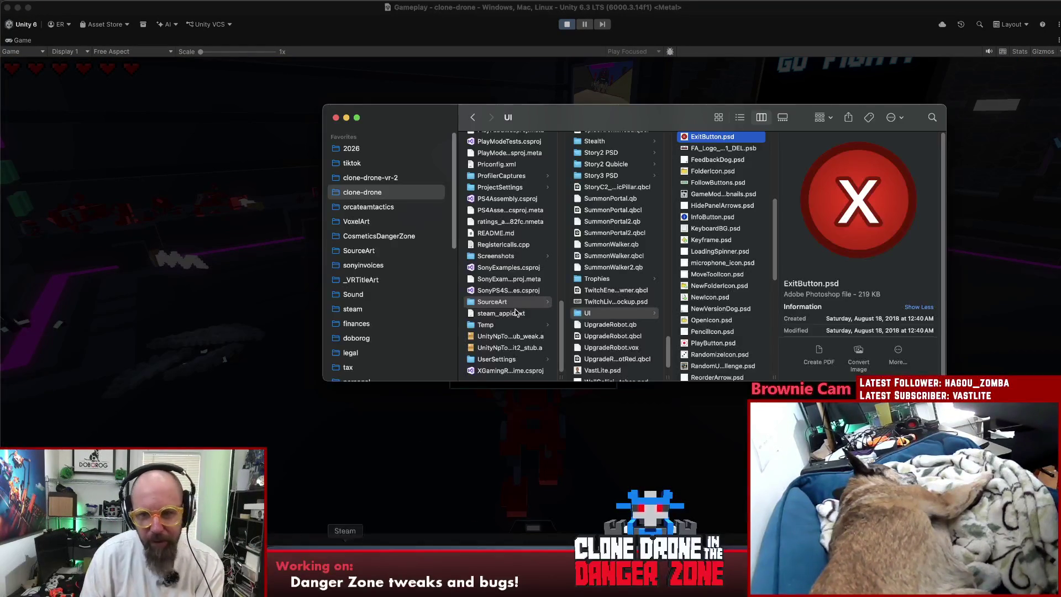
scroll(374, 279, "down", 3)
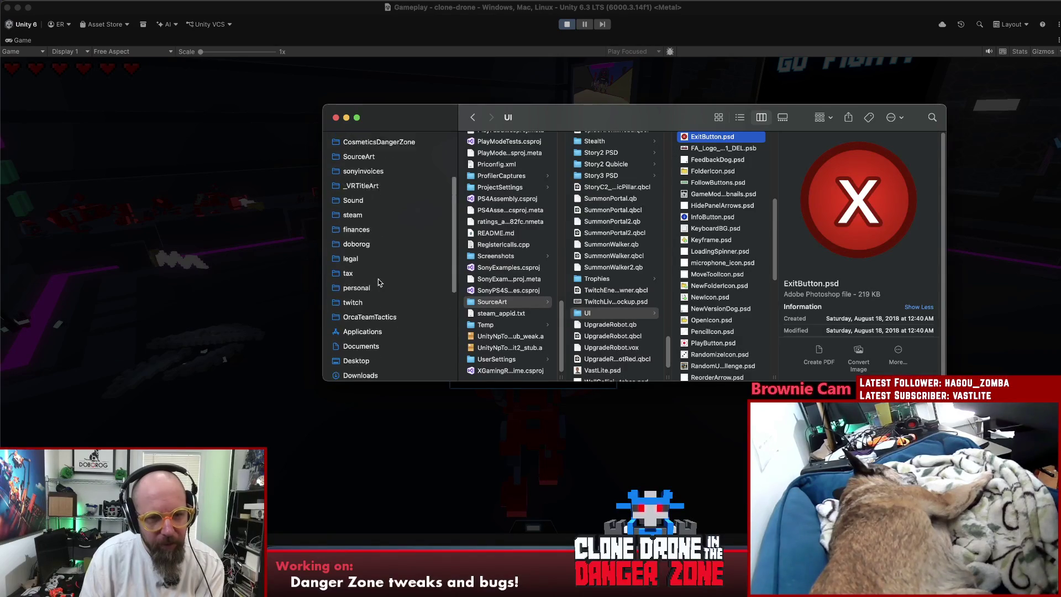
left_click(379, 282)
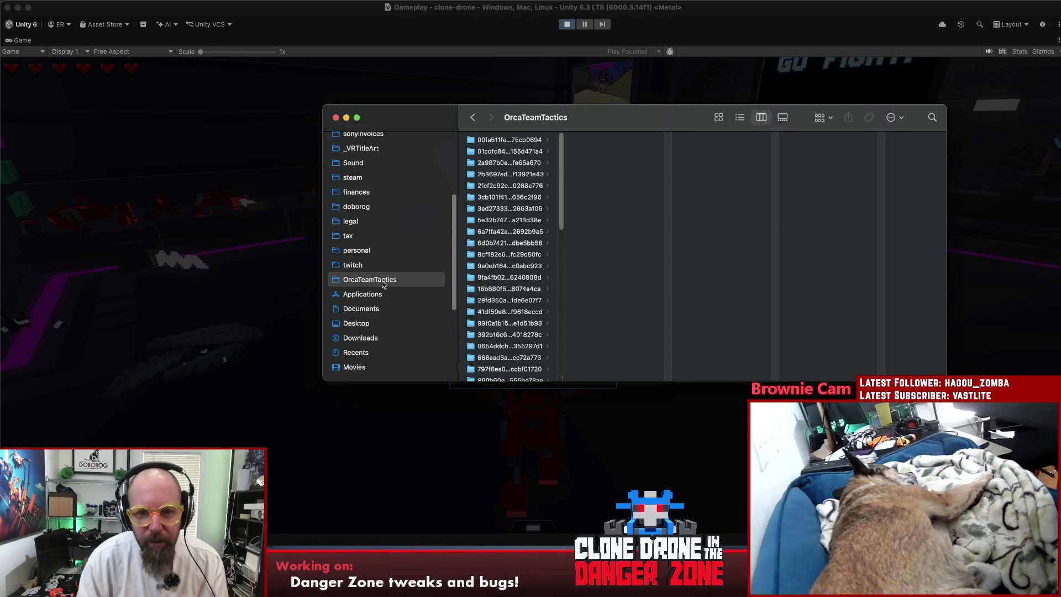
key("super+Up")
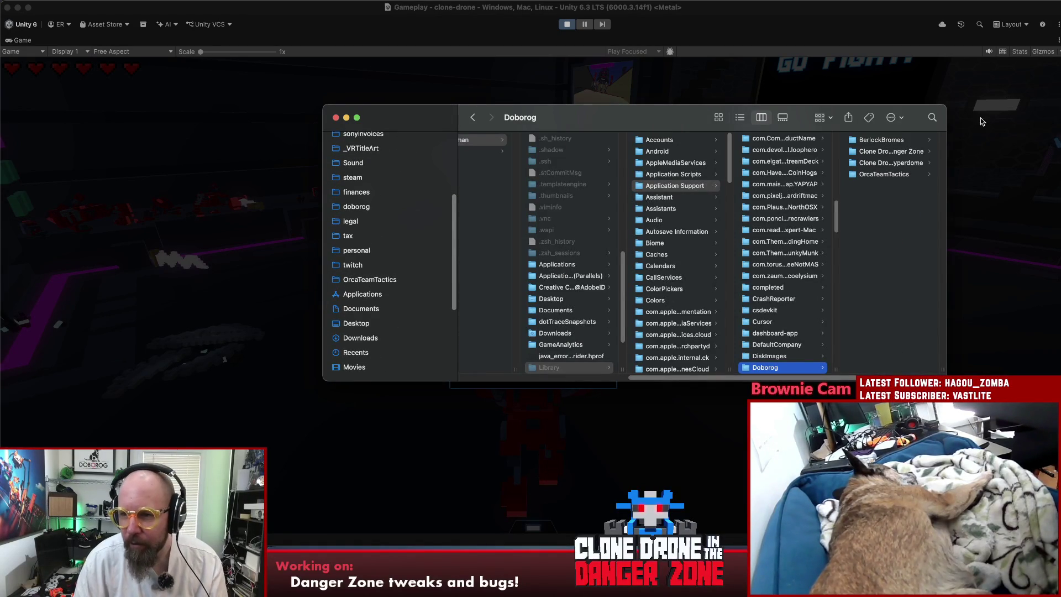
scroll(897, 191, "down", 10)
scroll(878, 208, "down", 10)
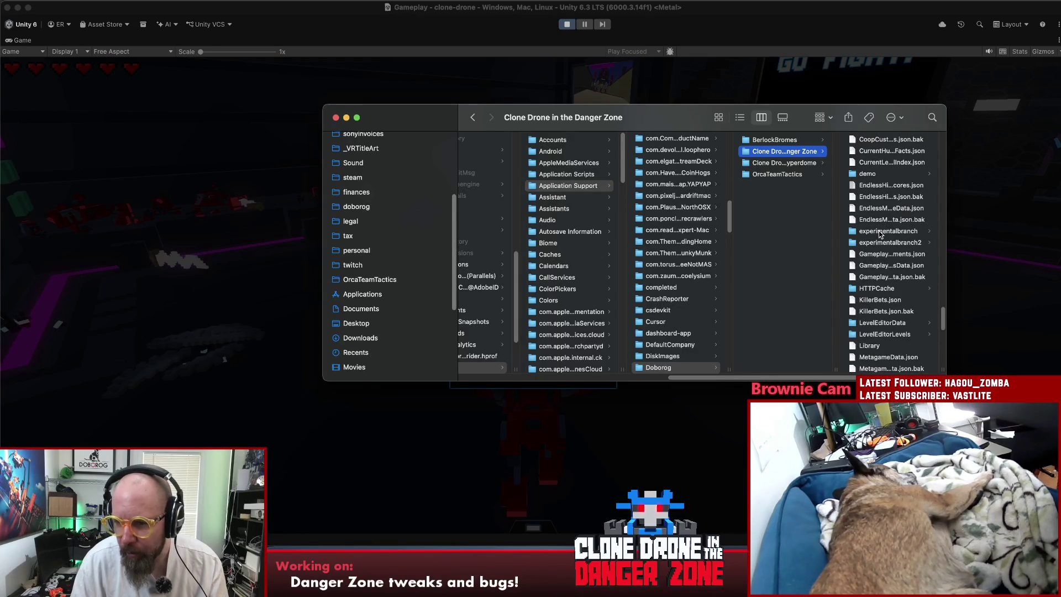
left_click(881, 233)
left_click_drag(682, 122, 359, 78)
scroll(585, 146, "down", 10)
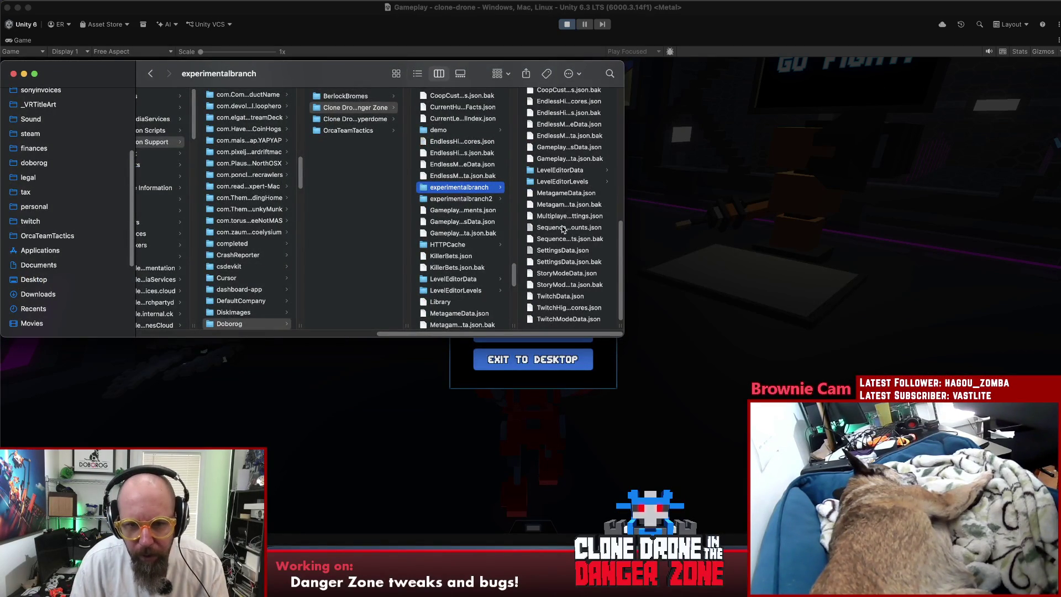
Open SequencePlayCounts.json with Sublime Text.
left_click(552, 228)
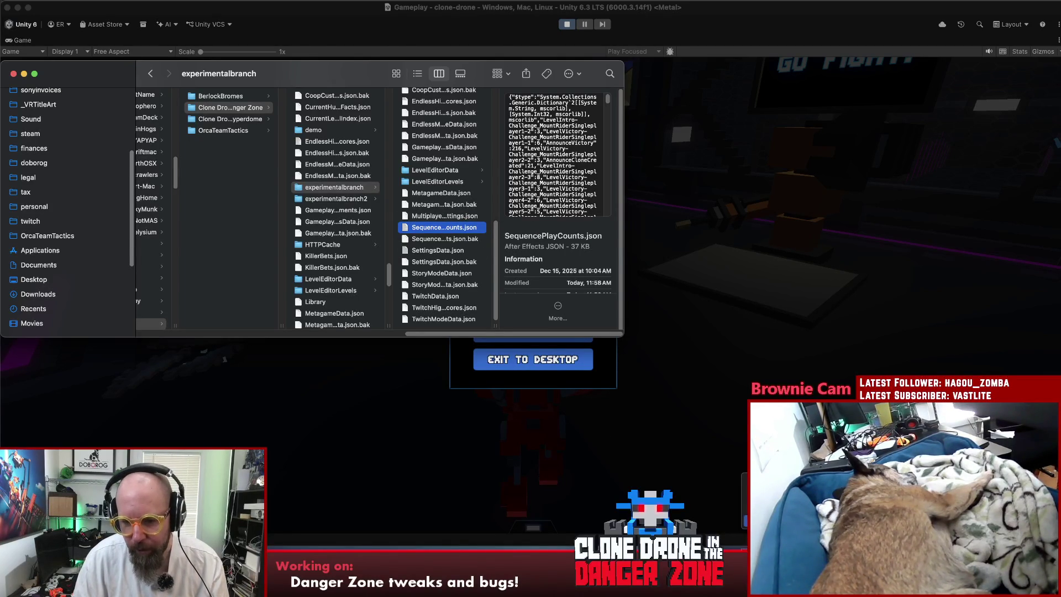
right_click(452, 229)
mouse_move(552, 244)
left_click(655, 330)
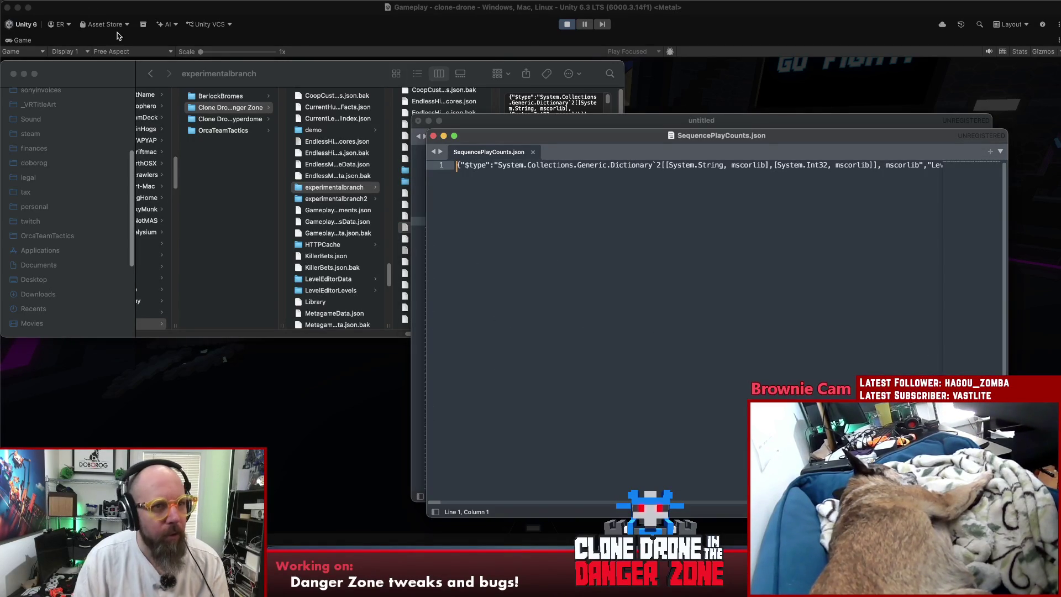
Turn on Word Wrap and step through the 'clone' search matches in the JSON.
left_click(194, 1)
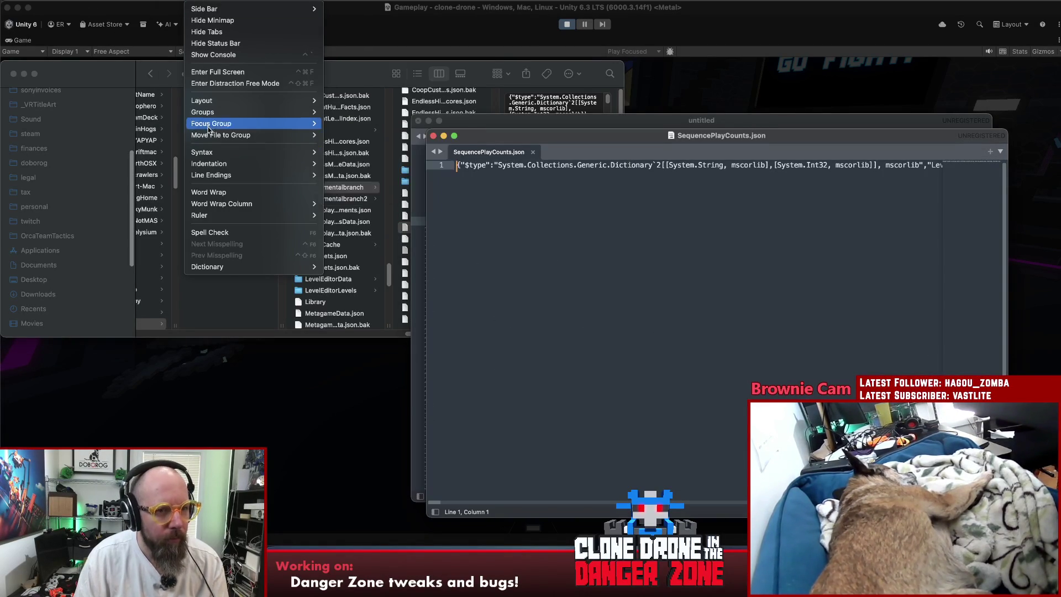
left_click(209, 191)
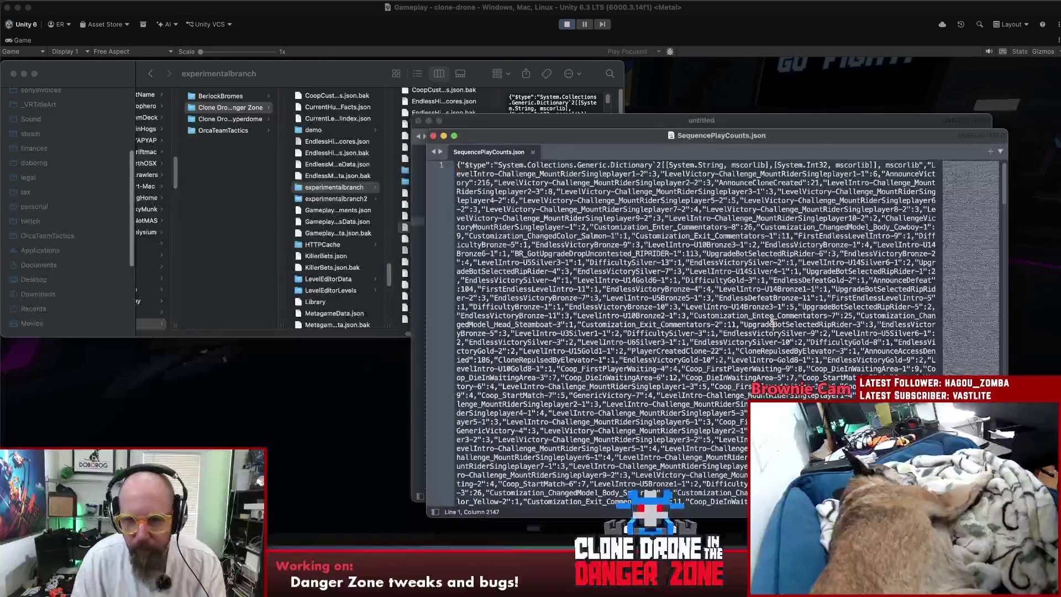
key("super+f")
type("ein")
type("clone")
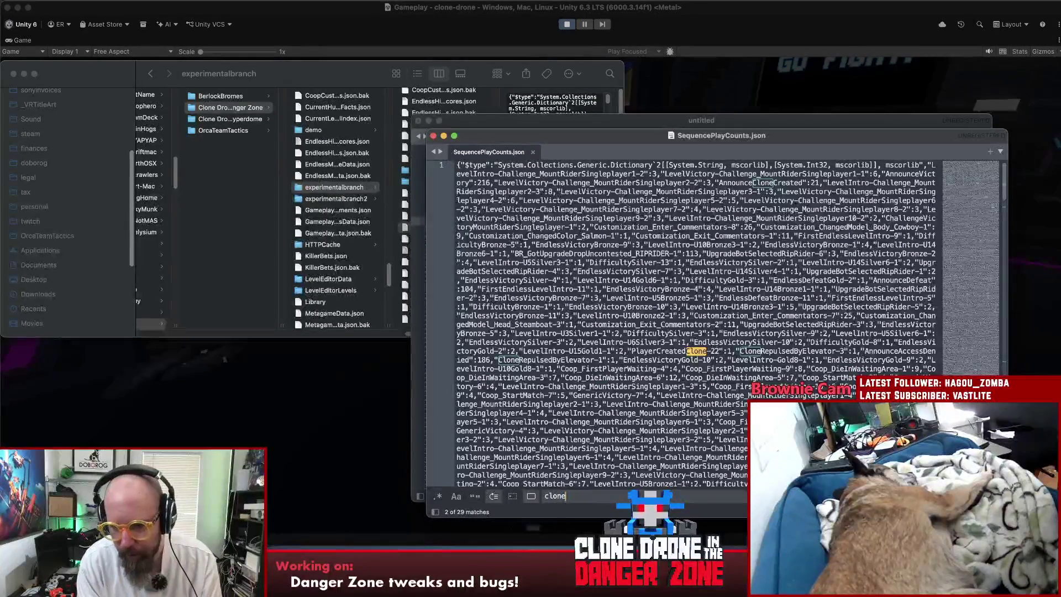
key("Return")
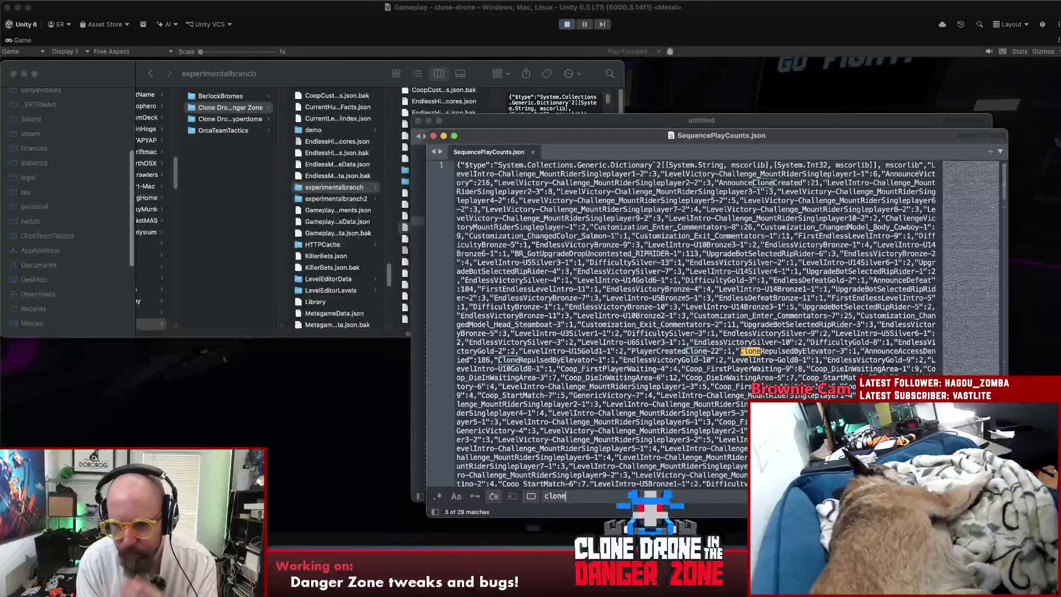
key("Return")
key("Return")
key("Return")
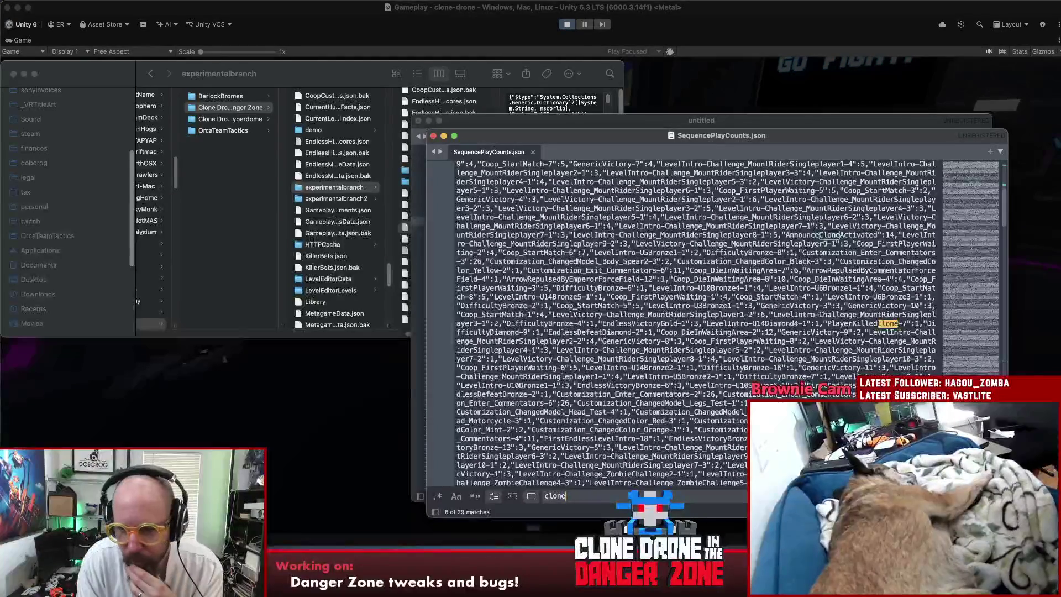
key("Return")
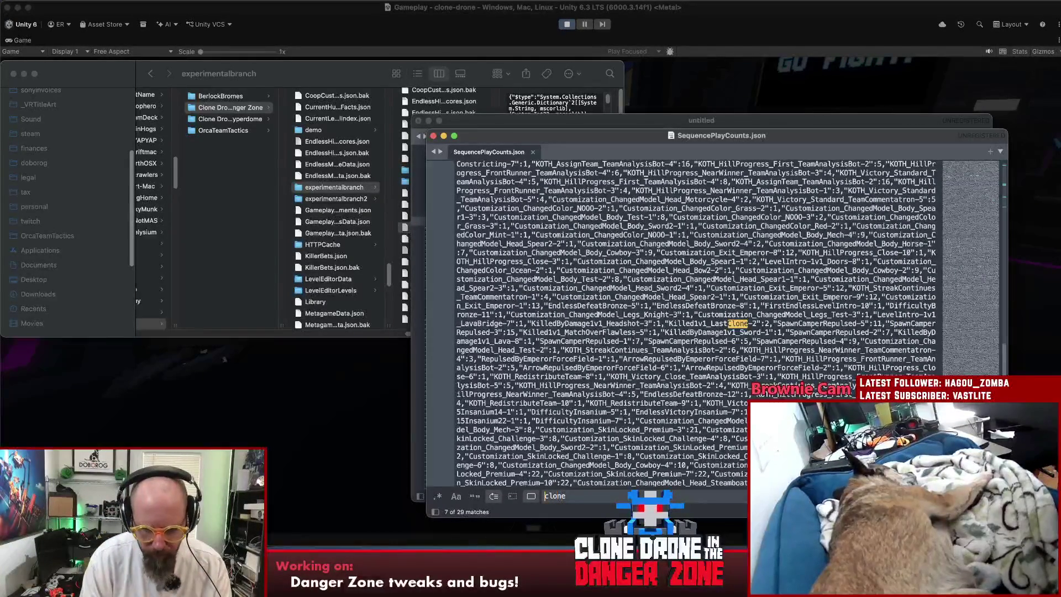
Search for 'playercreatedclone', cycle through its 20 matches, then close the file.
type("playercreat")
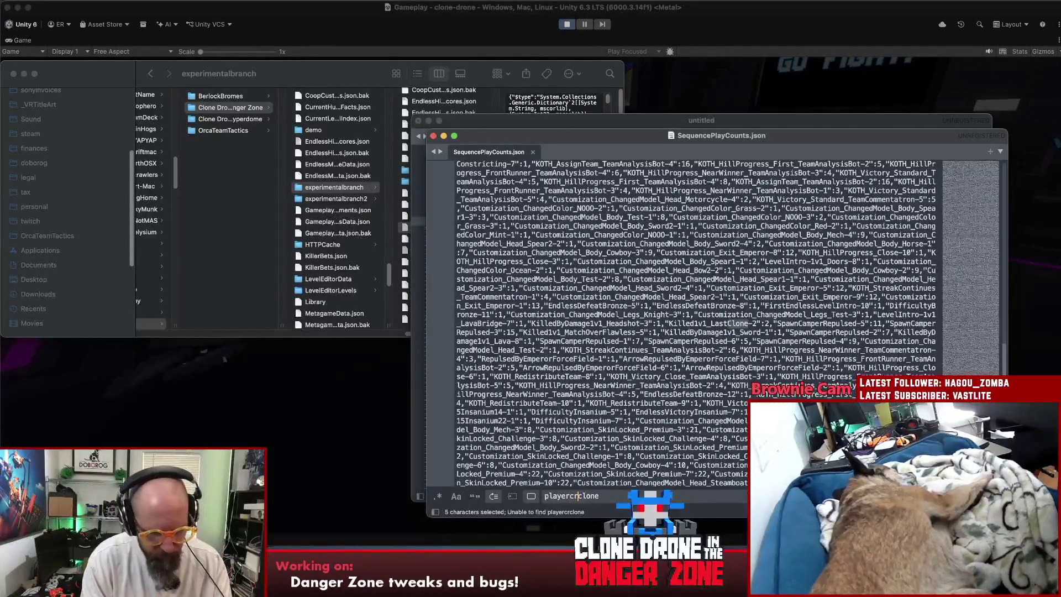
type("ed")
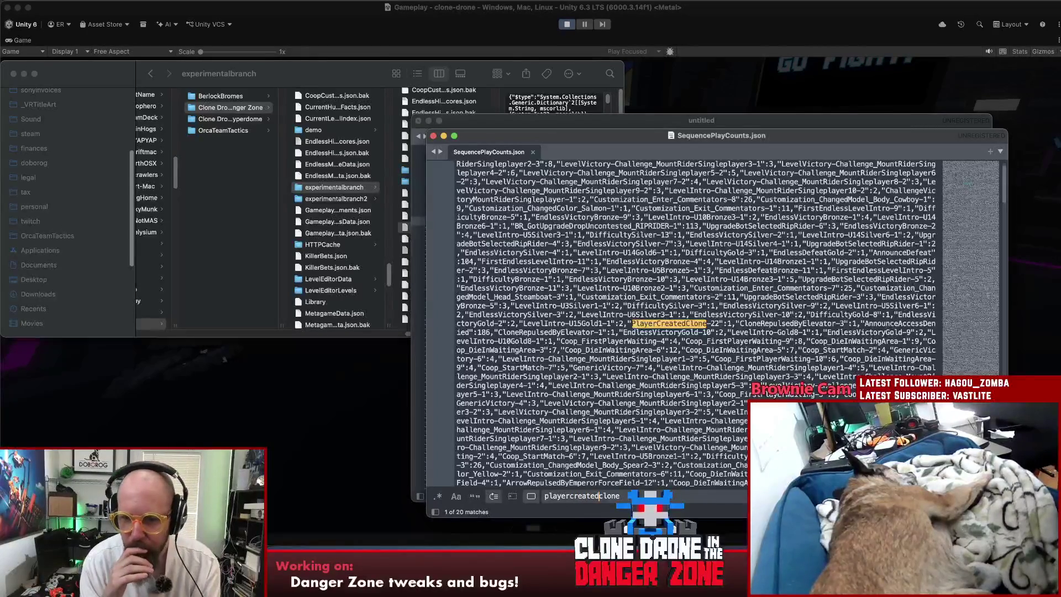
key("Return")
key("Return")
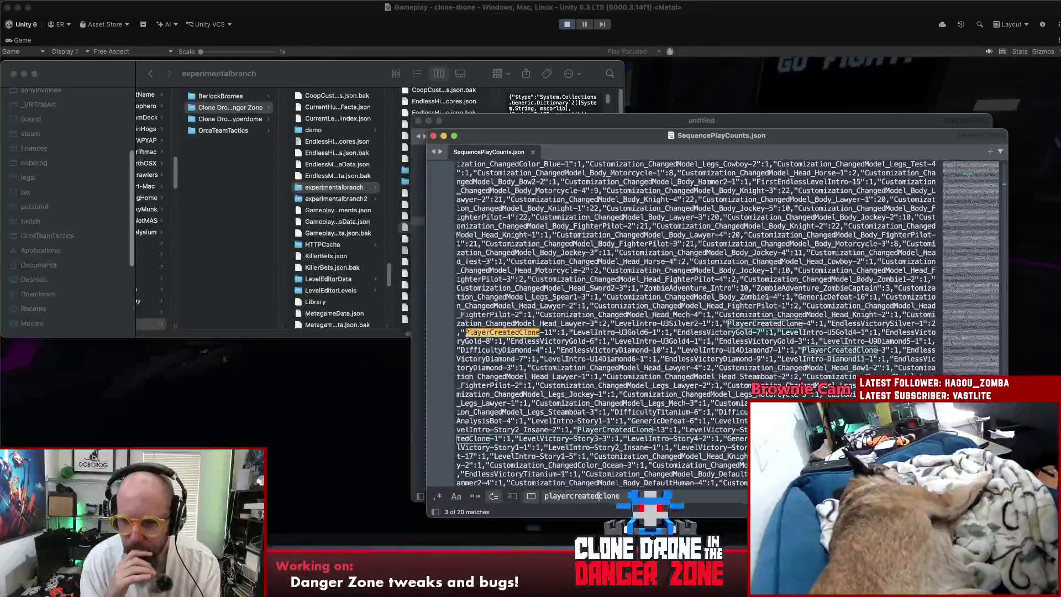
key("Return")
key("Return")
key("Return")
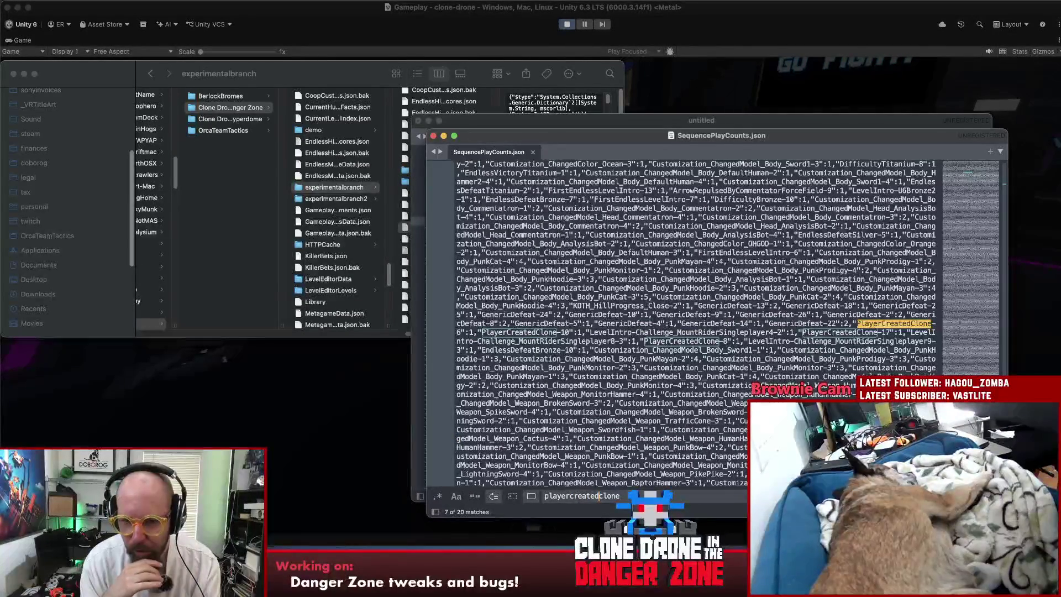
key("Return")
key("Return")
key("Return")
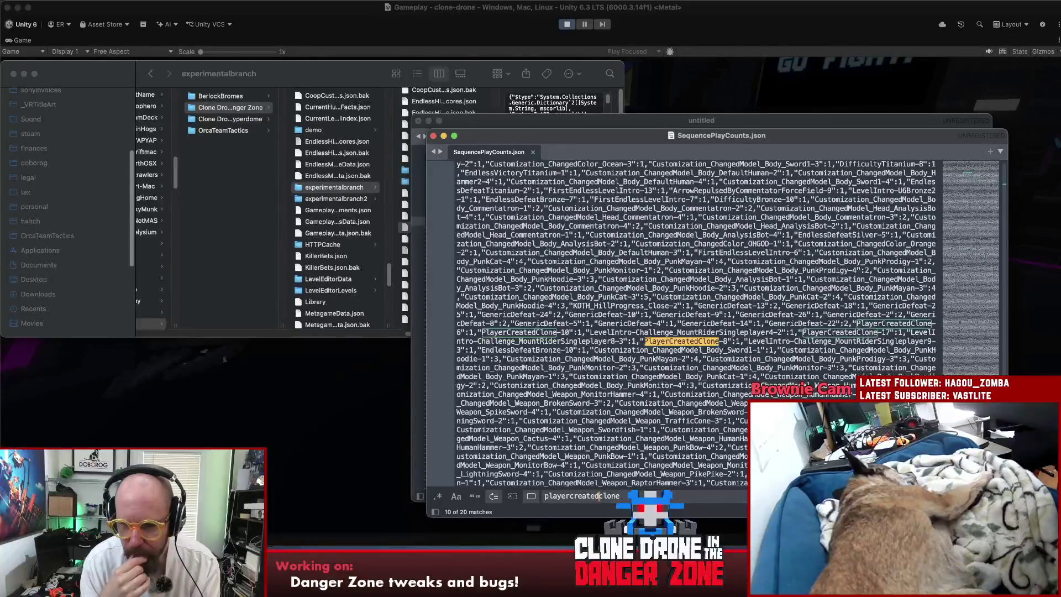
key("Return")
key("Return")
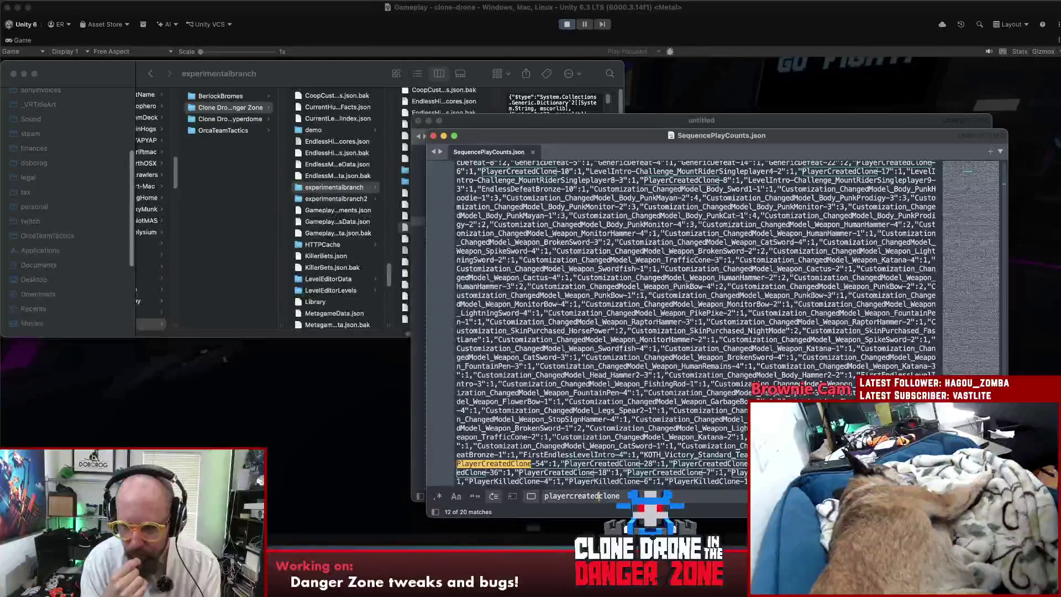
key("Return")
key("Return")
key("Return")
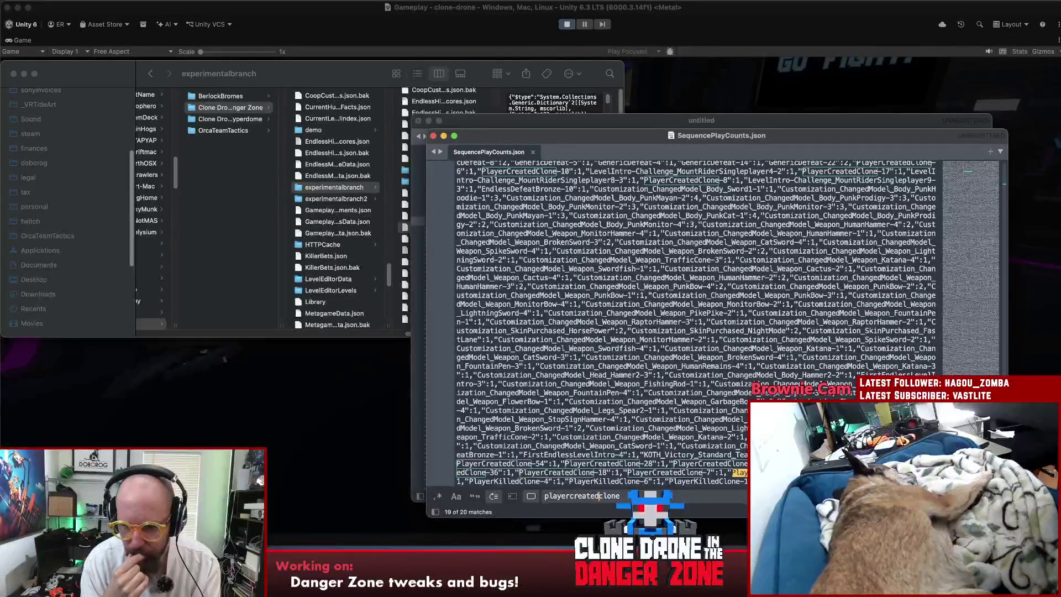
key("Return")
key("Return")
key("Return")
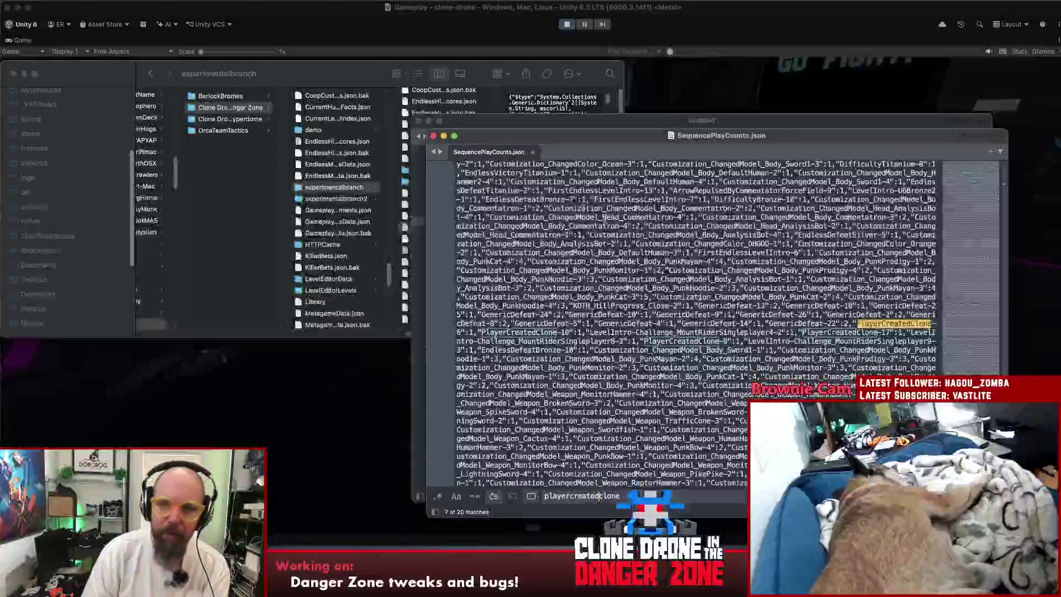
key("super+w")
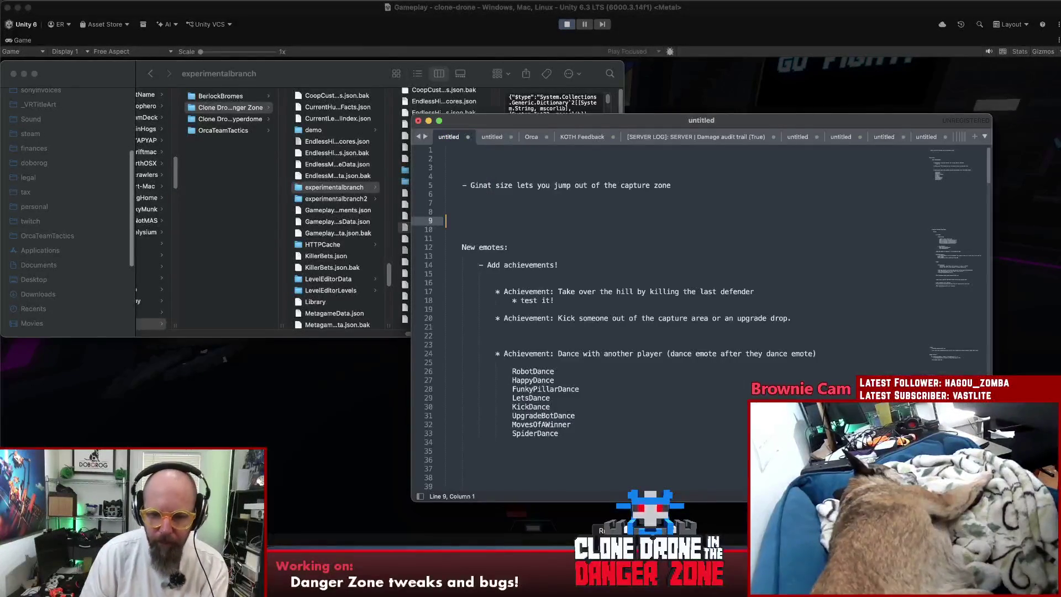
Return to FirstPersonMover.cs in Rider after a brief look at the Unity editor.
key("super+Tab")
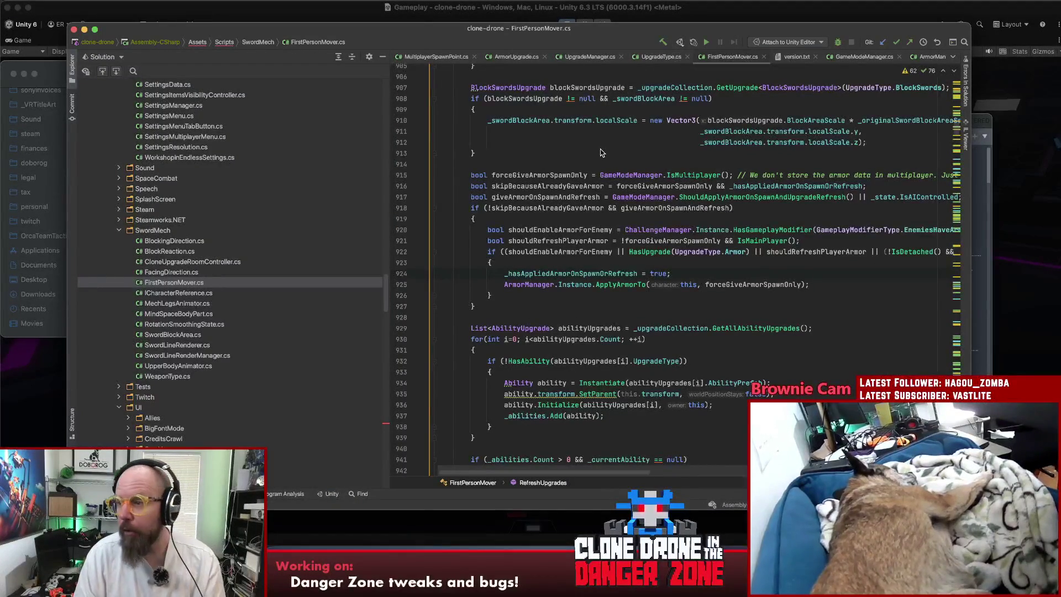
left_click(550, 148)
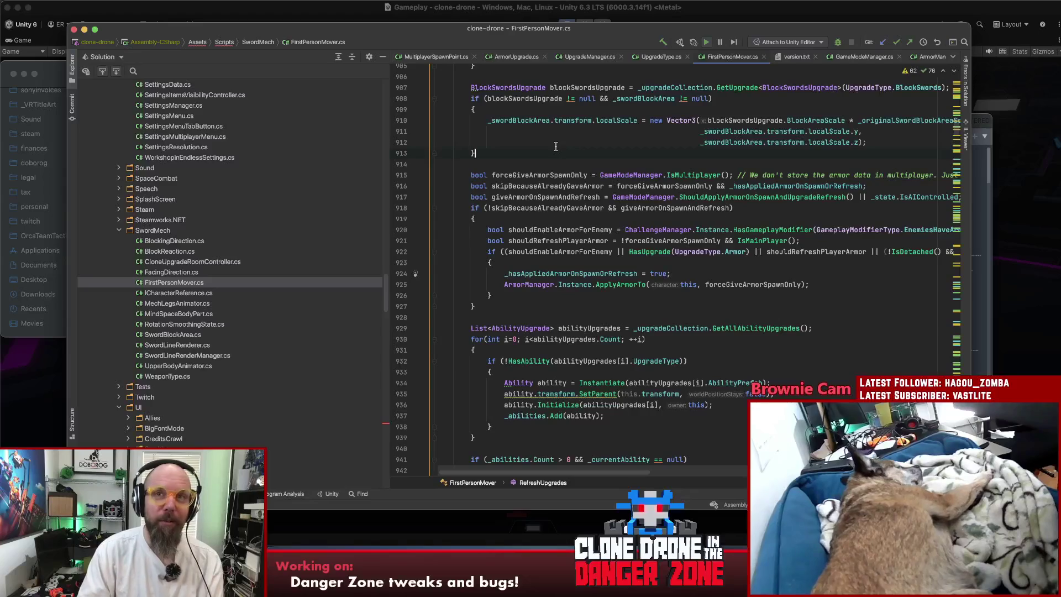
left_click(552, 164)
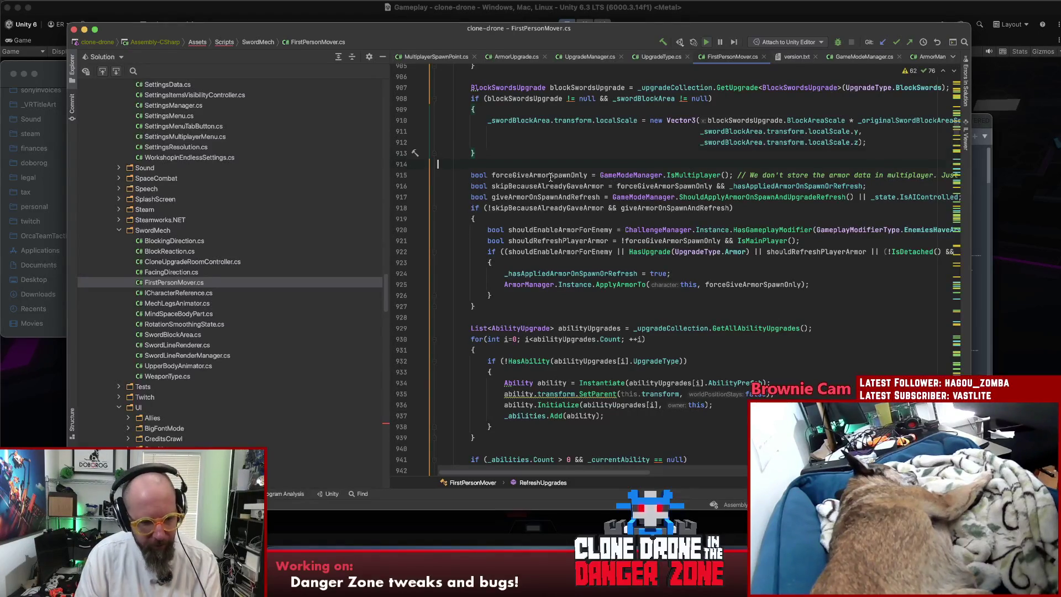
left_click(1021, 299)
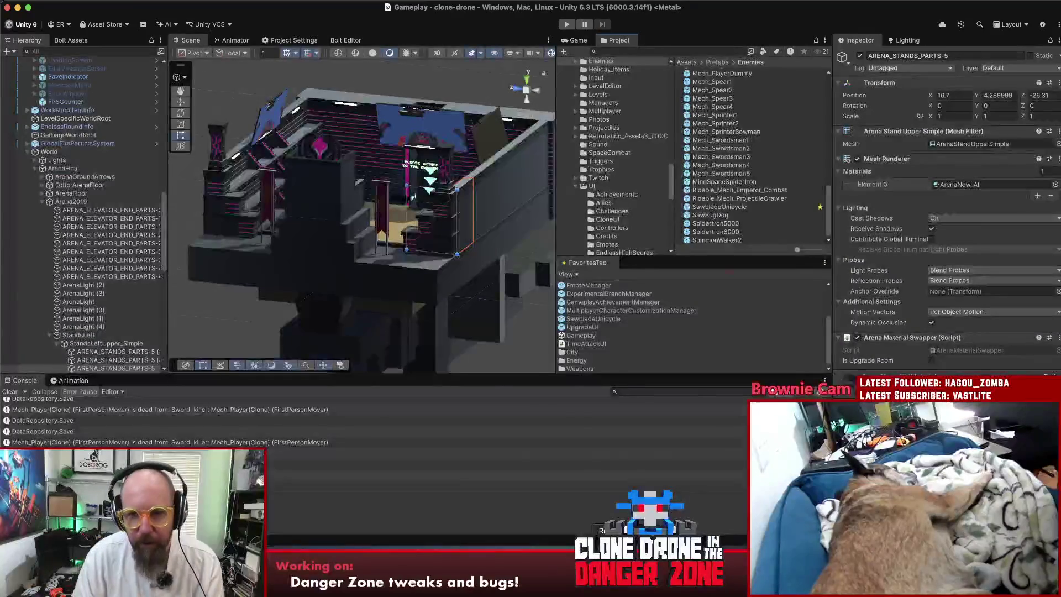
left_click(594, 552)
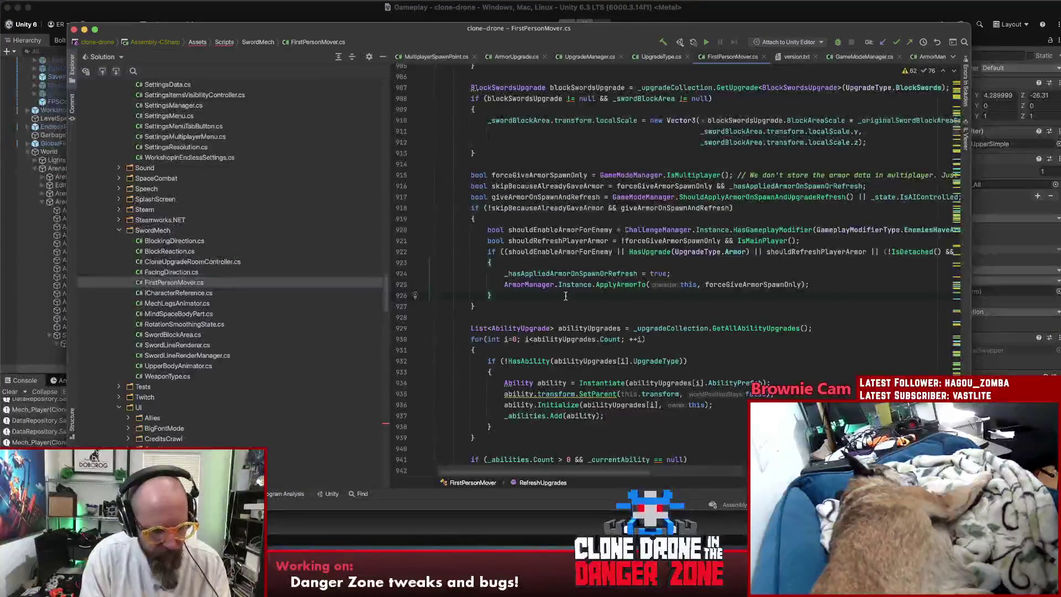
Search project files for 'sequence', then start a Find in Files text search instead.
key("super+shift+o")
type("seq")
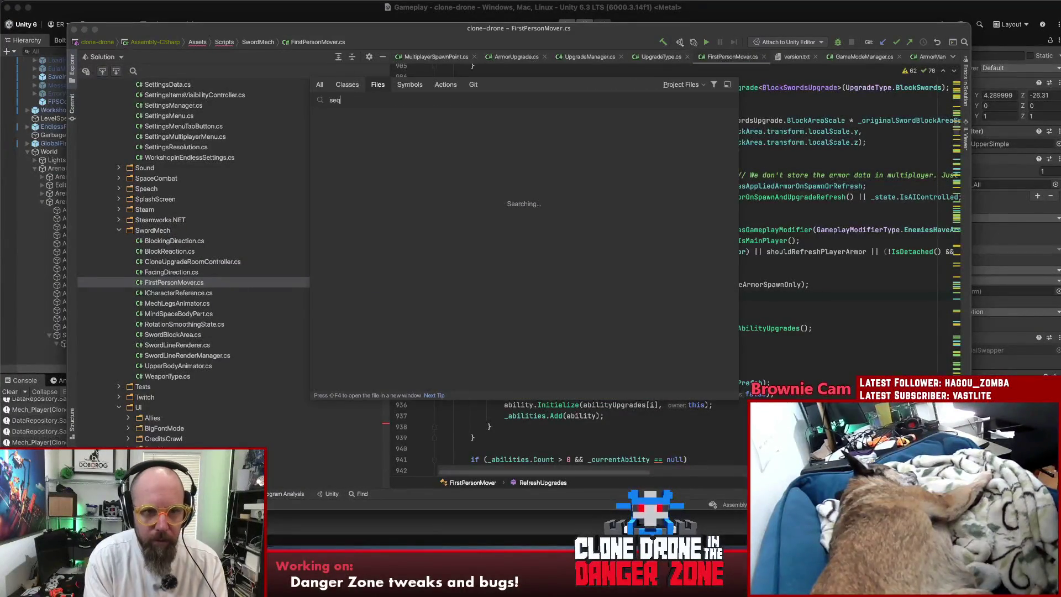
type("uenceplay")
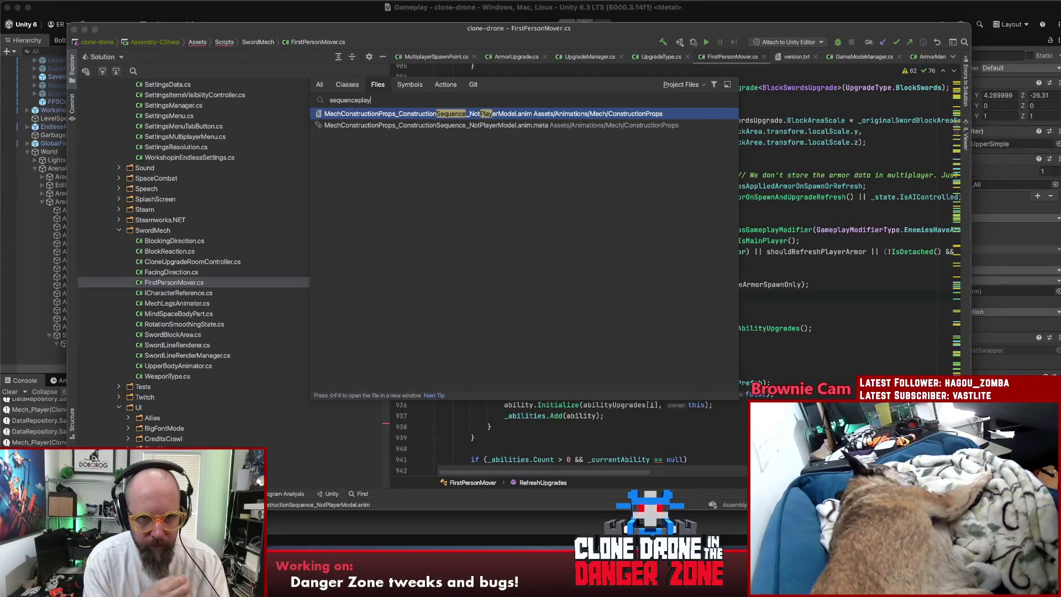
key("Escape")
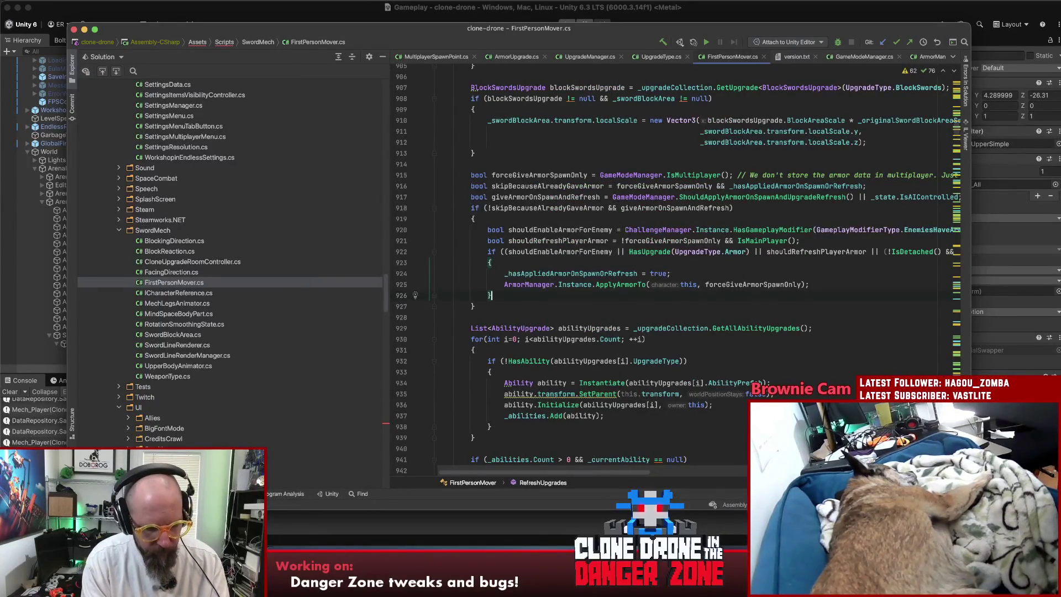
key("super+shift+f")
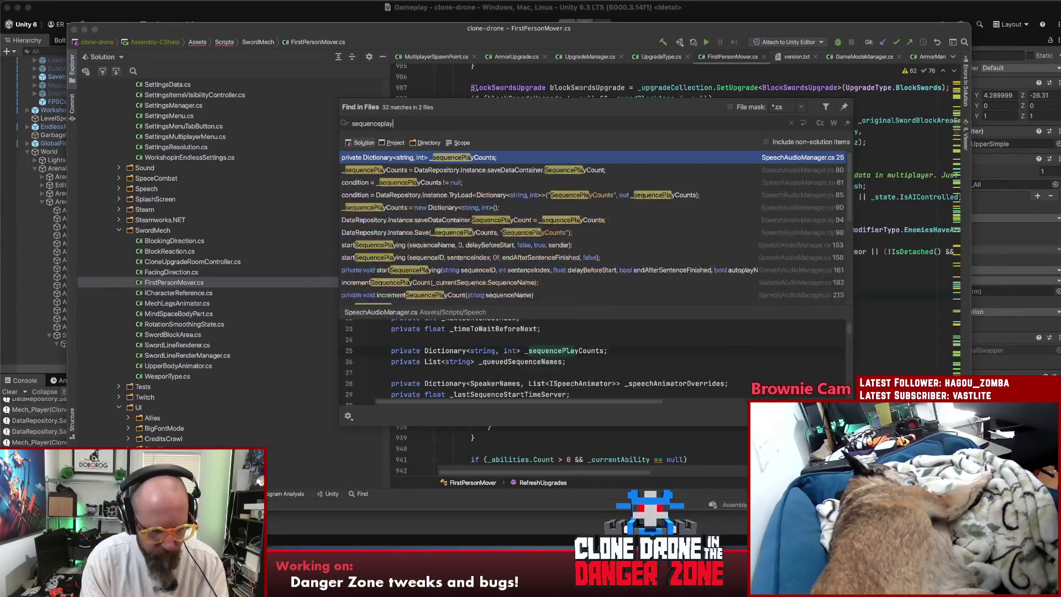
Open the _sequencePlayCounts declaration, find its usages, and view lines 80 and 90.
type("counts")
key("Return")
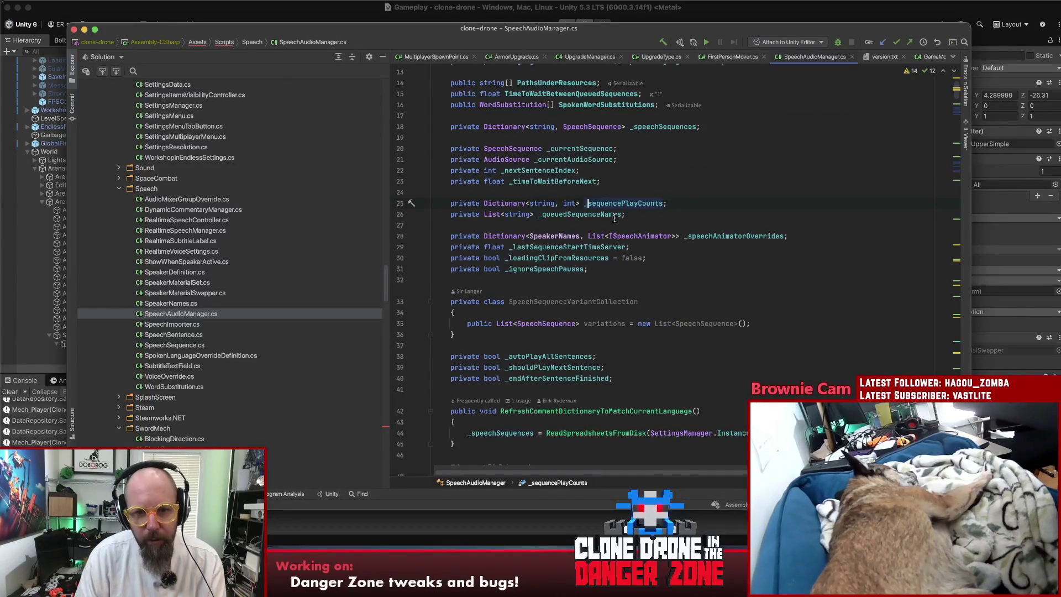
left_click(699, 204)
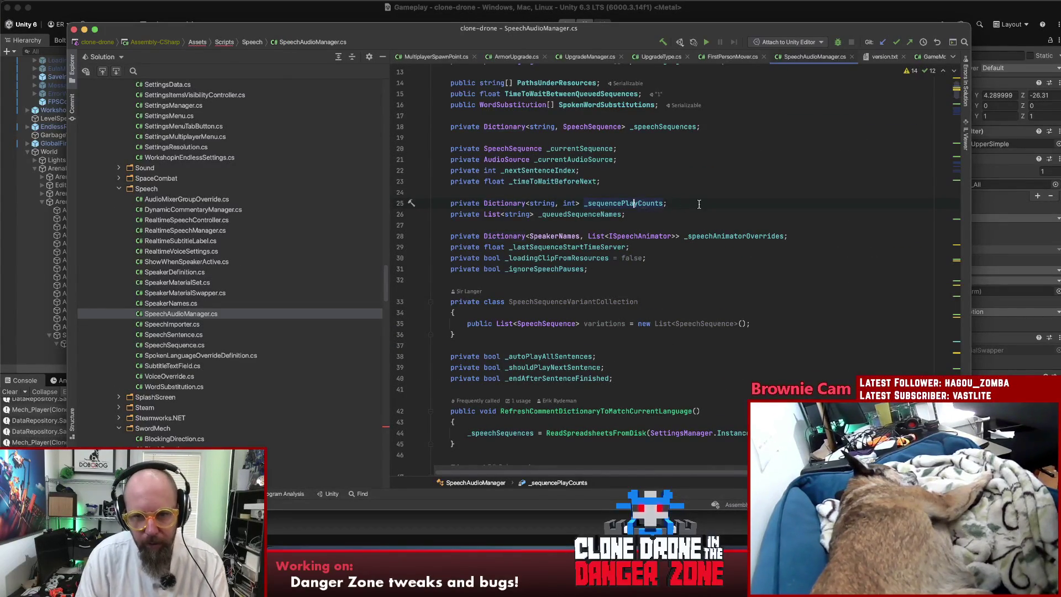
key("alt+F7")
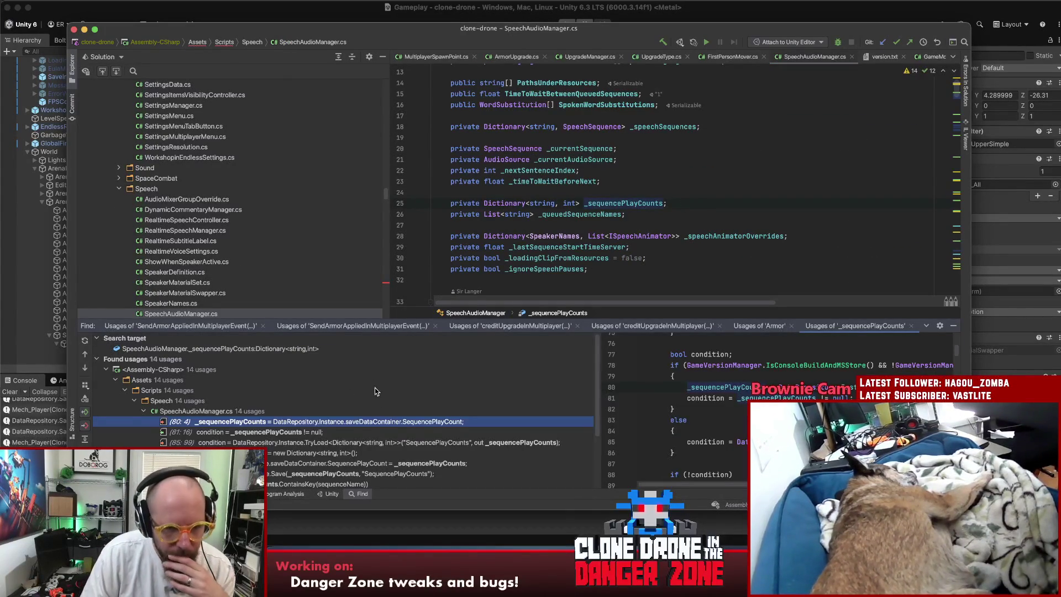
double_click(370, 421)
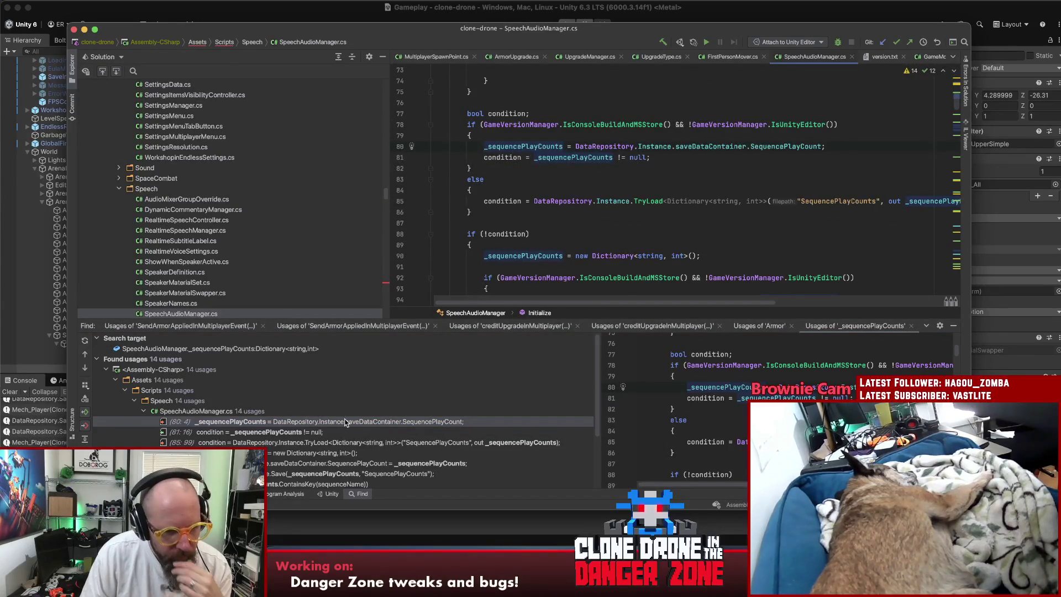
scroll(345, 422, "down", 3)
left_click(313, 399)
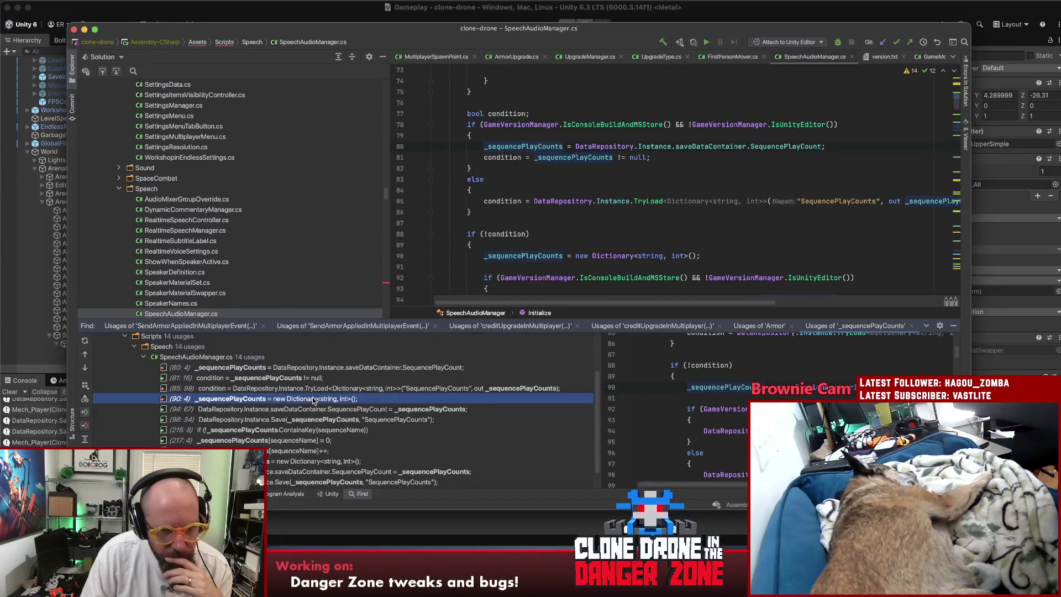
double_click(313, 398)
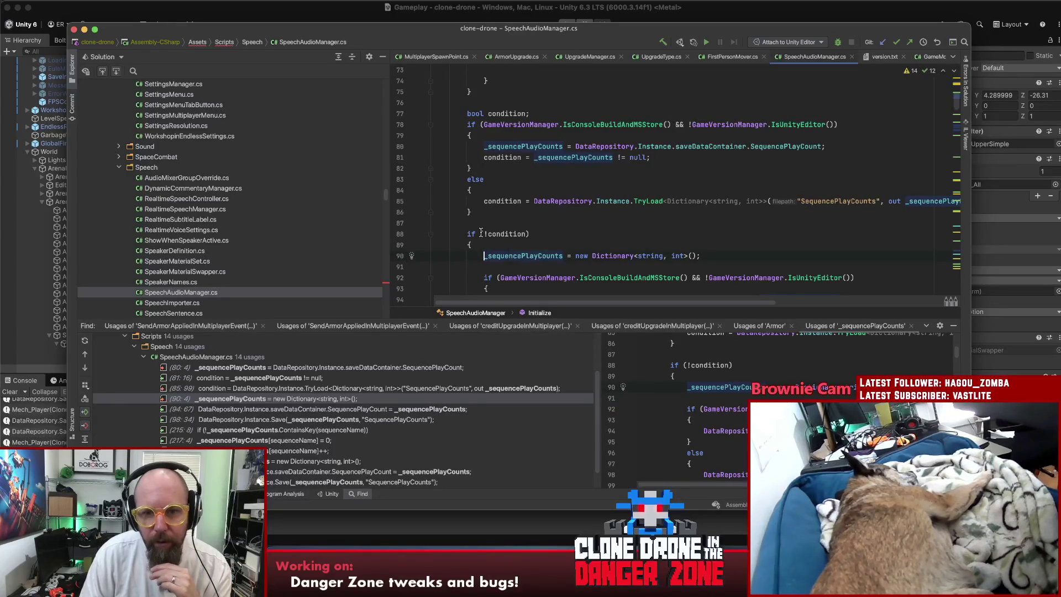
Review the Save call on line 98, usages on lines 217 and 219, and saveDataContainer assignment.
scroll(430, 260, "down", 1)
scroll(430, 260, "down", 3)
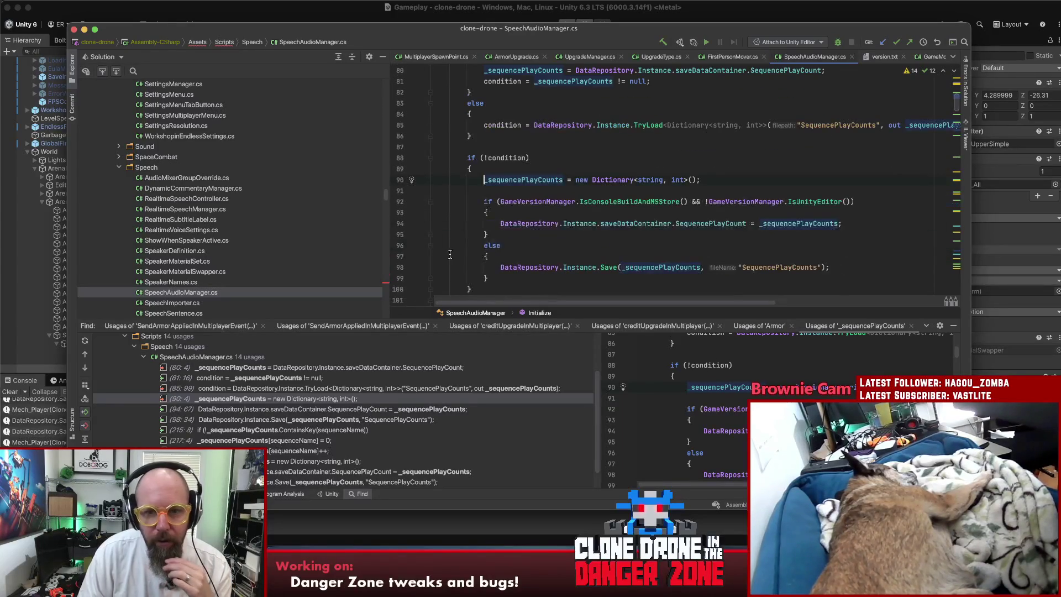
left_click(266, 419)
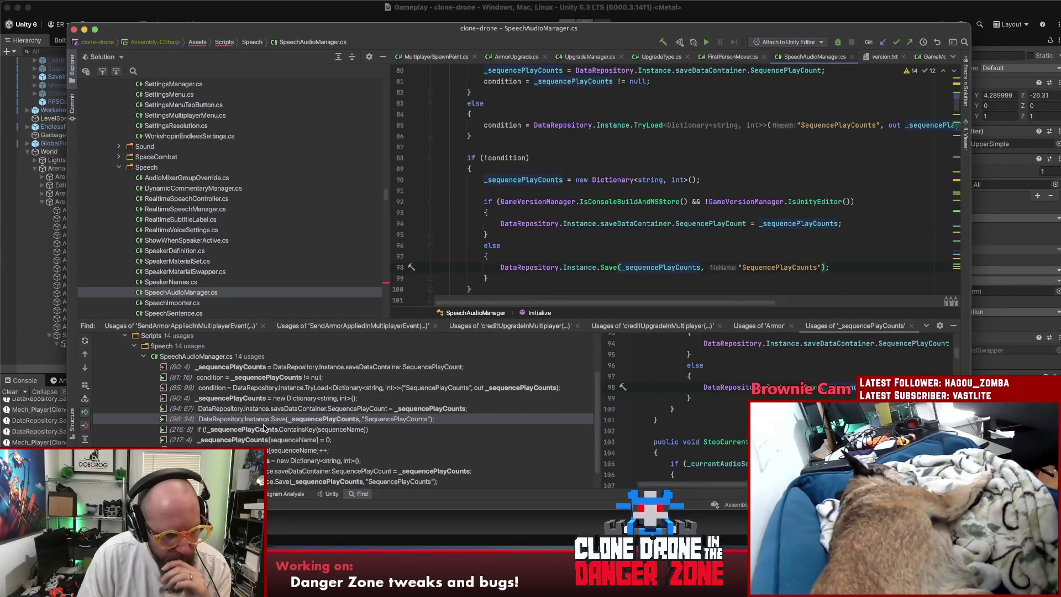
scroll(265, 426, "down", 1)
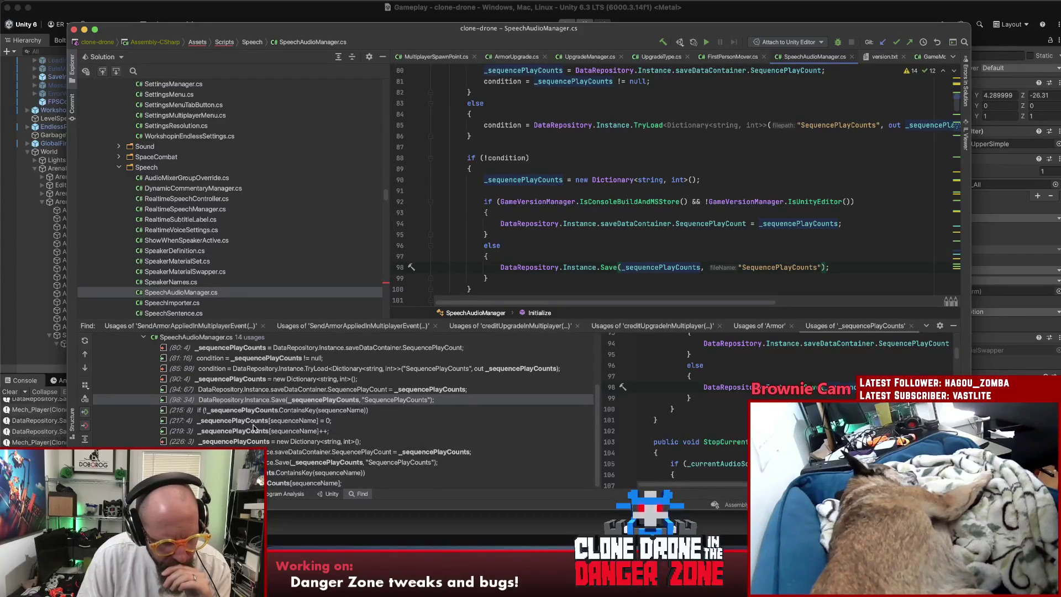
left_click(249, 422)
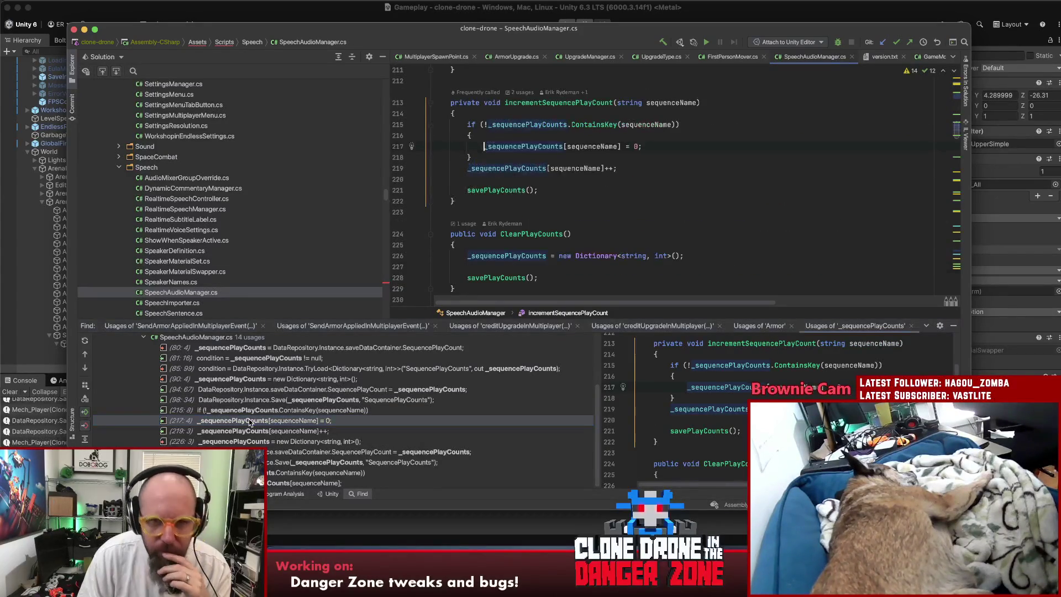
left_click(243, 431)
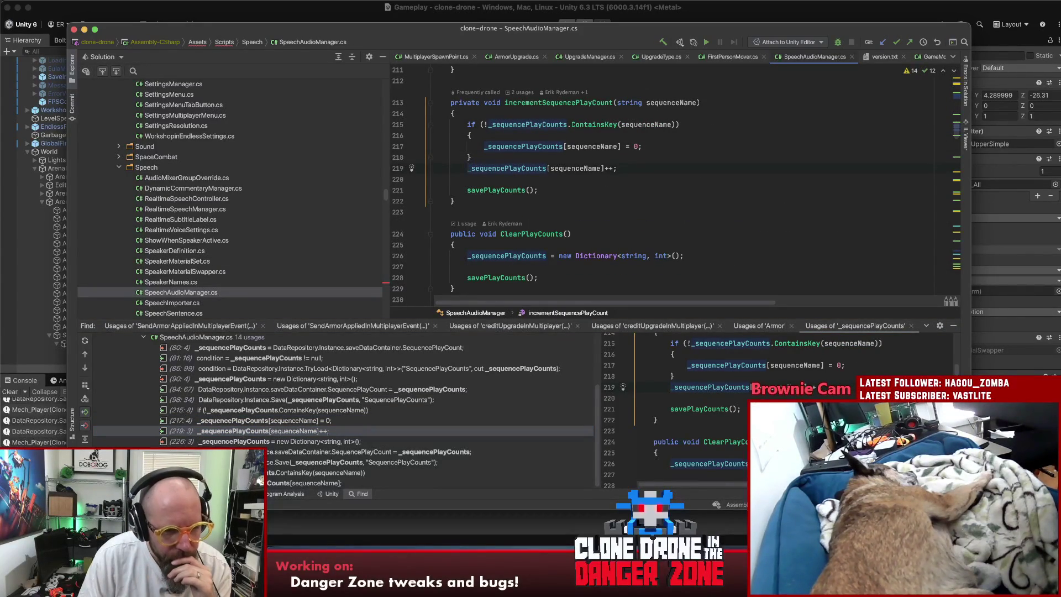
left_click(243, 452)
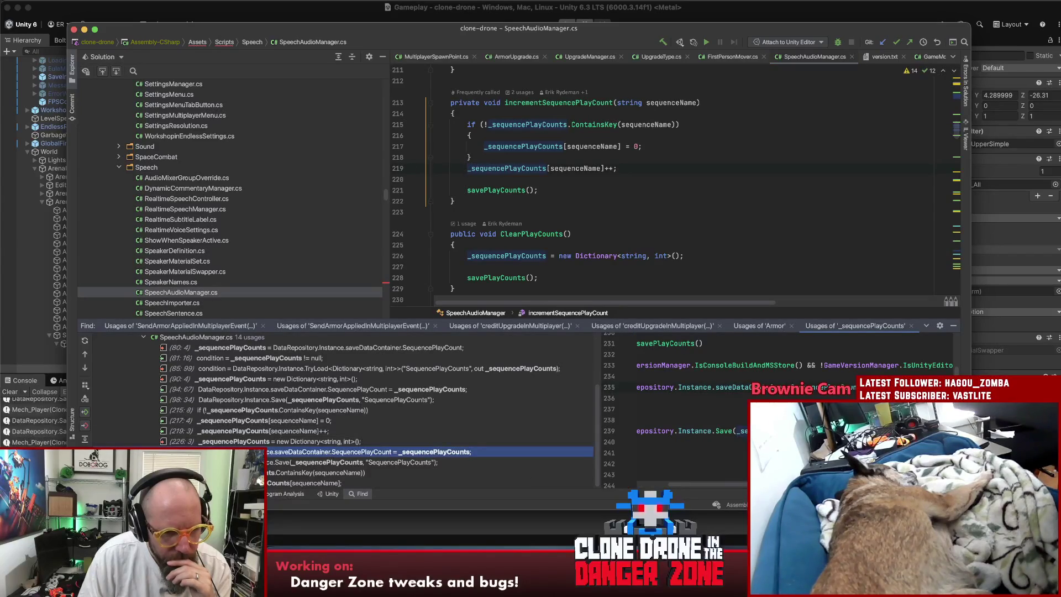
left_click(243, 462)
left_click(254, 381)
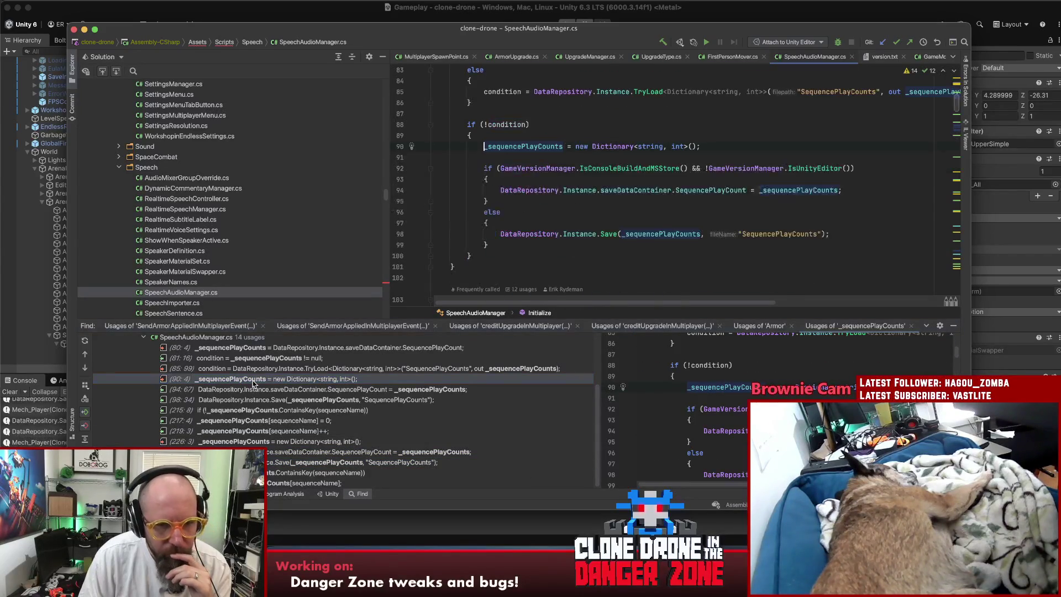
scroll(516, 291, "up", 10)
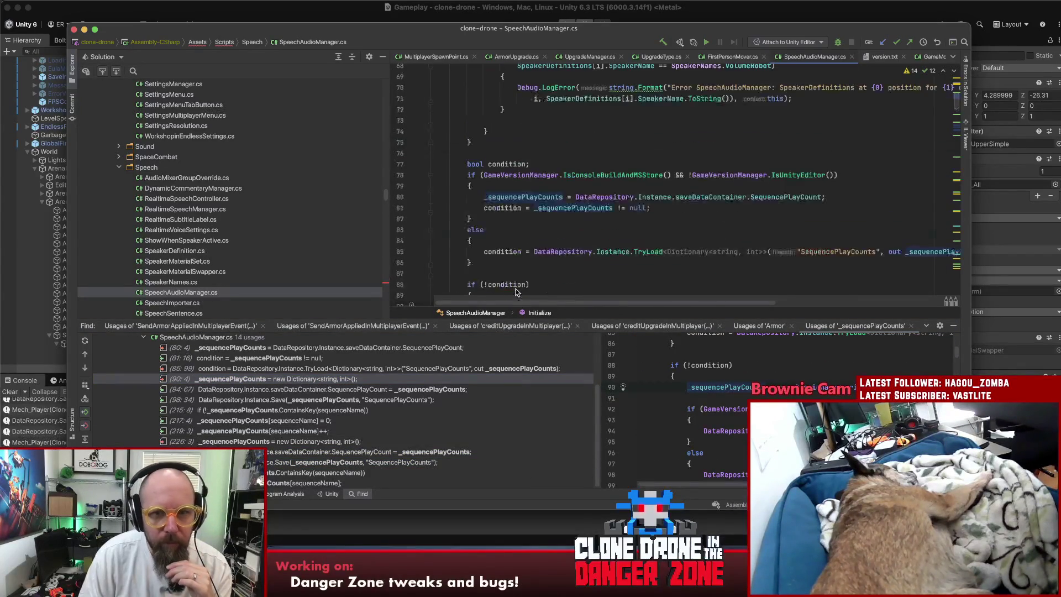
scroll(515, 291, "up", 5)
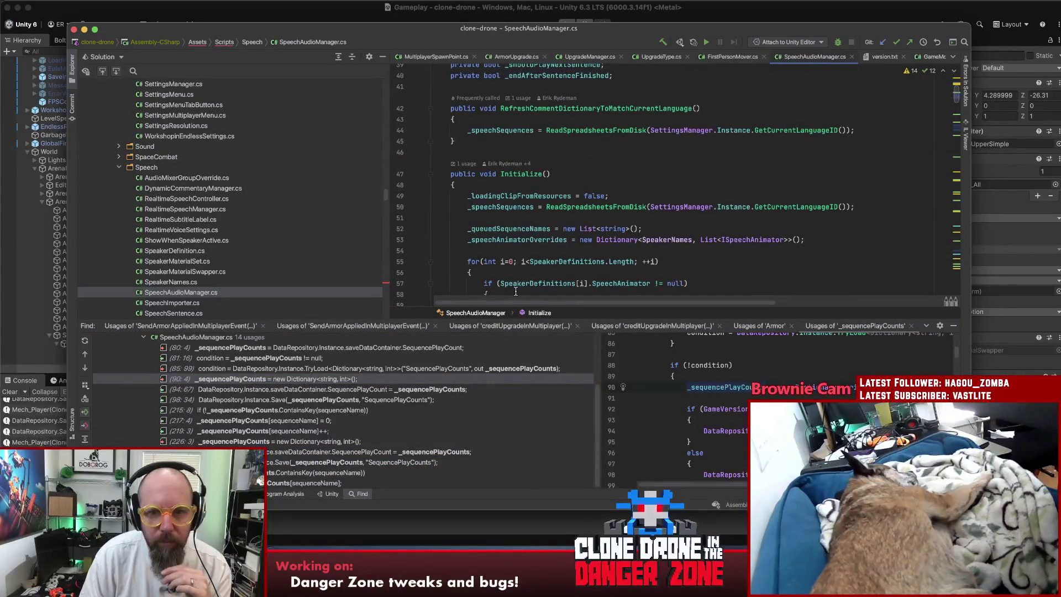
scroll(540, 271, "down", 5)
scroll(543, 272, "down", 6)
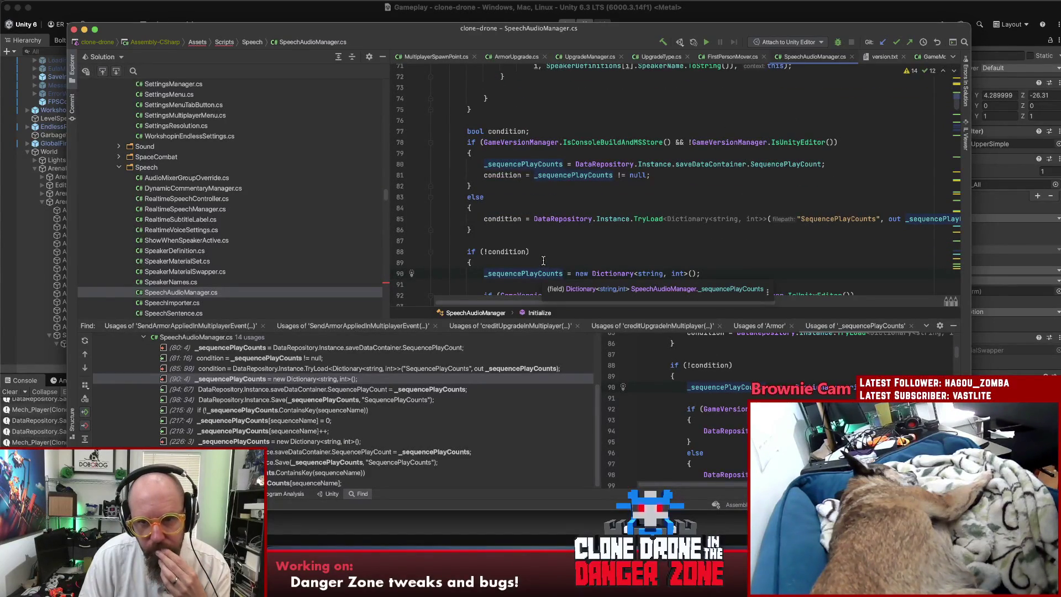
scroll(543, 258, "down", 2)
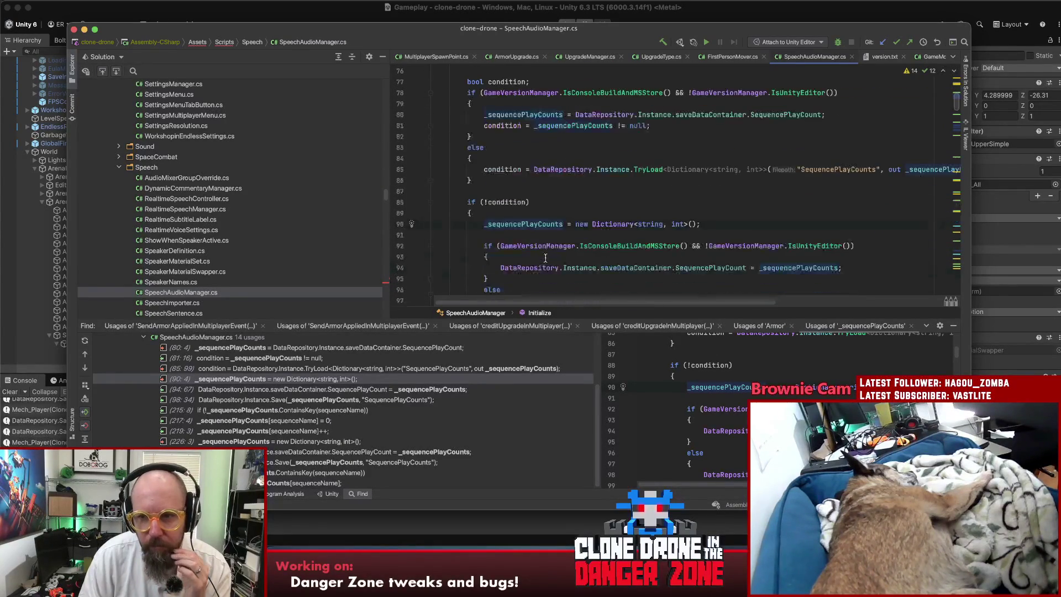
scroll(542, 257, "down", 2)
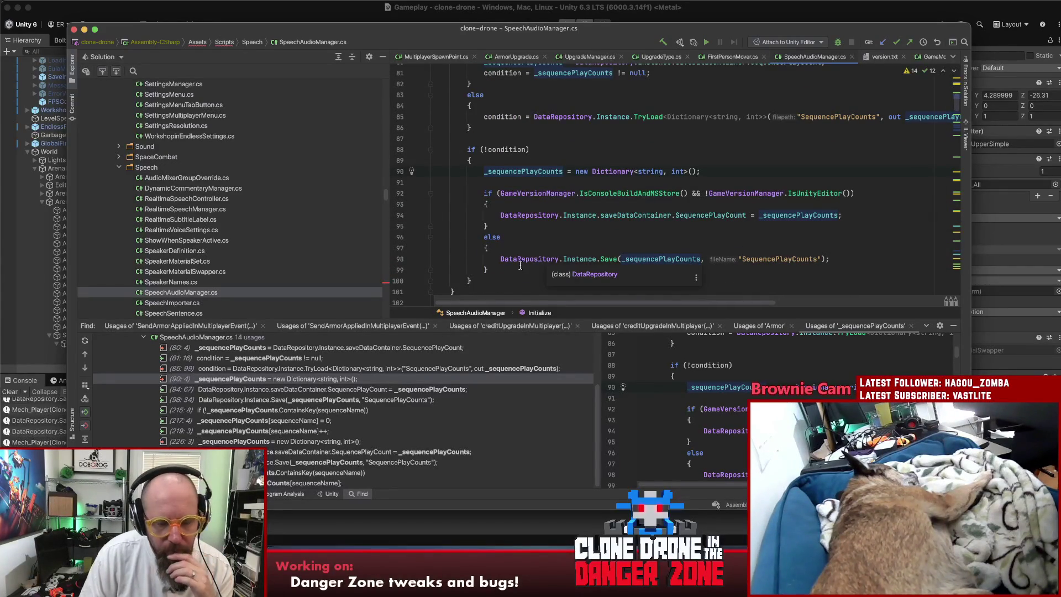
Open the main save folder's SequencePlayCounts.json with Sublime Text.
left_click(280, 555)
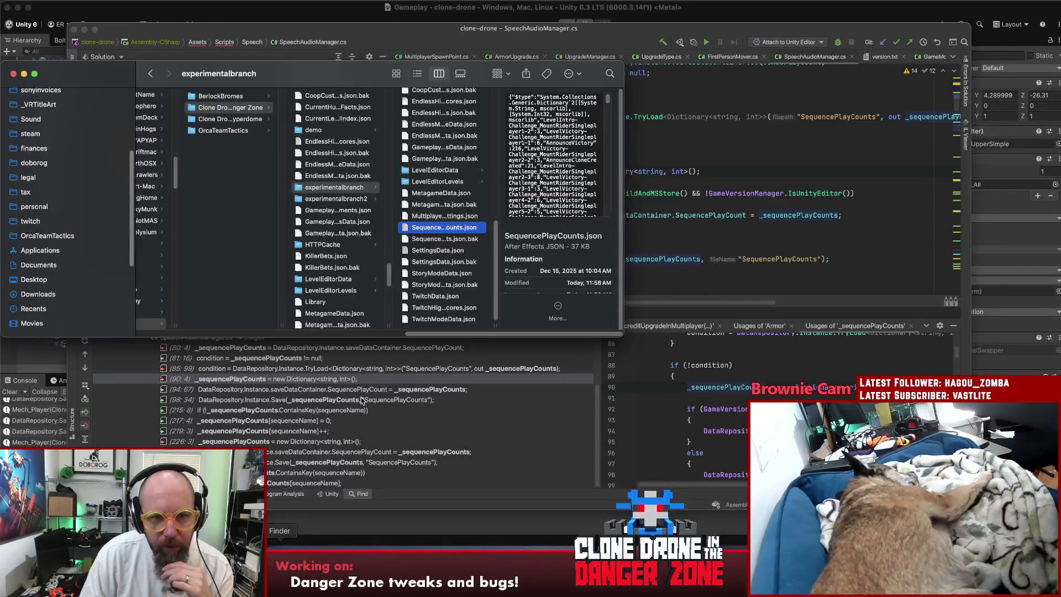
scroll(335, 248, "down", 8)
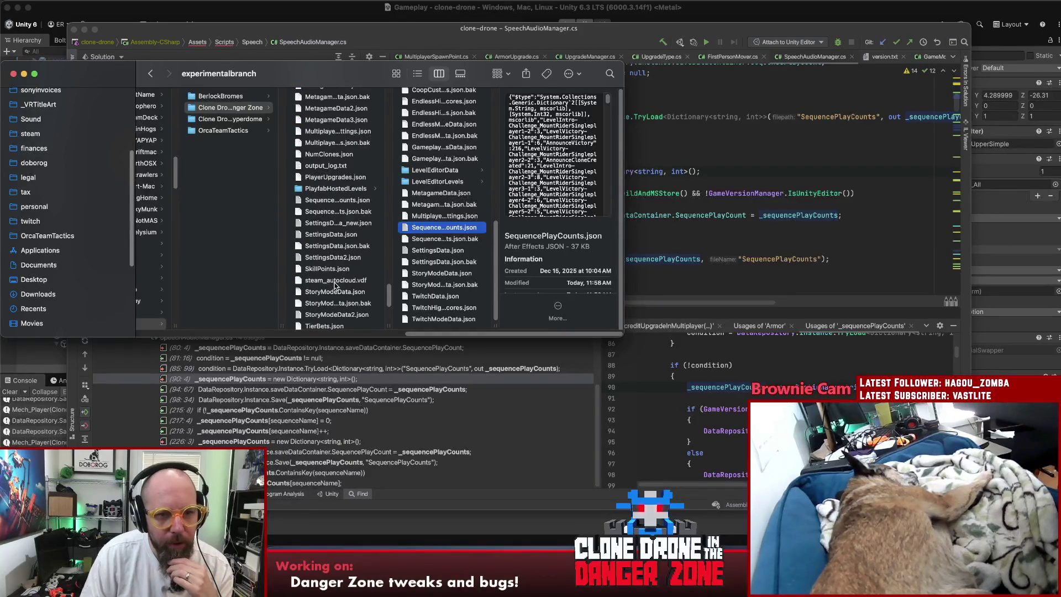
left_click(324, 201)
right_click(324, 204)
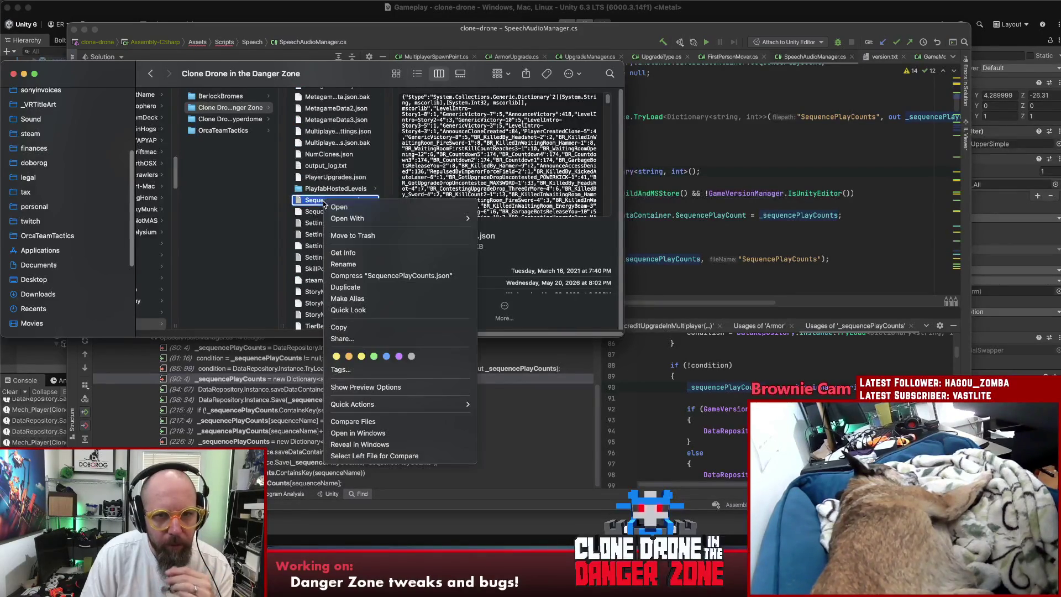
mouse_move(369, 219)
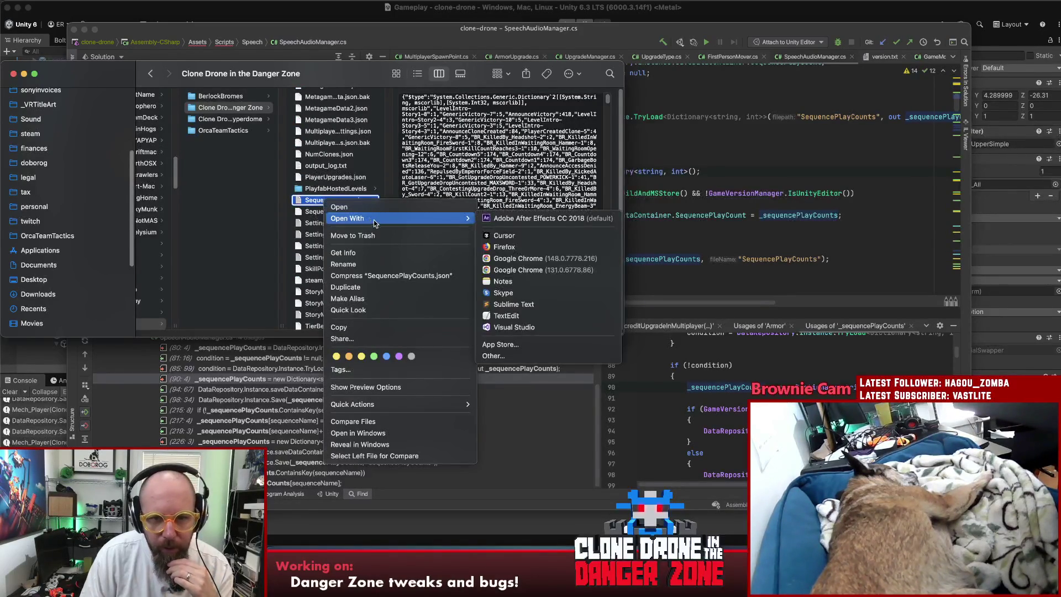
left_click(522, 304)
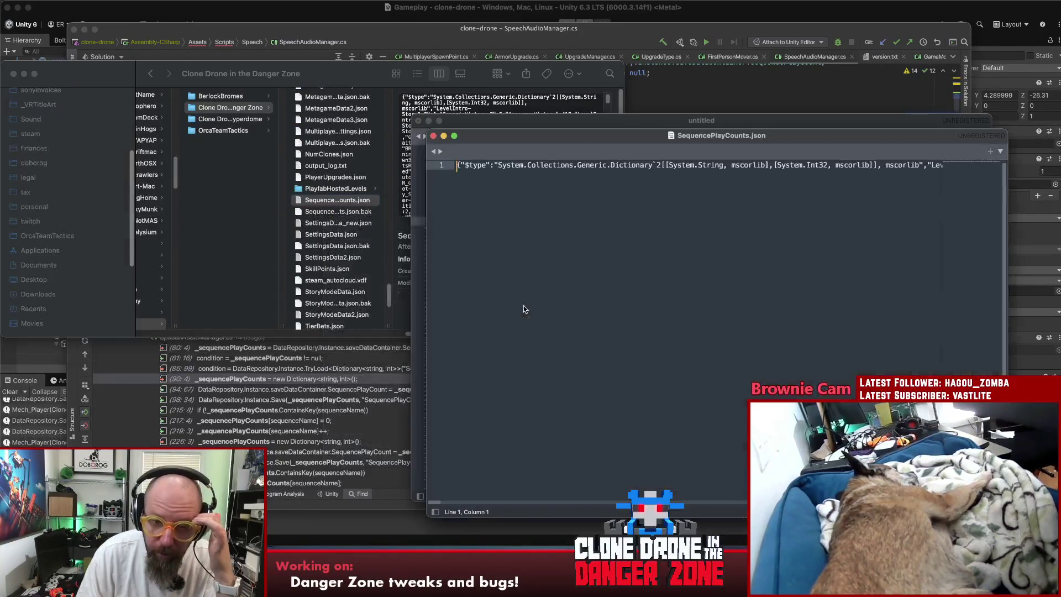
Turn on Word Wrap and search the save file for 'playercreatedclone'.
left_click(201, 1)
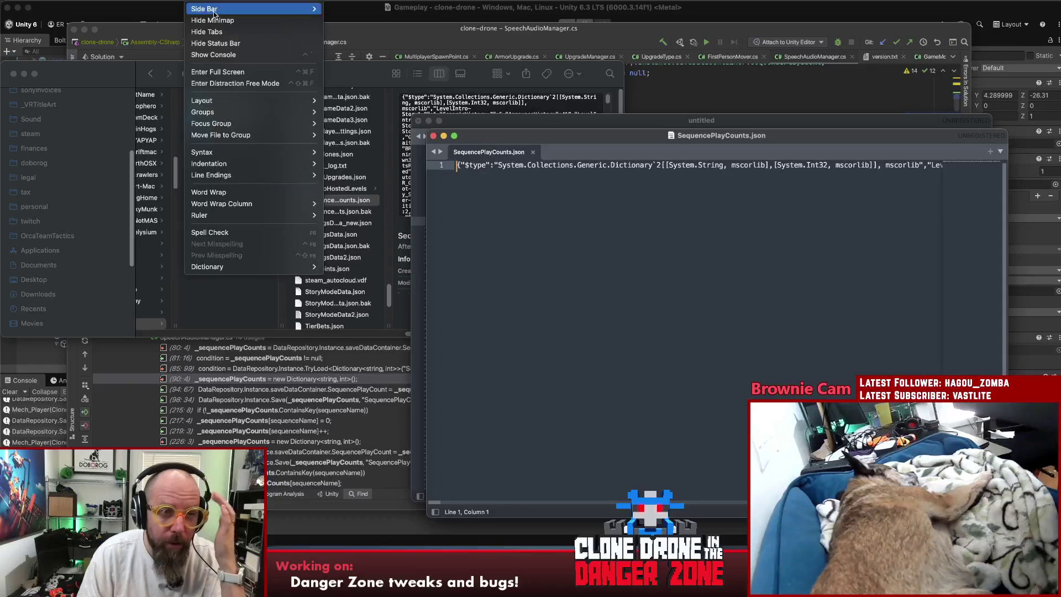
left_click(221, 195)
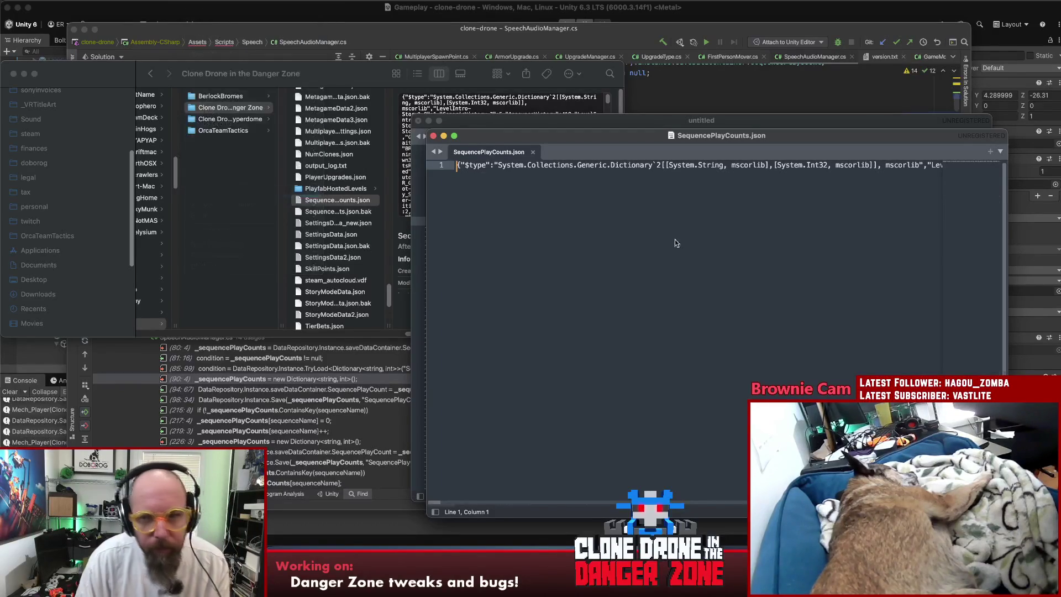
key("super+f")
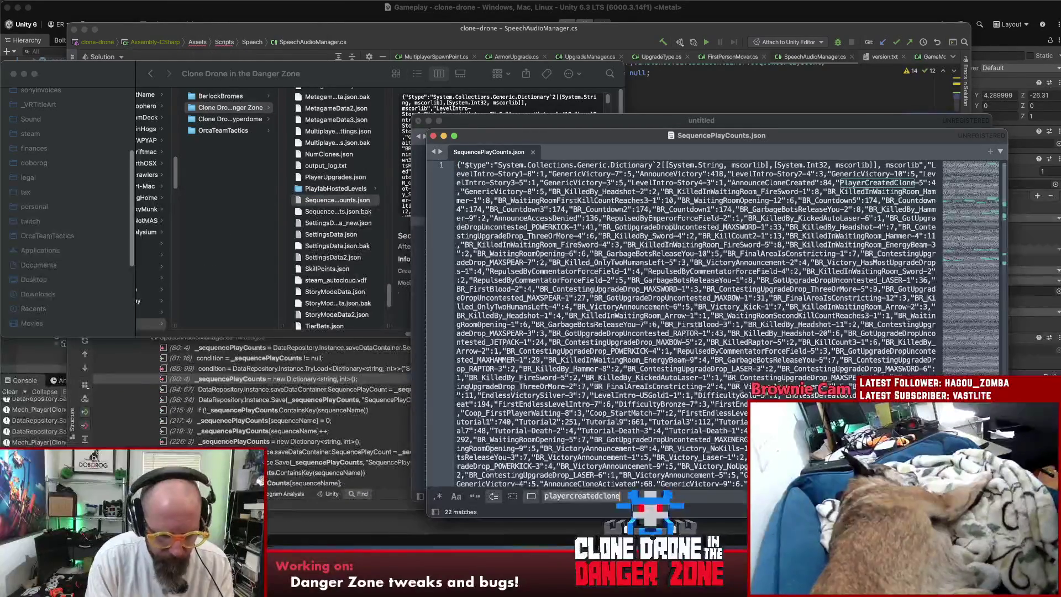
key("BackSpace")
key("BackSpace")
key("BackSpace")
type("t")
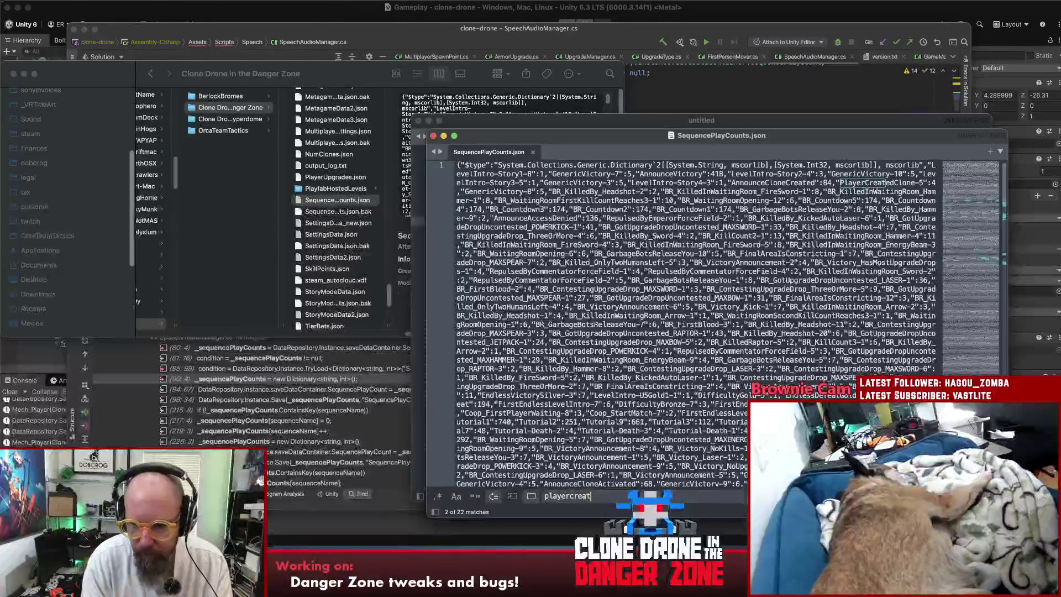
type("edclone")
Step through all 22 PlayerCreatedClone matches, then close the file.
key("Return")
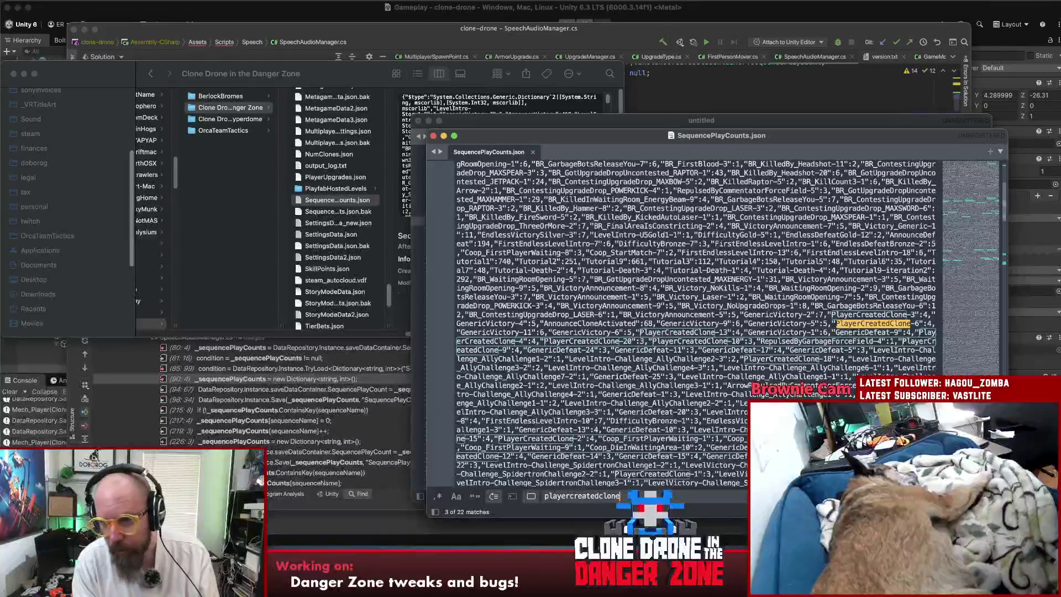
key("Return")
key("Return")
key("Return")
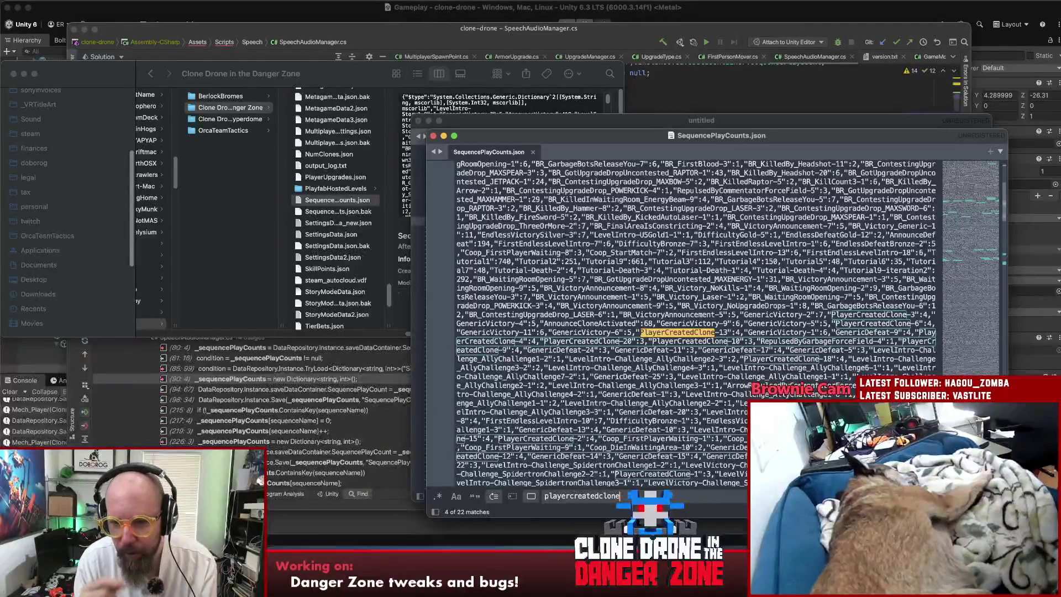
key("Return")
key("Return")
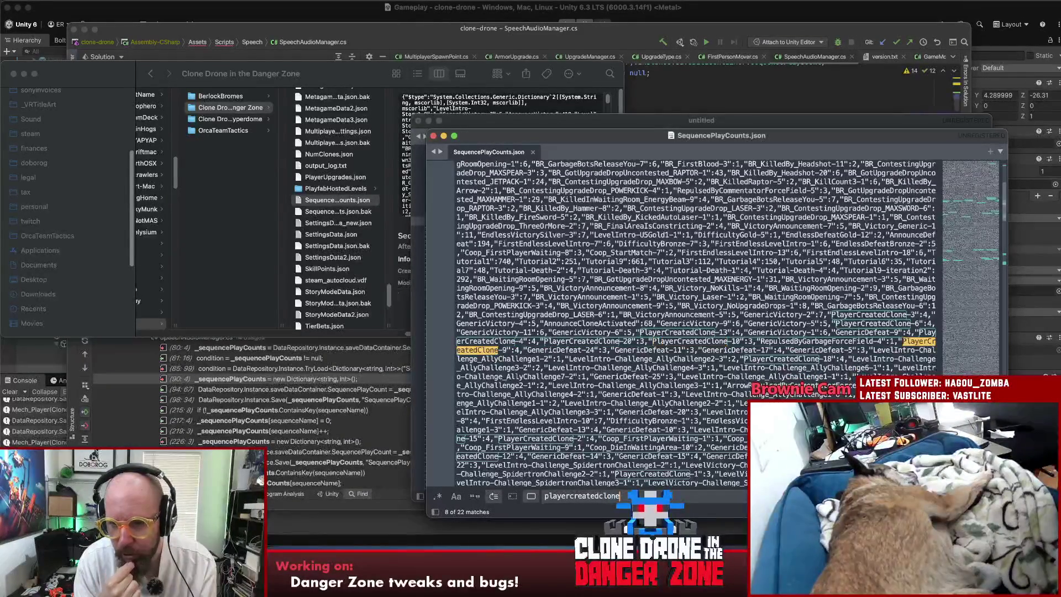
key("Return")
key("Return")
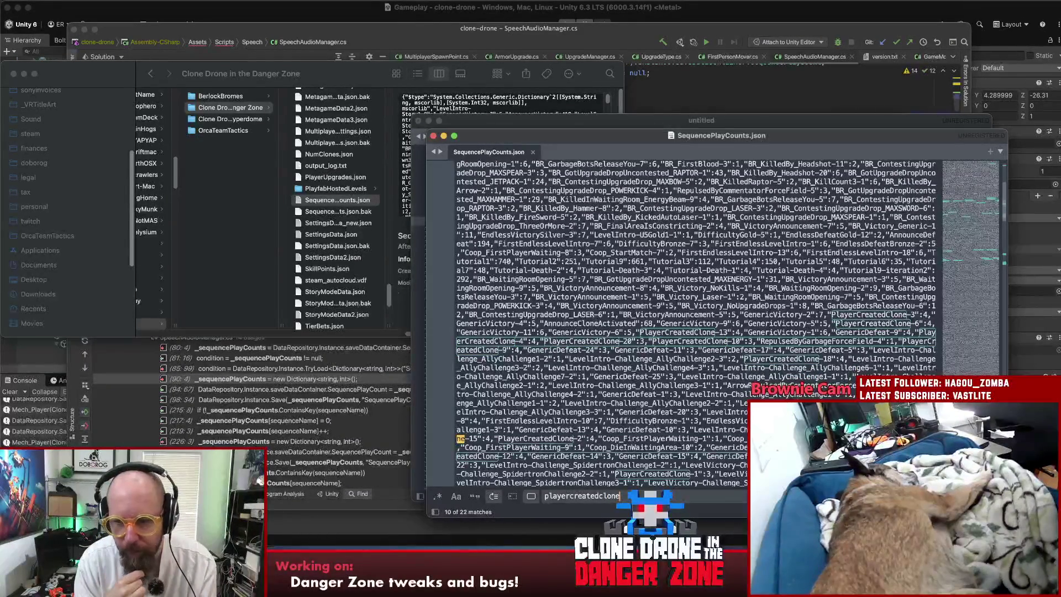
key("Return")
key("Return")
key("Return")
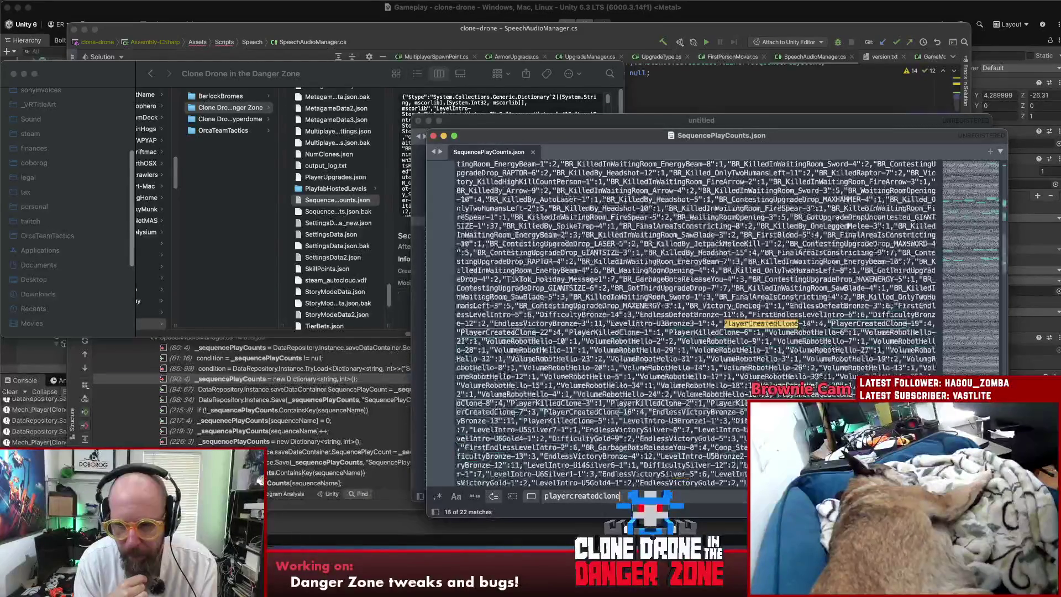
key("Return")
key("Return")
key("Return")
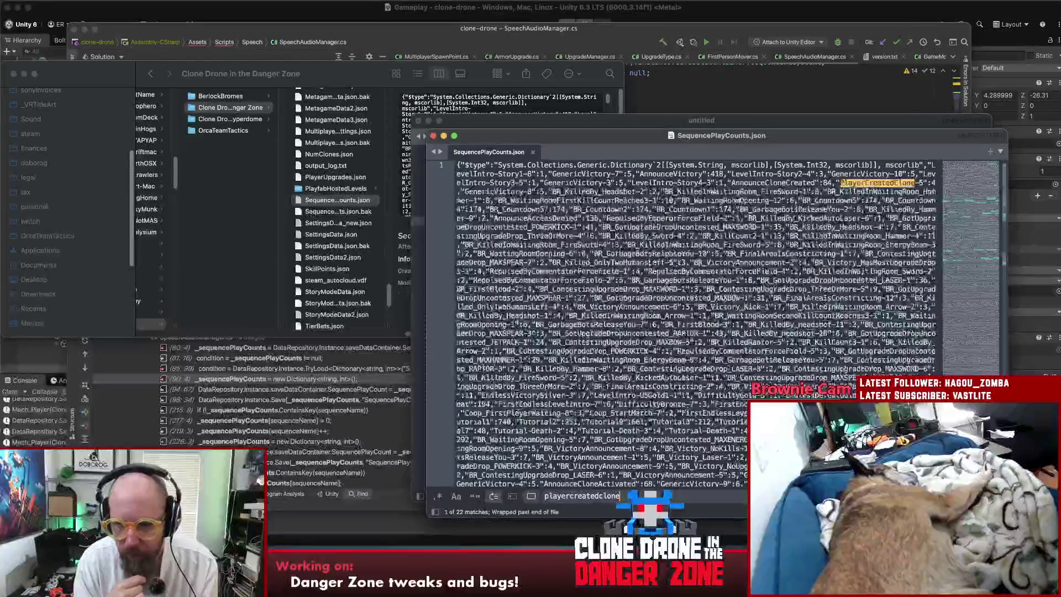
key("Return")
key("Return")
key("Return")
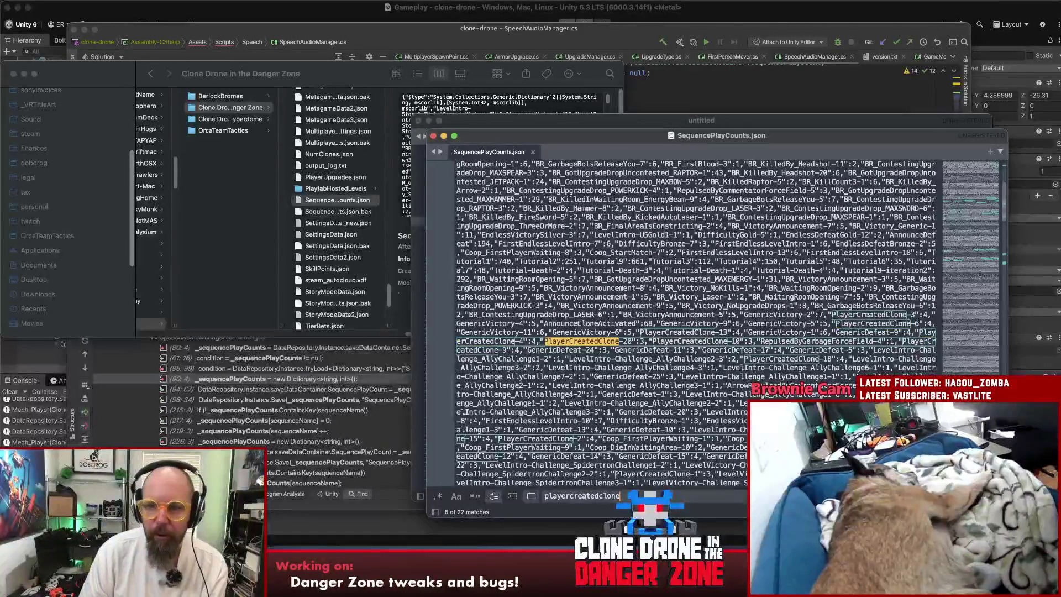
scroll(663, 299, "down", 15)
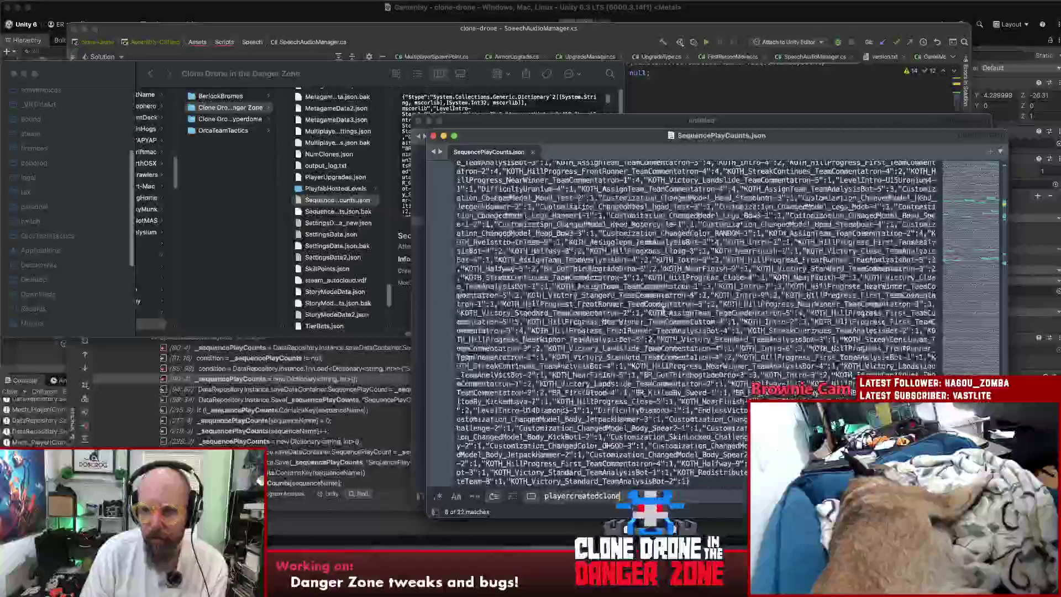
scroll(663, 312, "up", 15)
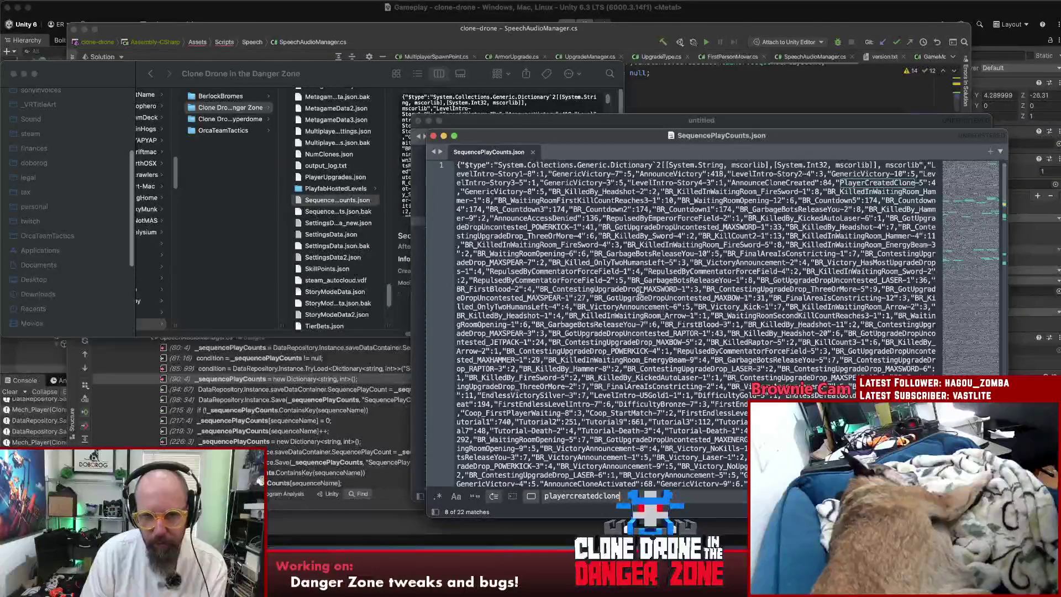
key("super+w")
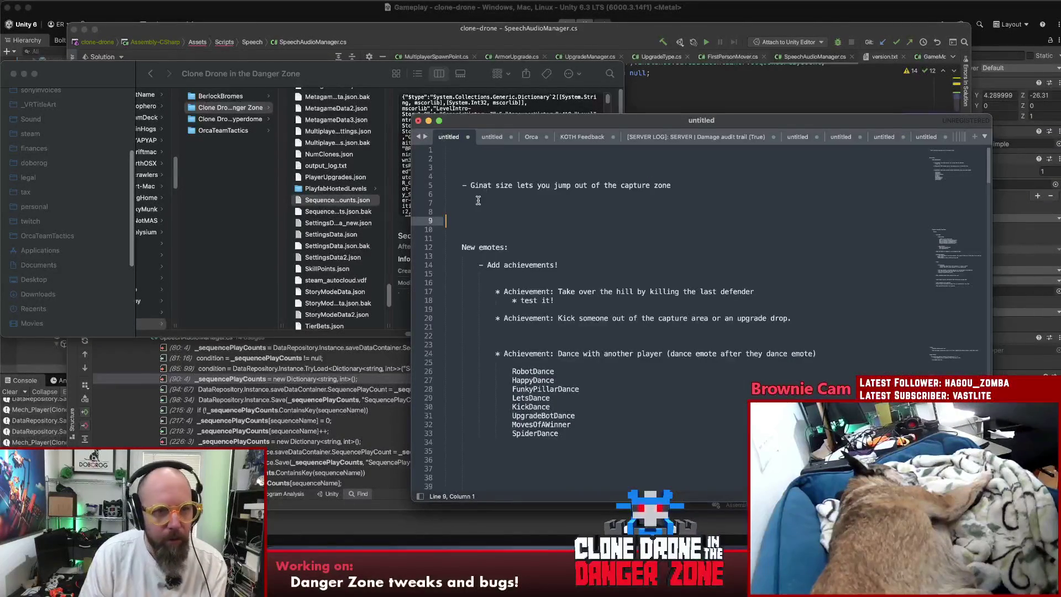
Move SequencePlayCounts.json into the experimentalbranch folder, replacing the existing copy.
left_click(338, 200)
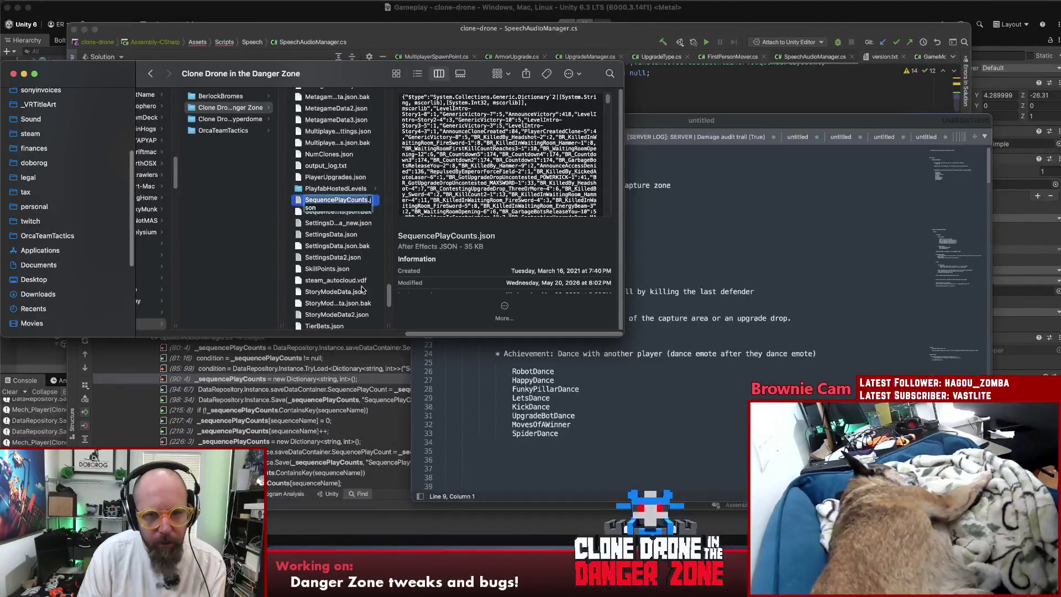
left_click(315, 178)
left_click(312, 200)
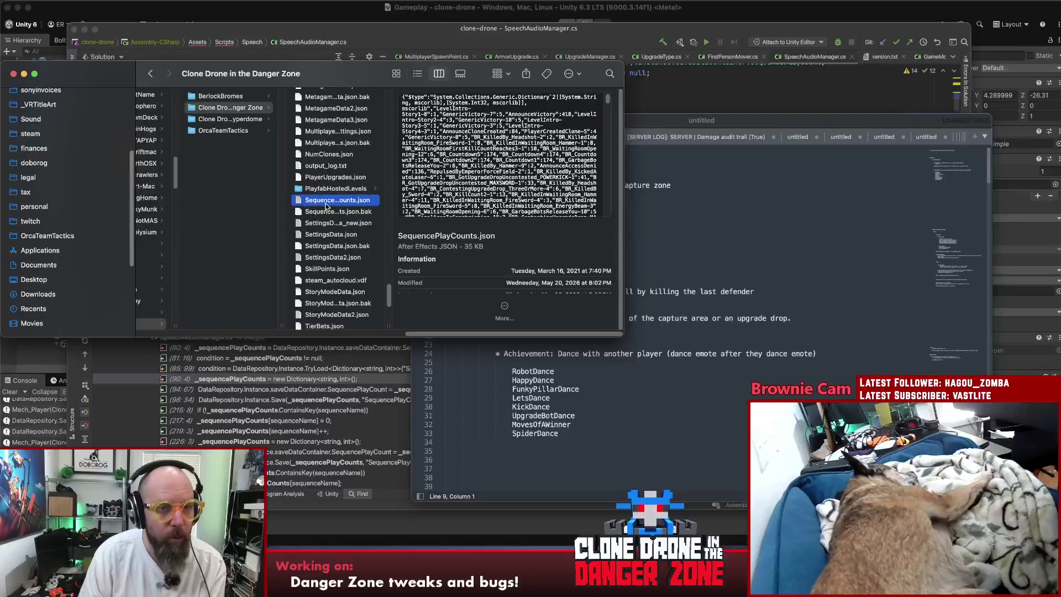
scroll(326, 206, "up", 5)
scroll(327, 207, "down", 1)
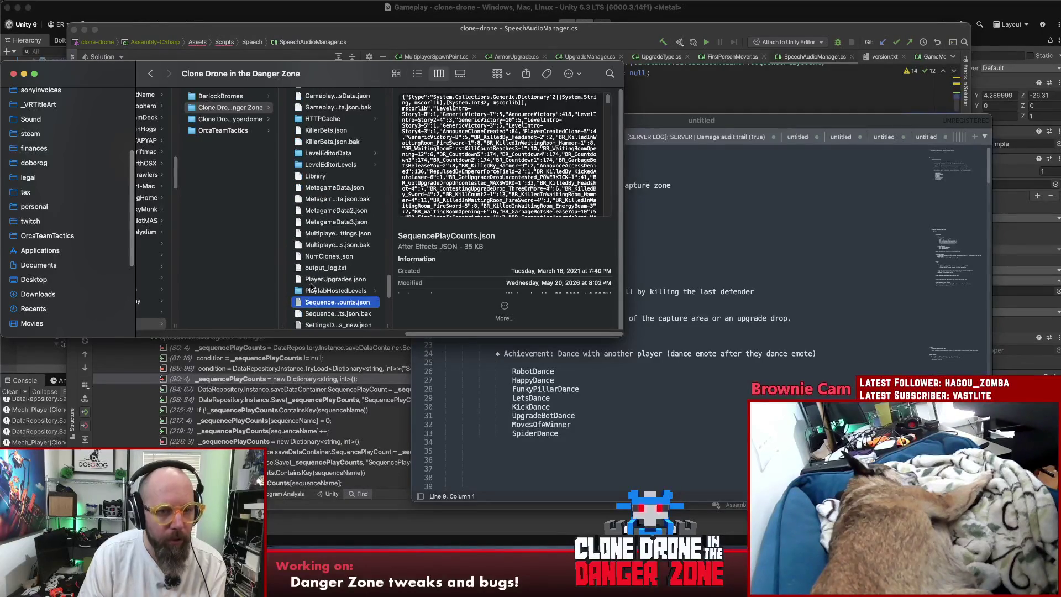
left_click_drag(319, 303, 338, 110)
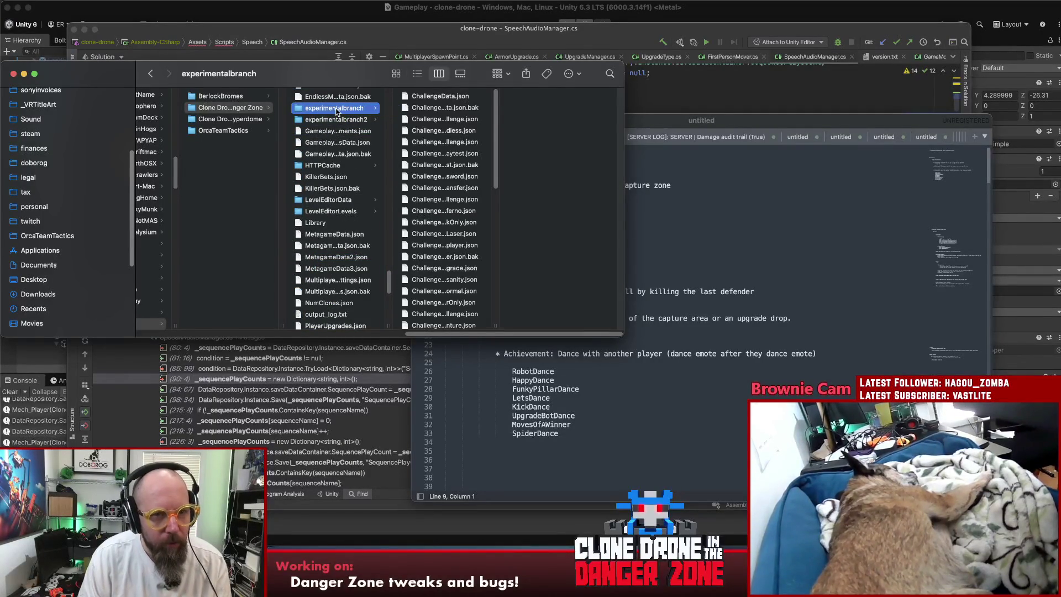
left_click(807, 197)
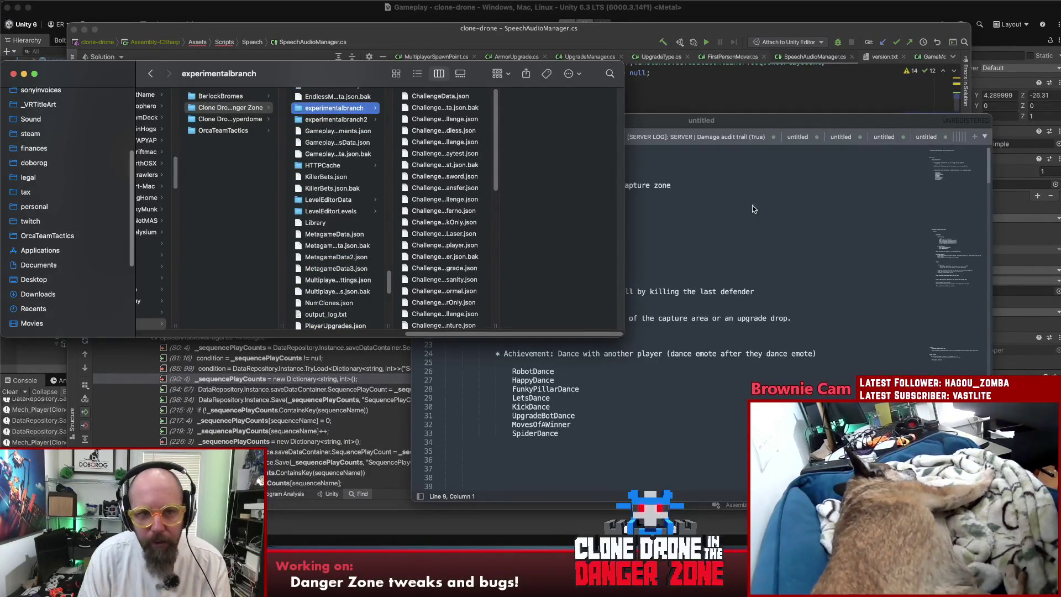
Switch back to the Unity editor and start Play mode.
left_click(755, 304)
key("super+Tab")
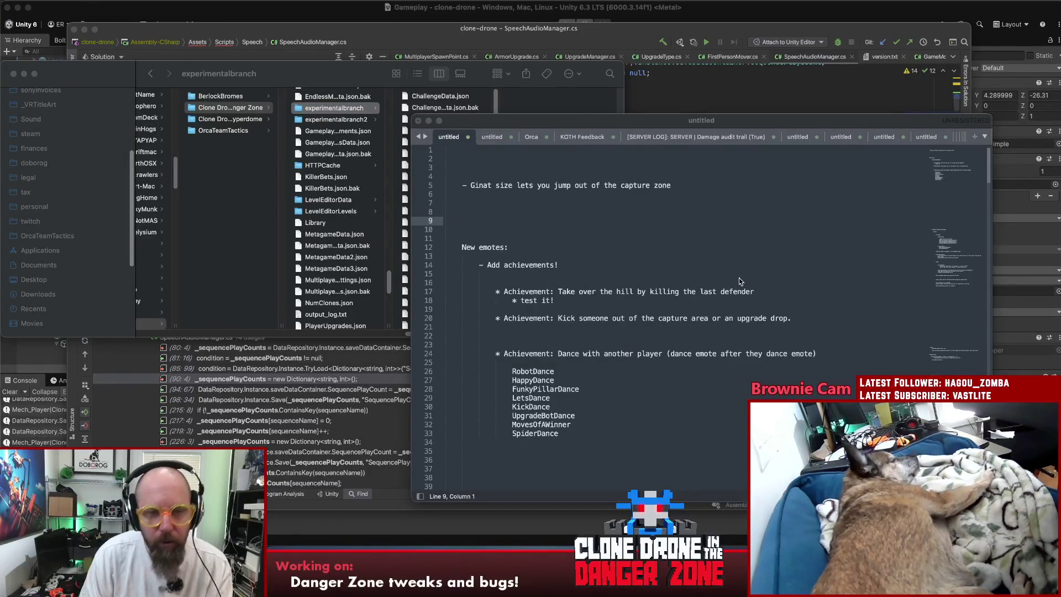
left_click(568, 25)
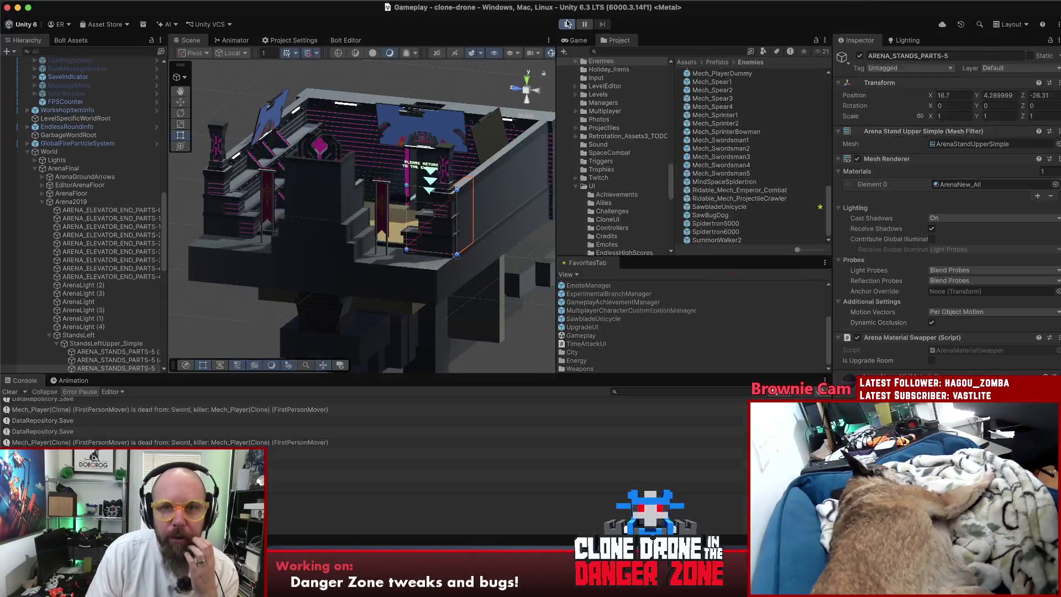
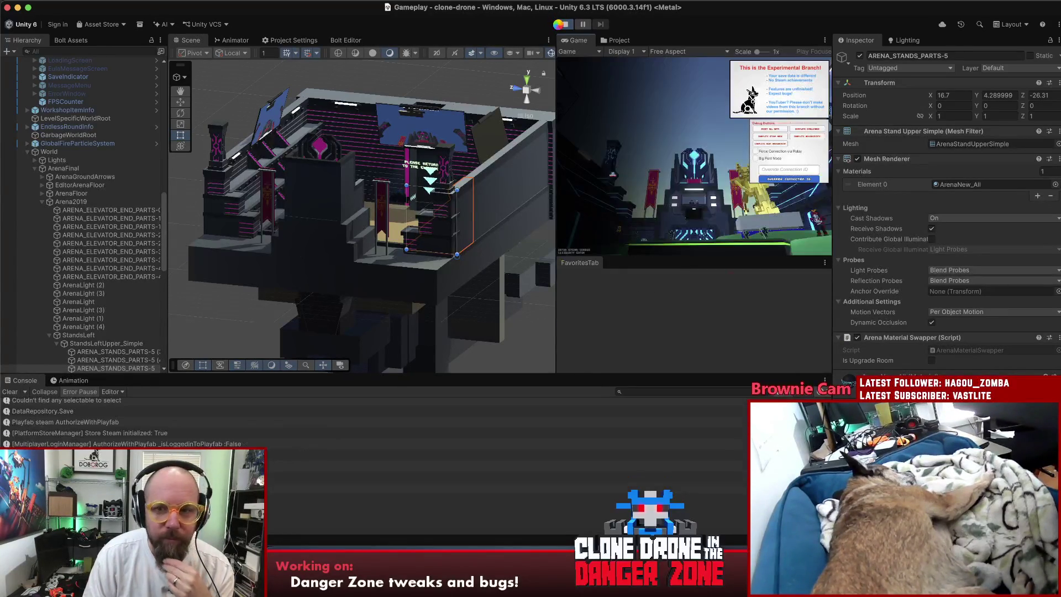
Maximize the Game view and launch a singleplayer Endless Mode run.
double_click(576, 41)
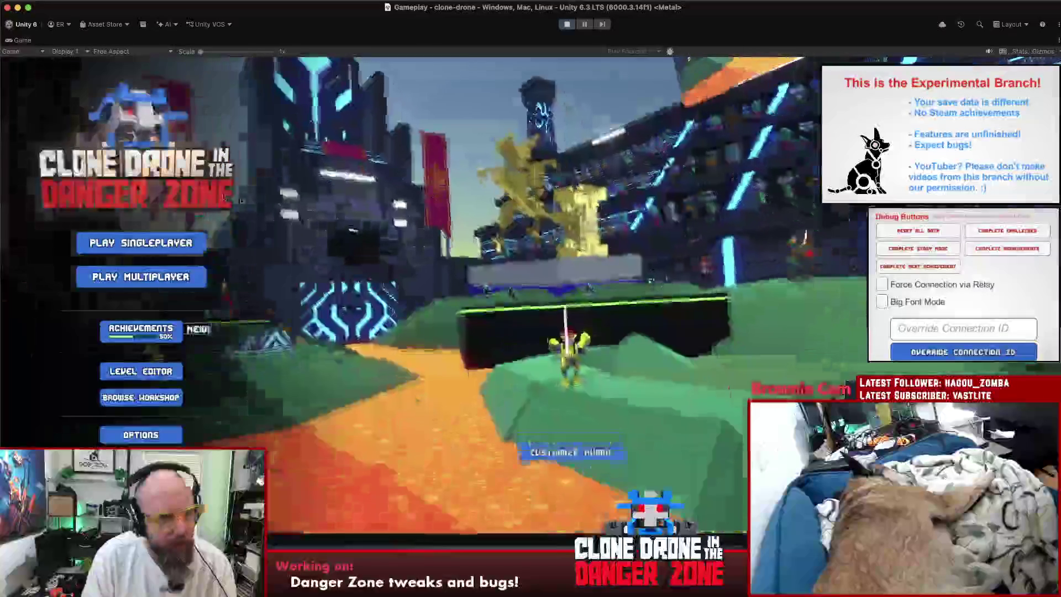
left_click(165, 244)
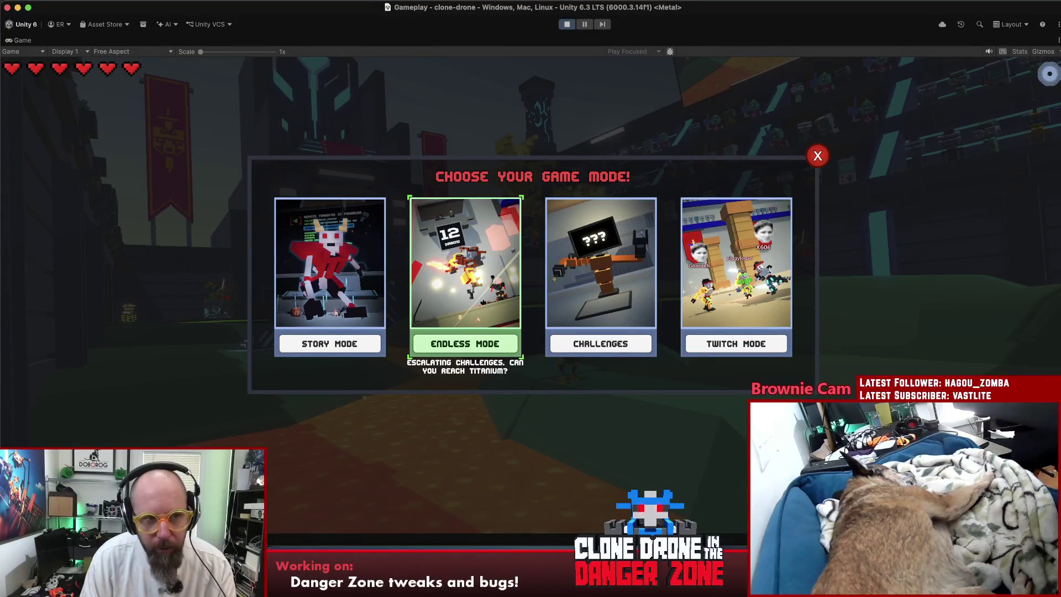
left_click(465, 343)
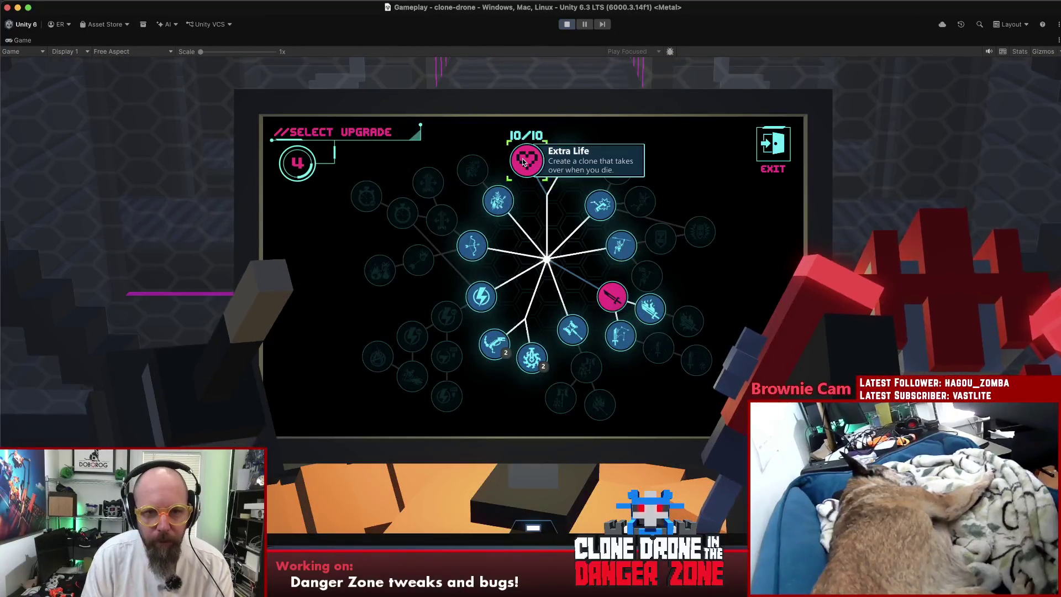
Advance to the next level and buy two Extra Life upgrades at the upgrade stations.
key("Escape")
key("Escape")
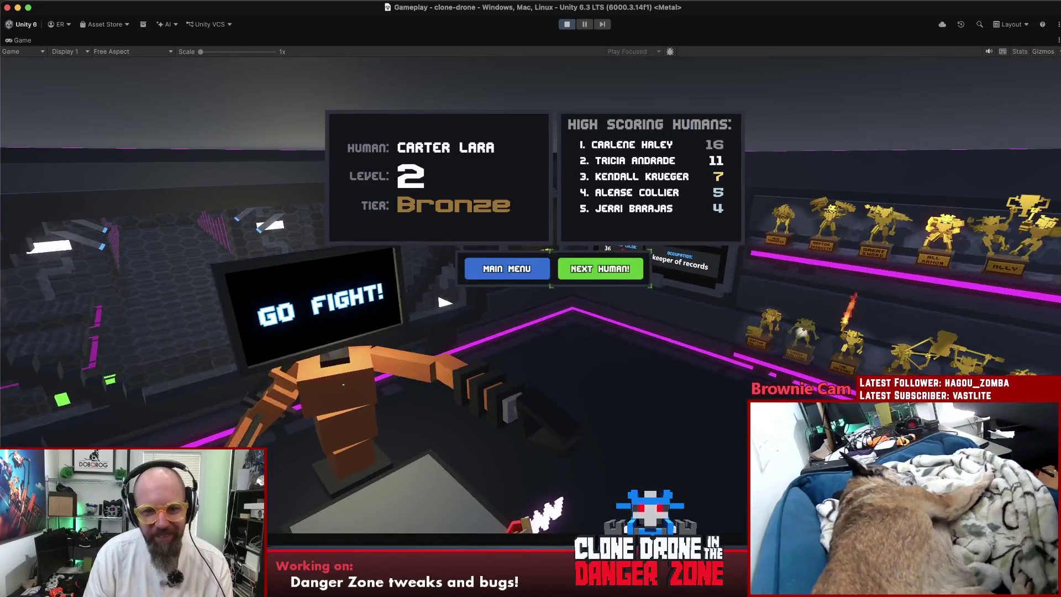
left_click(600, 269)
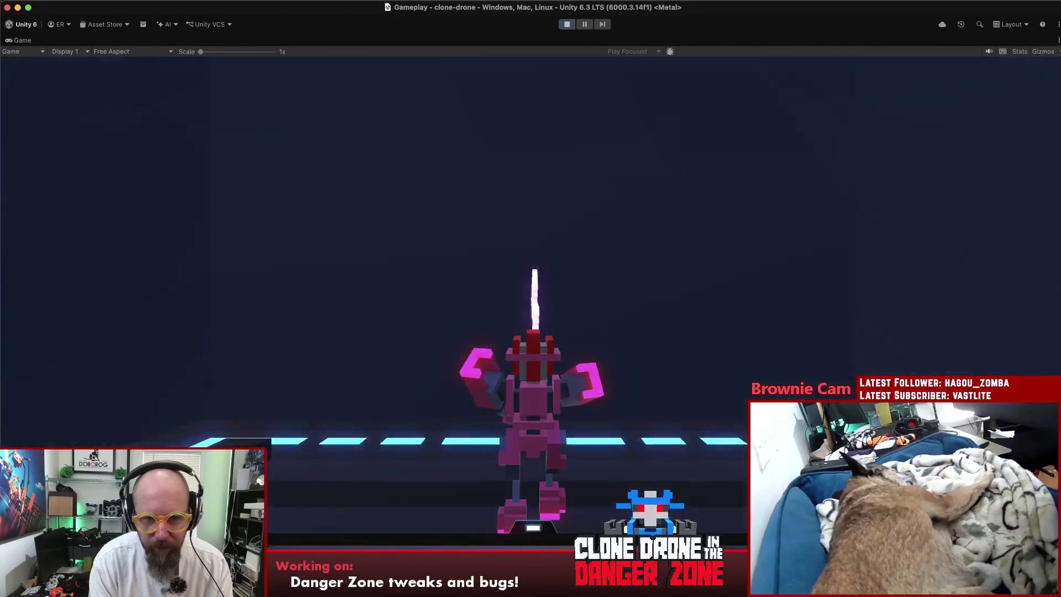
key("w")
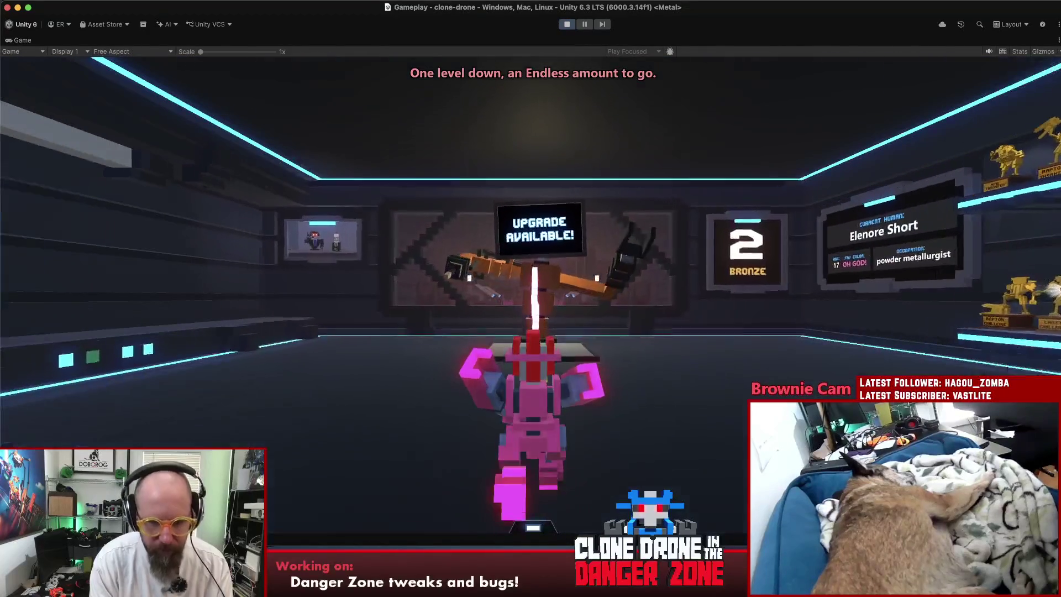
key("e")
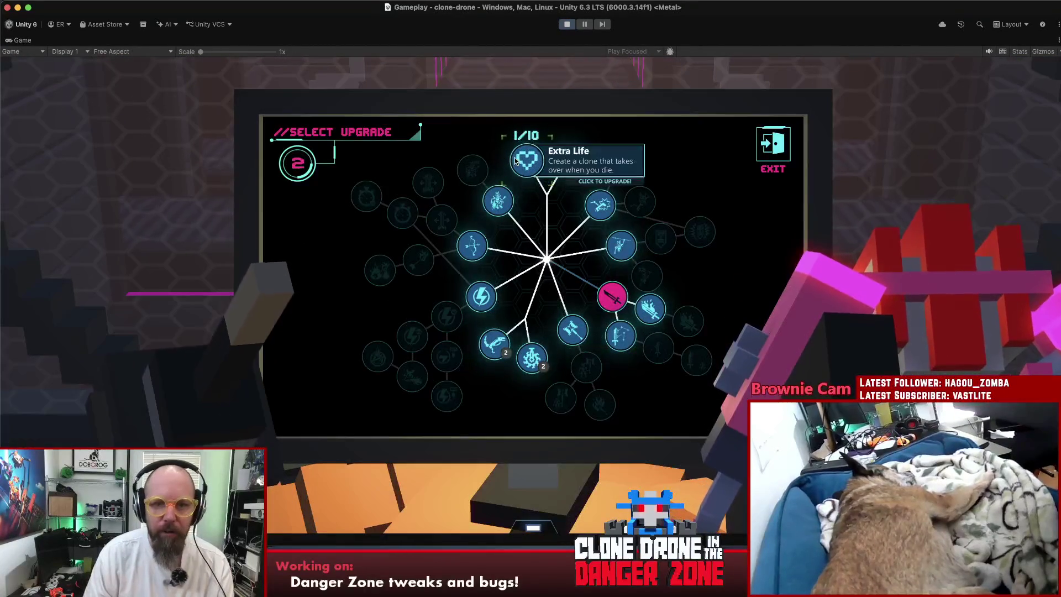
left_click(516, 161)
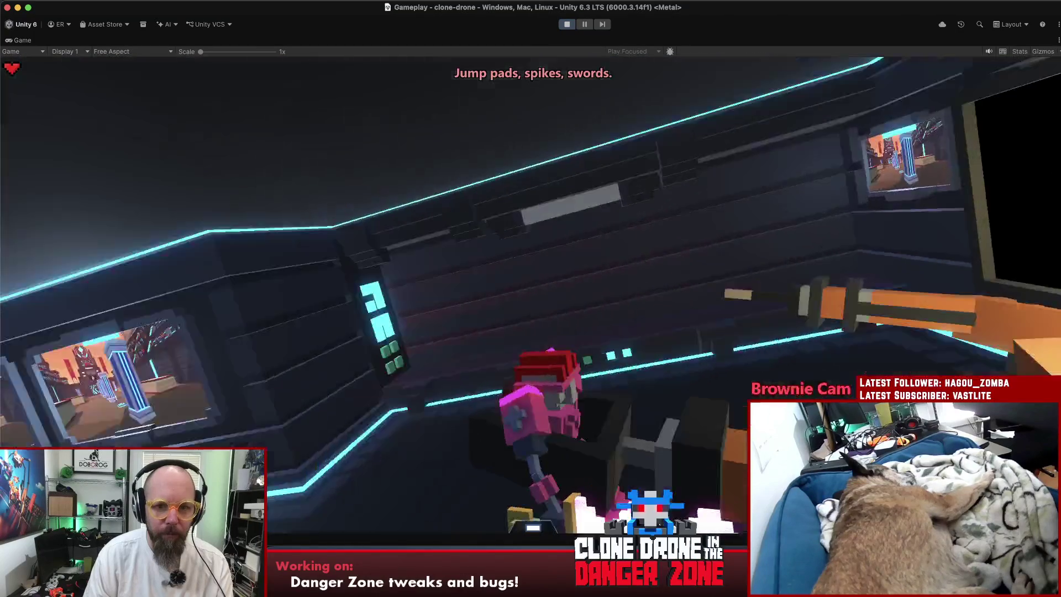
key("w")
key("w")
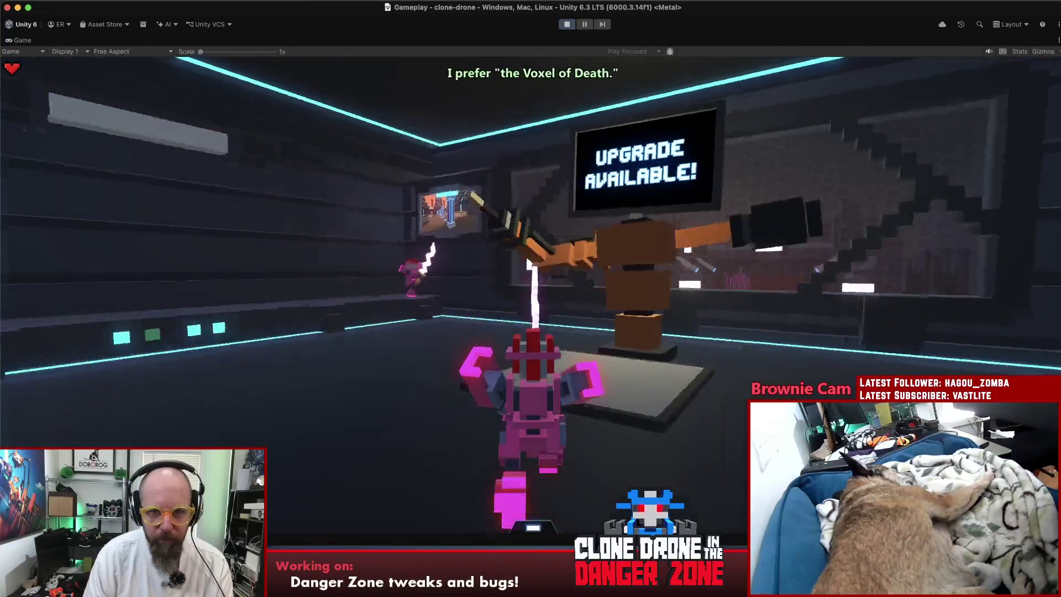
key("w")
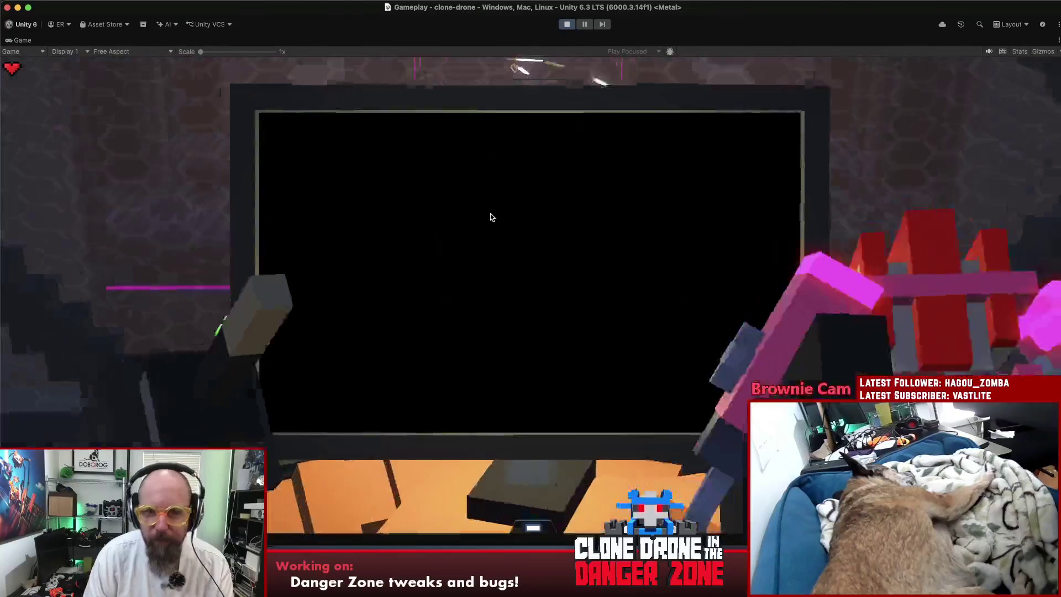
left_click(522, 161)
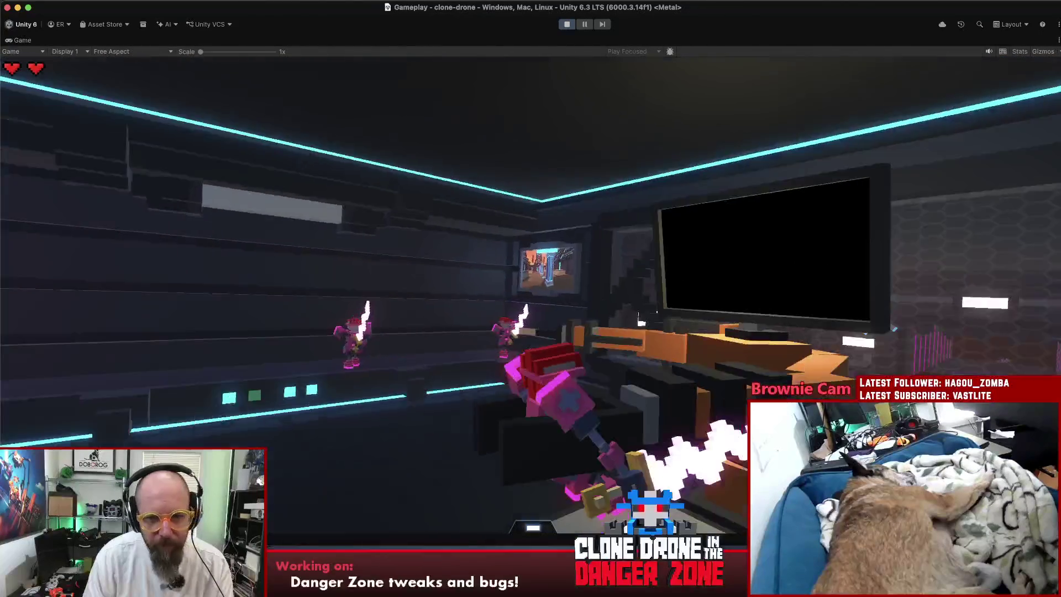
Keep buying Extra Life at each upgrade station, confirming the final purchase.
key("w")
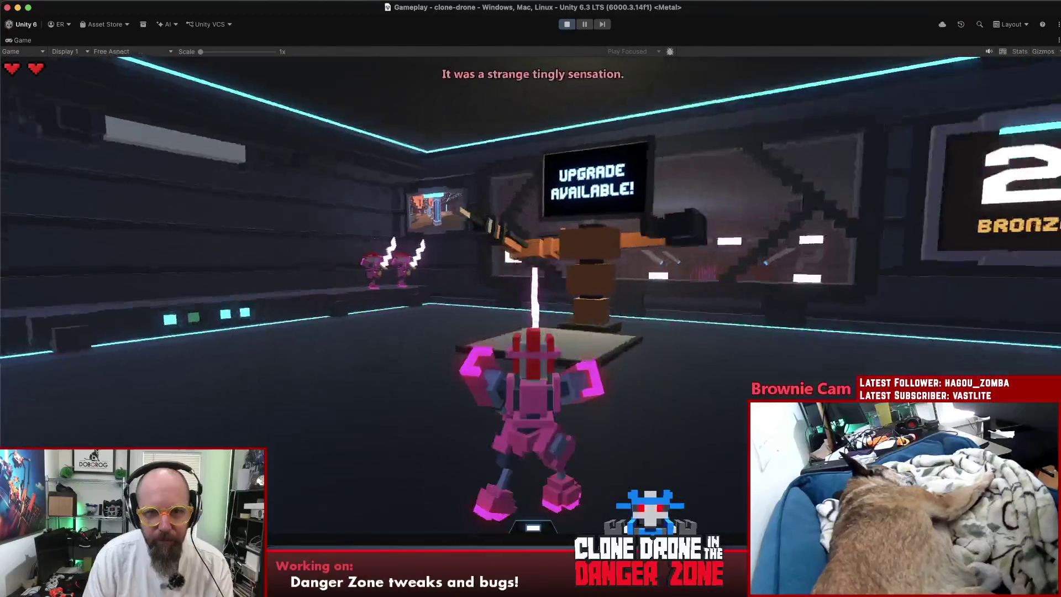
key("e")
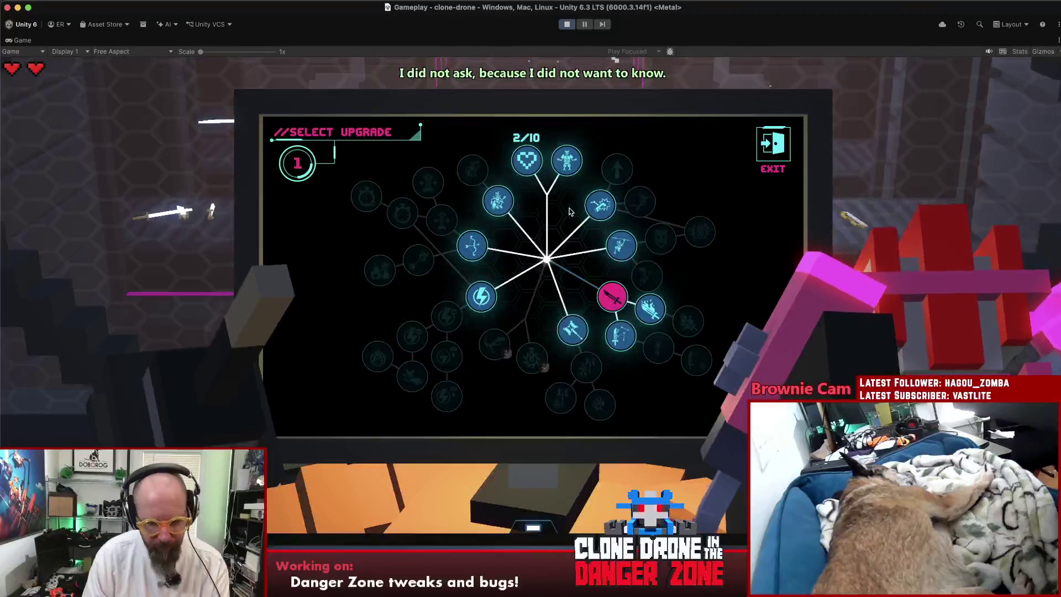
key("Escape")
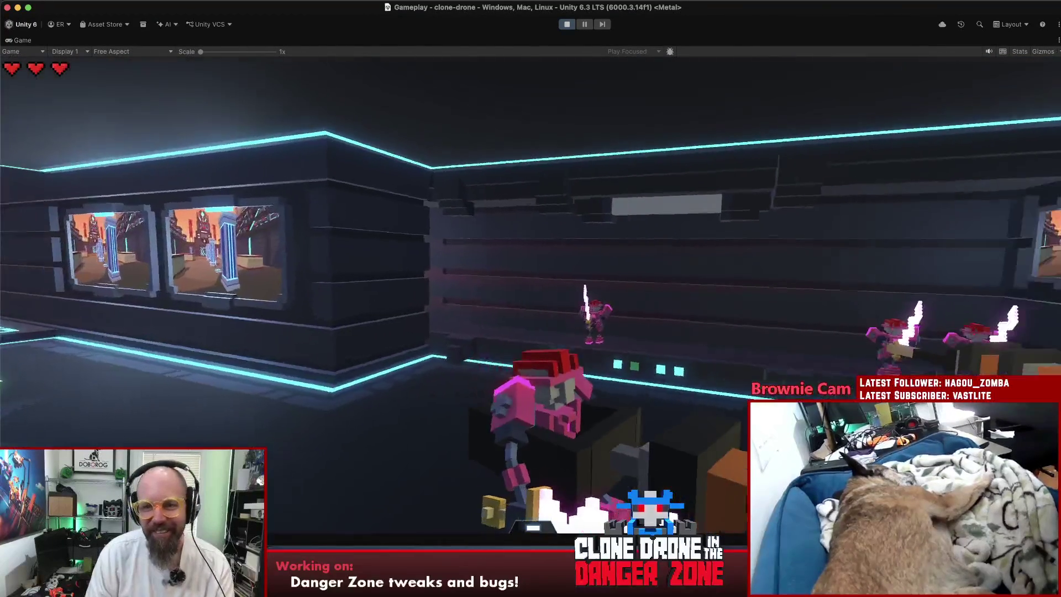
key("w")
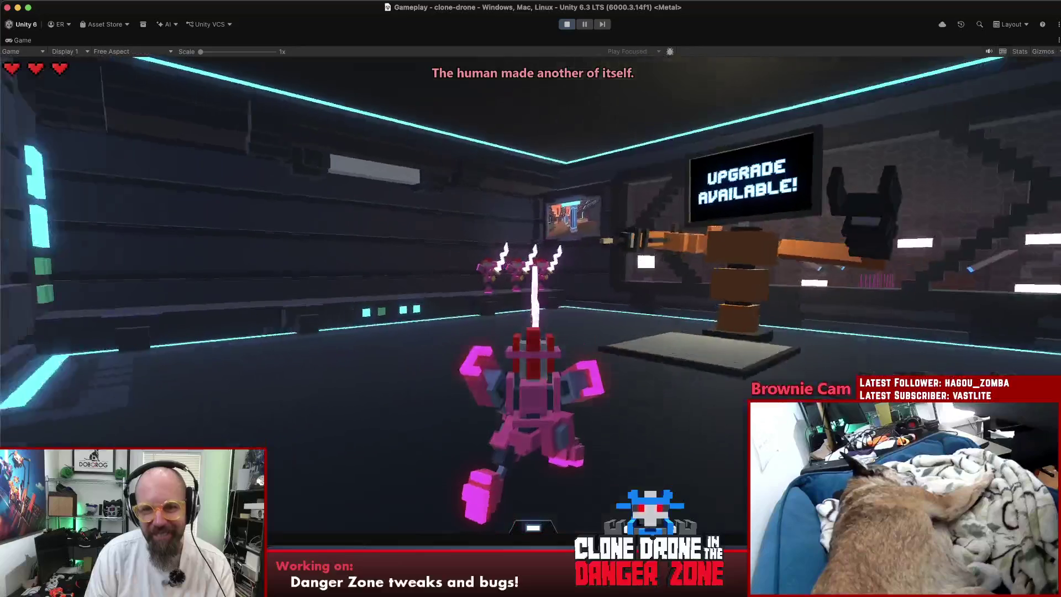
key("e")
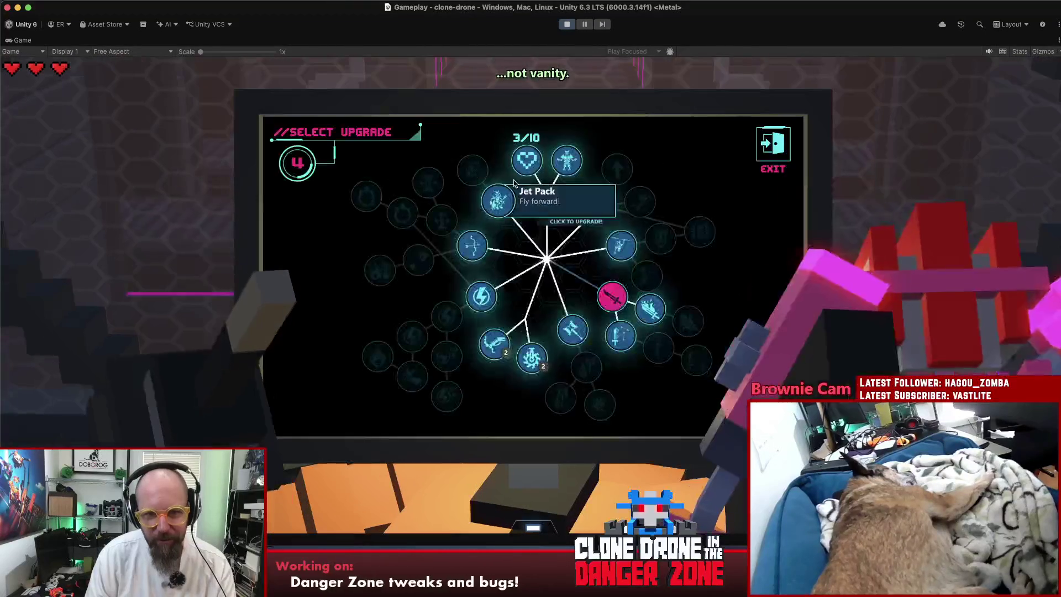
left_click(527, 160)
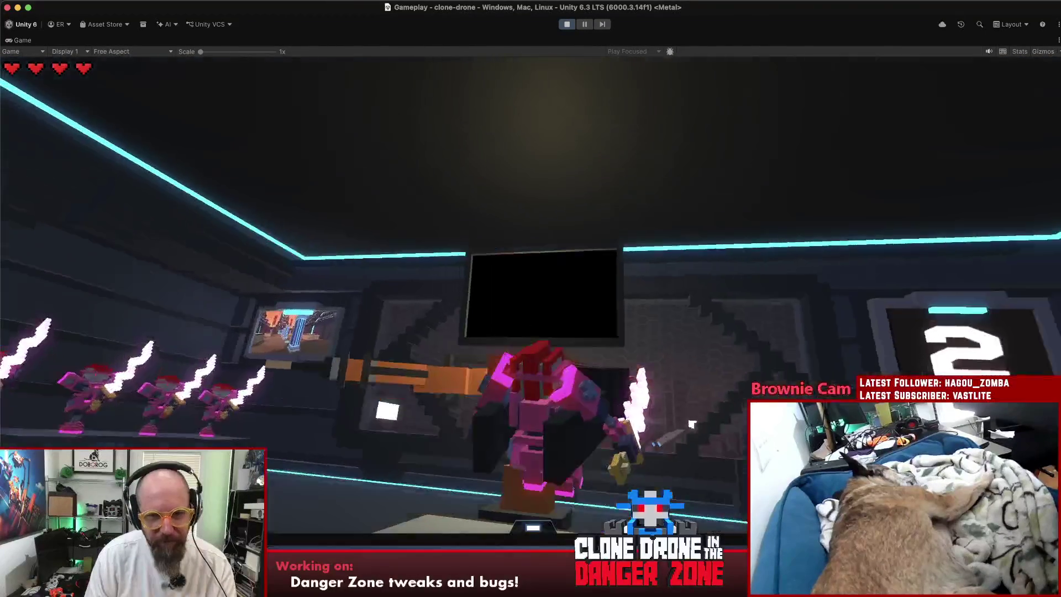
key("w")
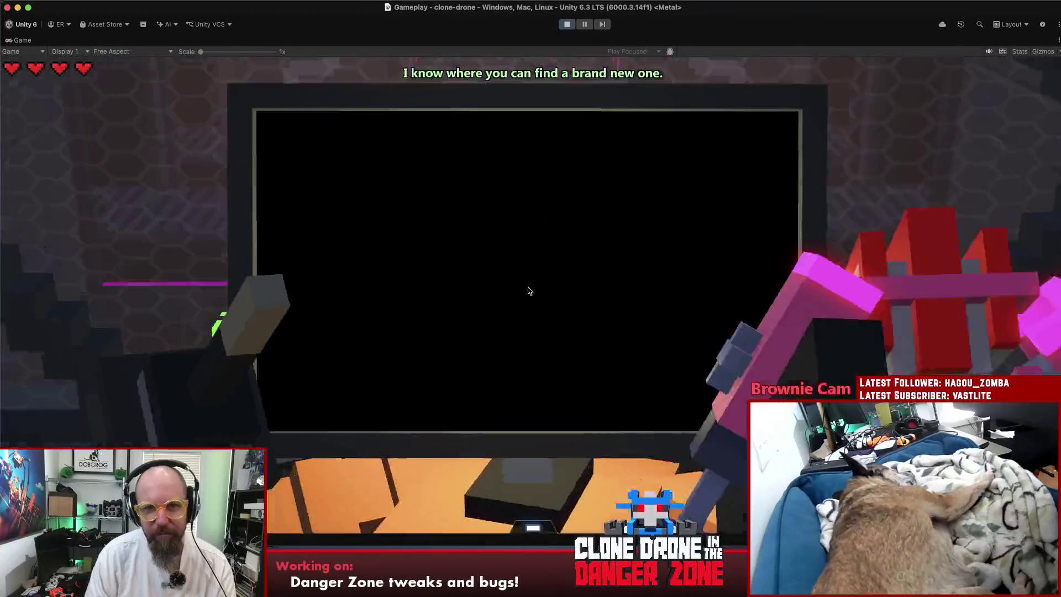
left_click(527, 164)
left_click(612, 297)
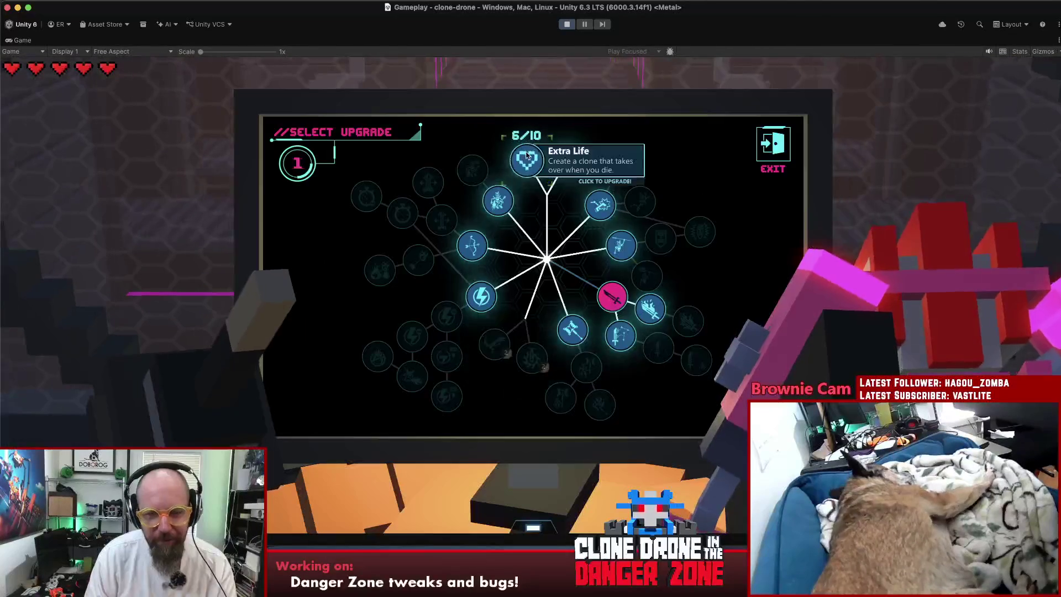
Buy two more Extra Life upgrades and move the robot through the arena.
left_click(526, 156)
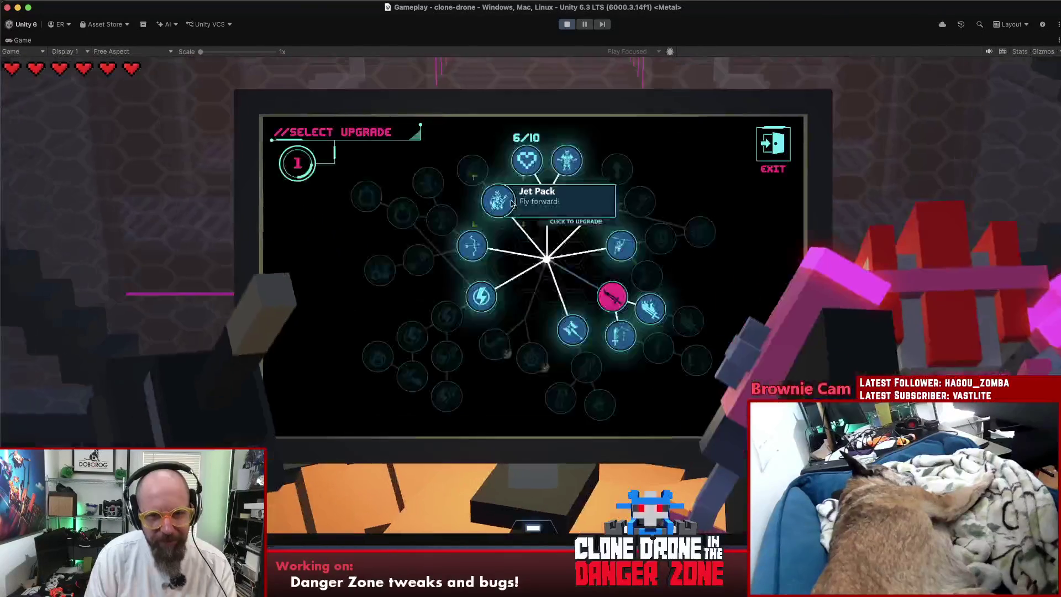
left_click(526, 158)
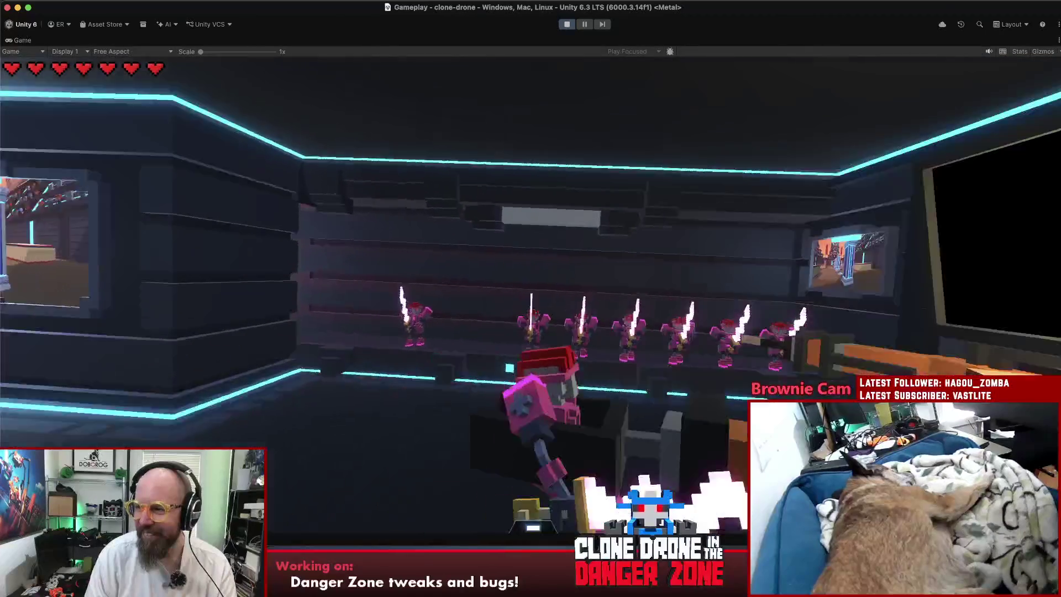
key("w")
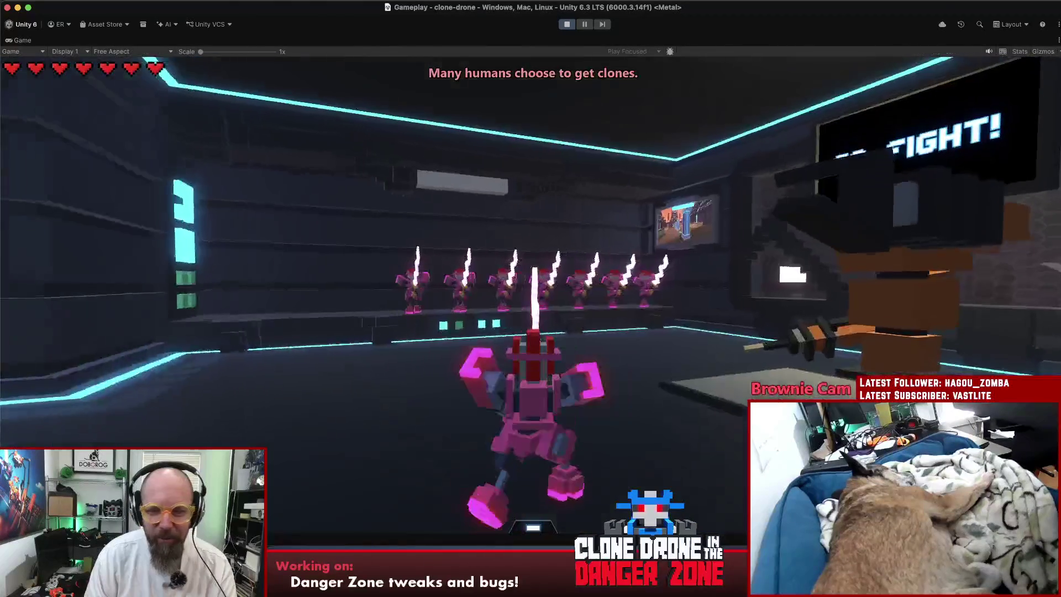
key("w")
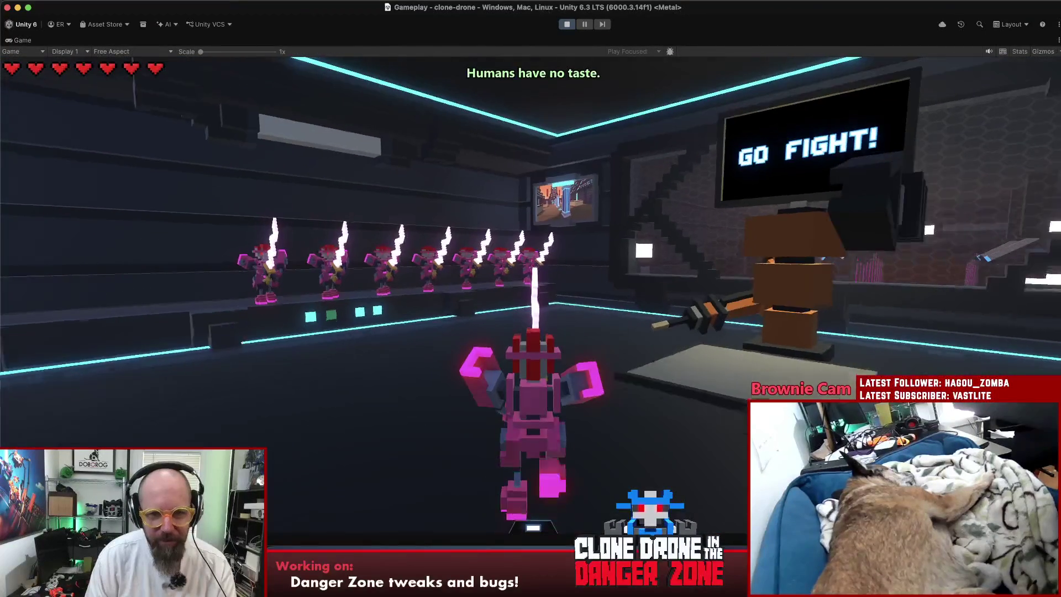
Pause and stop play mode, then bring Rider with SpeechAudioManager.cs forward.
key("Escape")
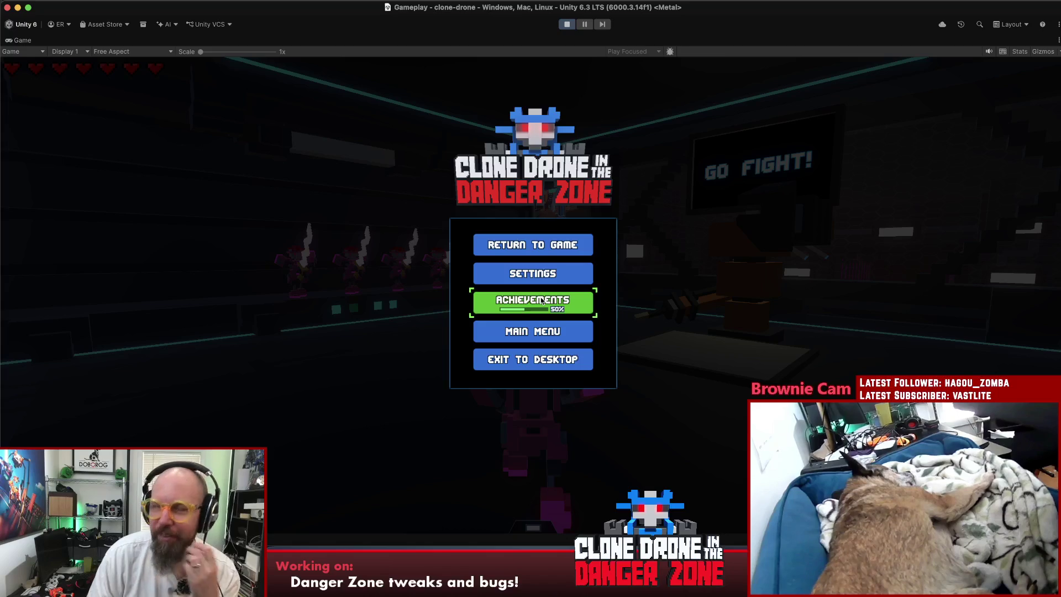
left_click(570, 22)
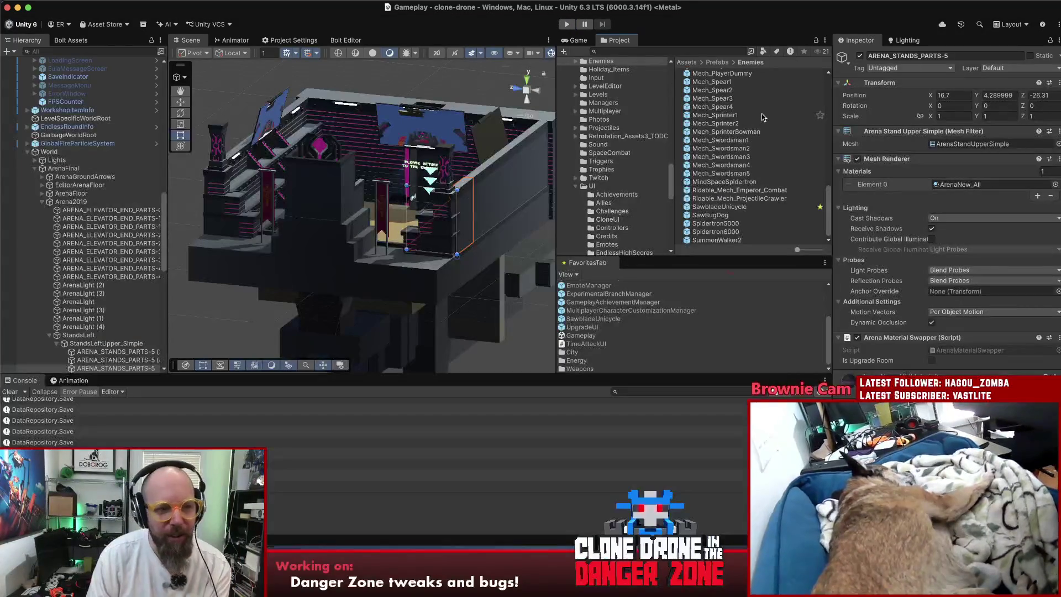
key("super+Tab")
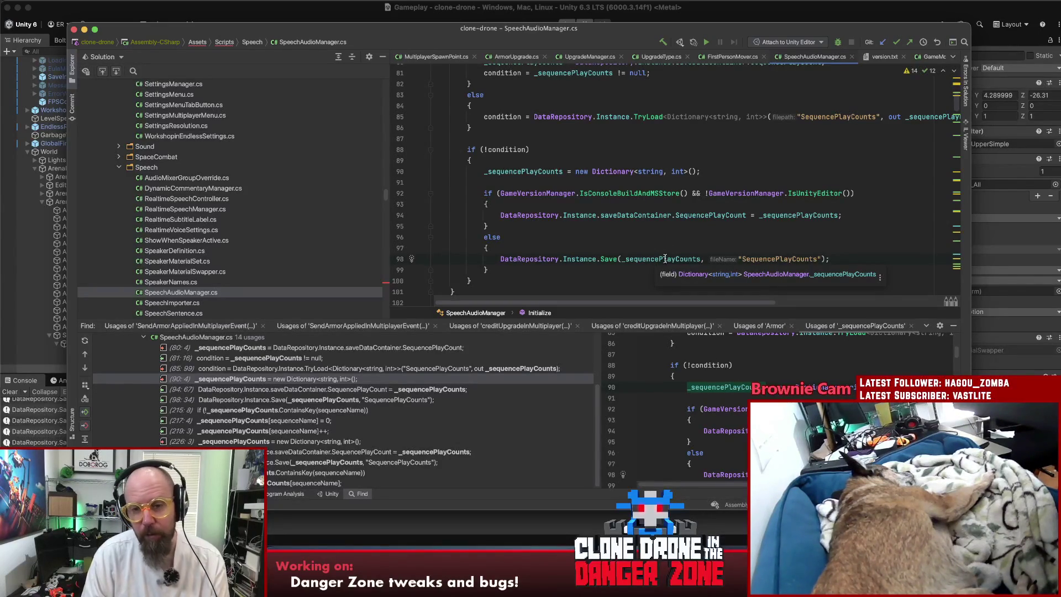
Scroll SpeechAudioManager.cs to review how sequence play counts are loaded and saved.
scroll(663, 260, "down", 1)
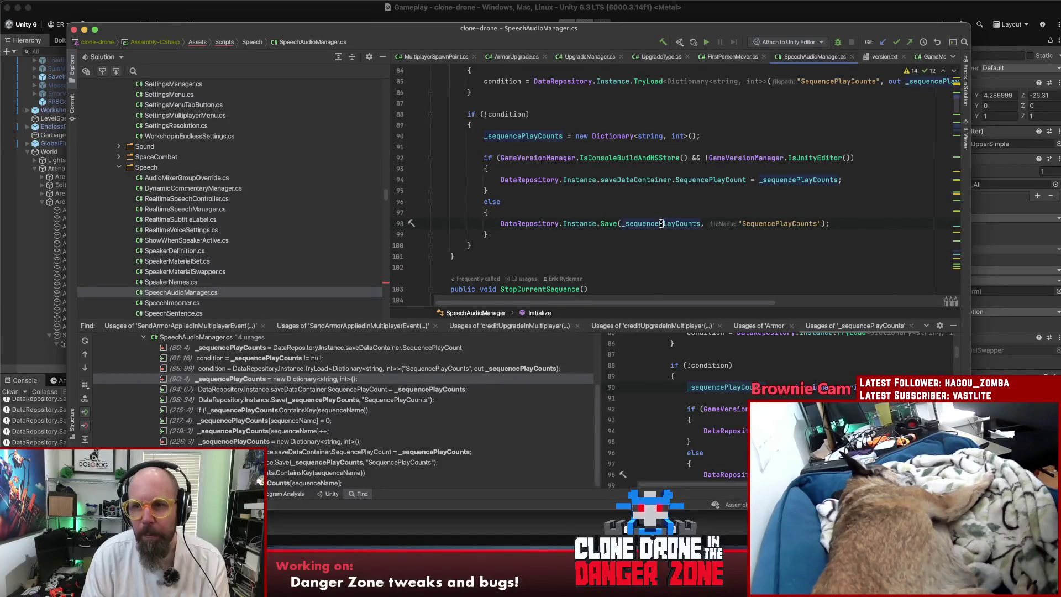
scroll(895, 232, "up", 5)
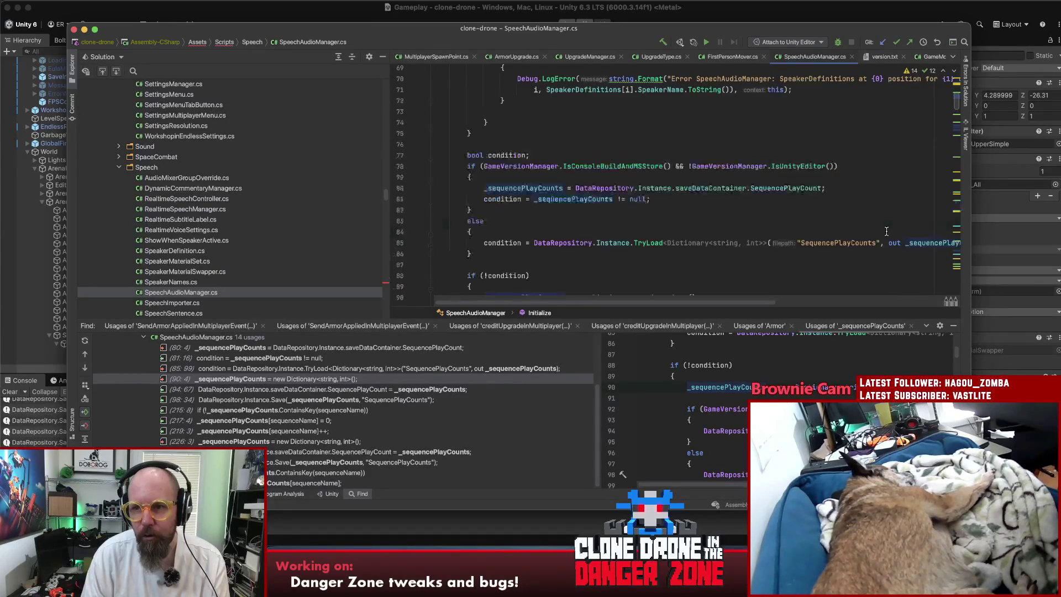
scroll(887, 231, "up", 5)
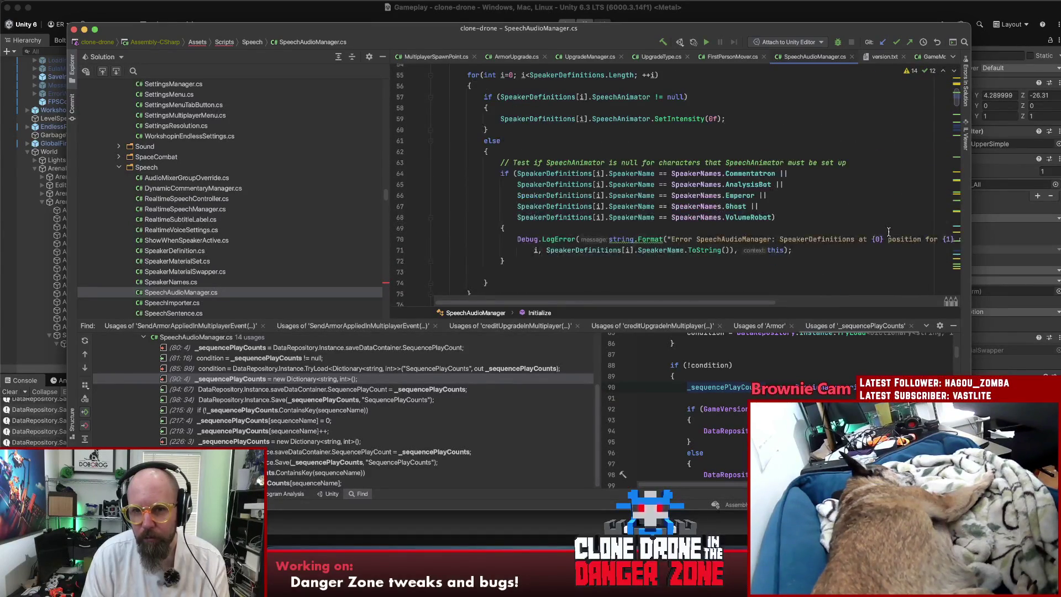
scroll(888, 232, "up", 4)
scroll(867, 233, "down", 15)
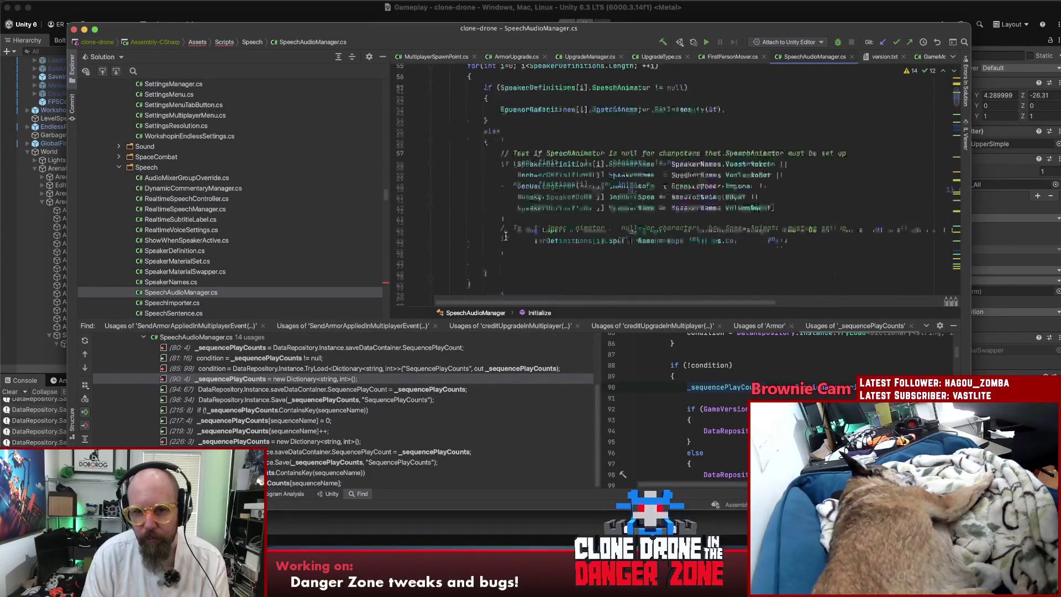
scroll(694, 205, "up", 1)
Quick-view the _sequencePlayCounts definition, then search the project for 'sequenceplaysettin'.
key("alt+space")
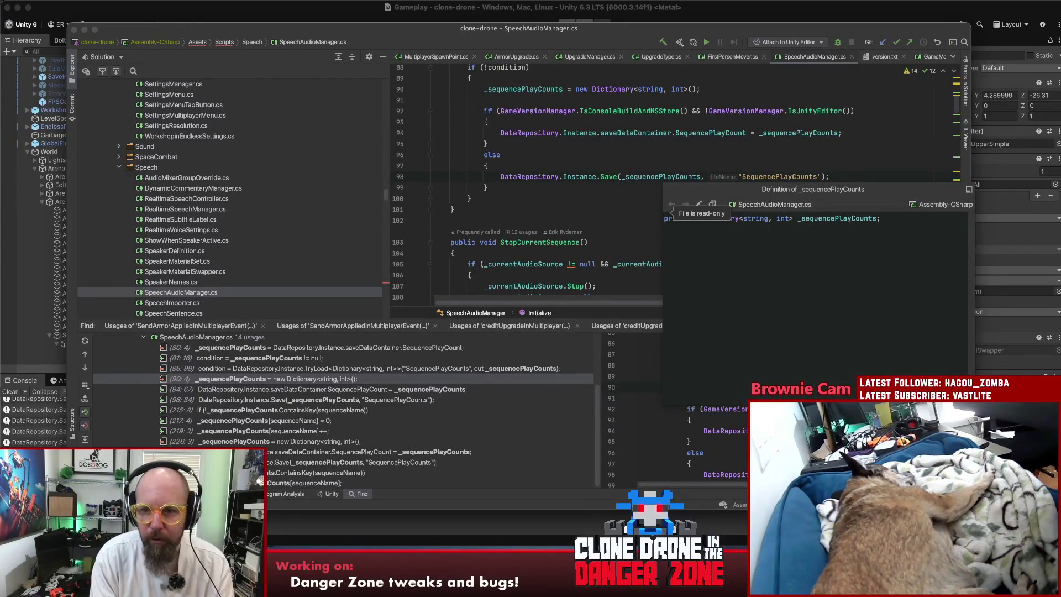
left_click(664, 176)
key("shift")
key("shift")
type("sequenceplay")
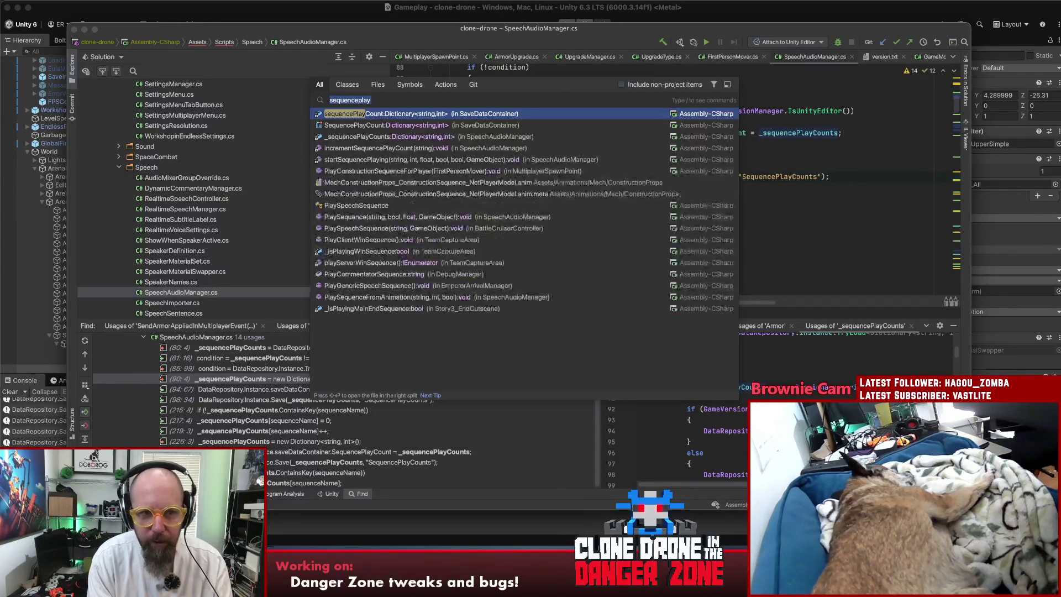
type("settingsman")
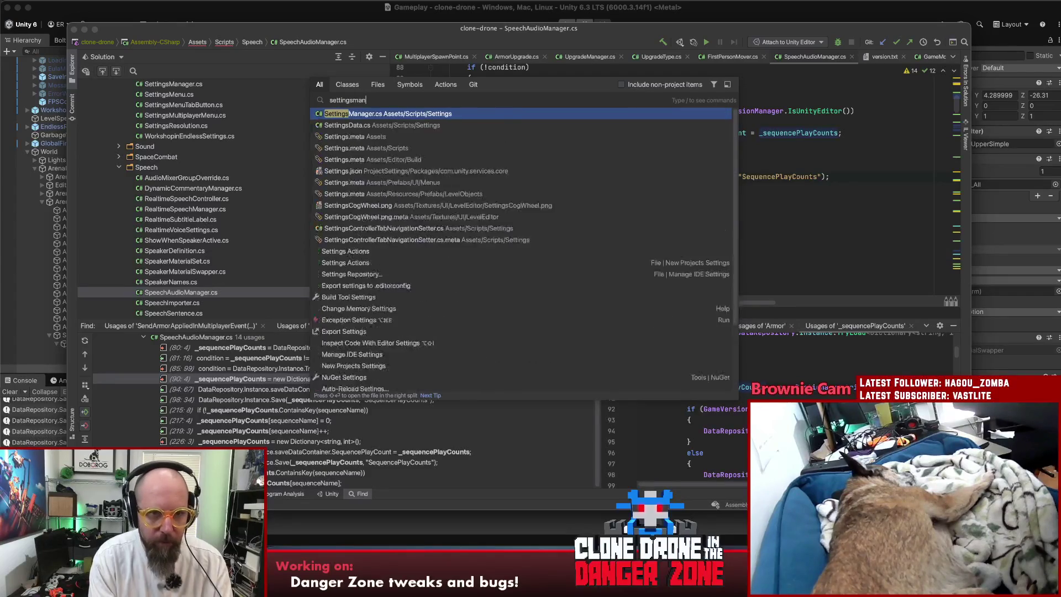
Open SettingsManager.cs, close the usages panel, and find MaxMigratedUpTo to raise it from 19 to 20.
key("Escape")
scroll(735, 185, "down", 7)
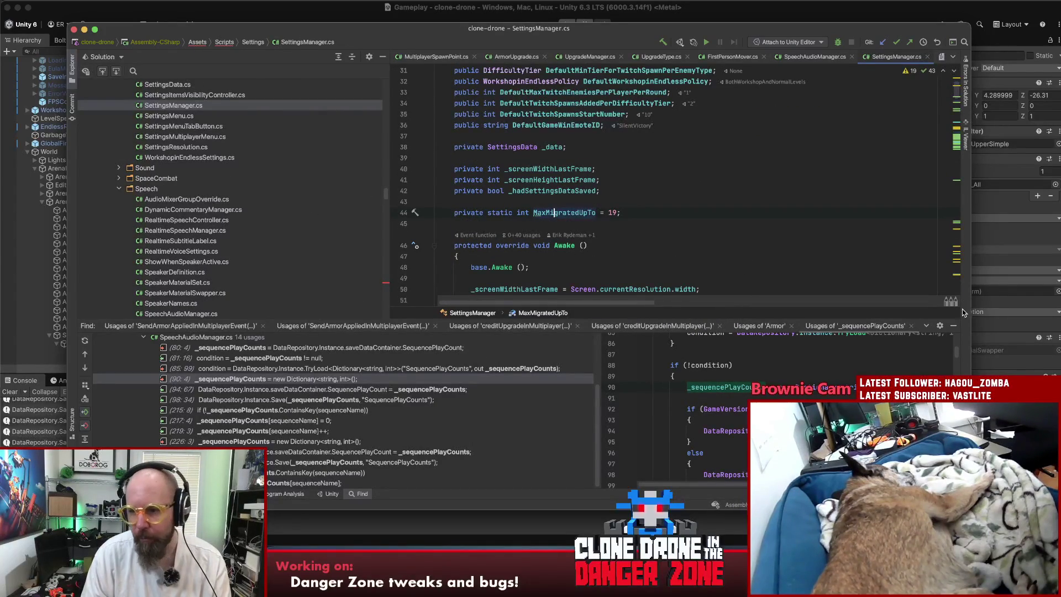
left_click(956, 327)
scroll(779, 284, "down", 2)
scroll(757, 279, "down", 12)
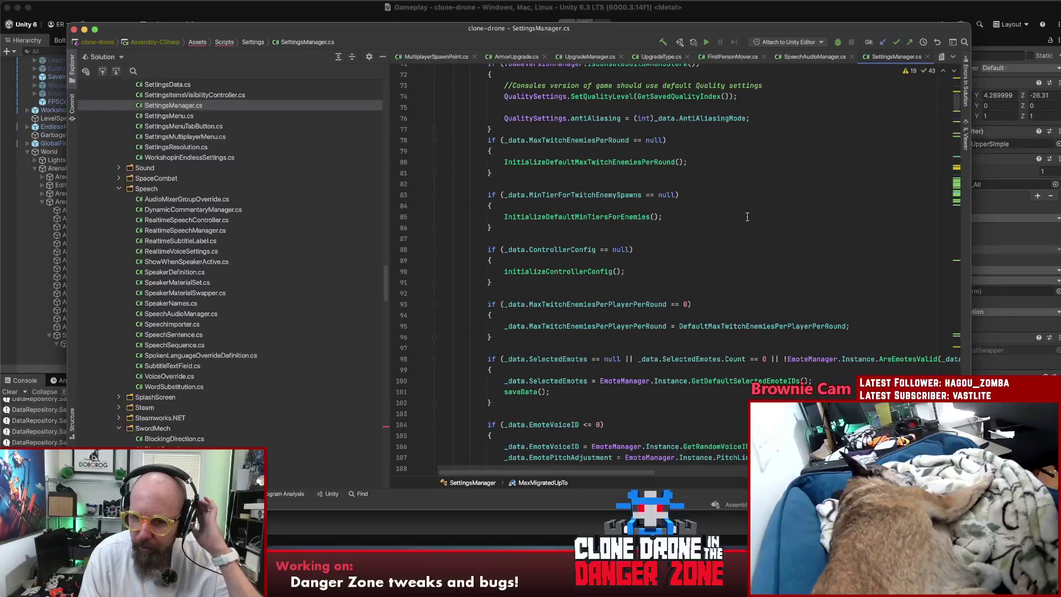
scroll(754, 217, "up", 14)
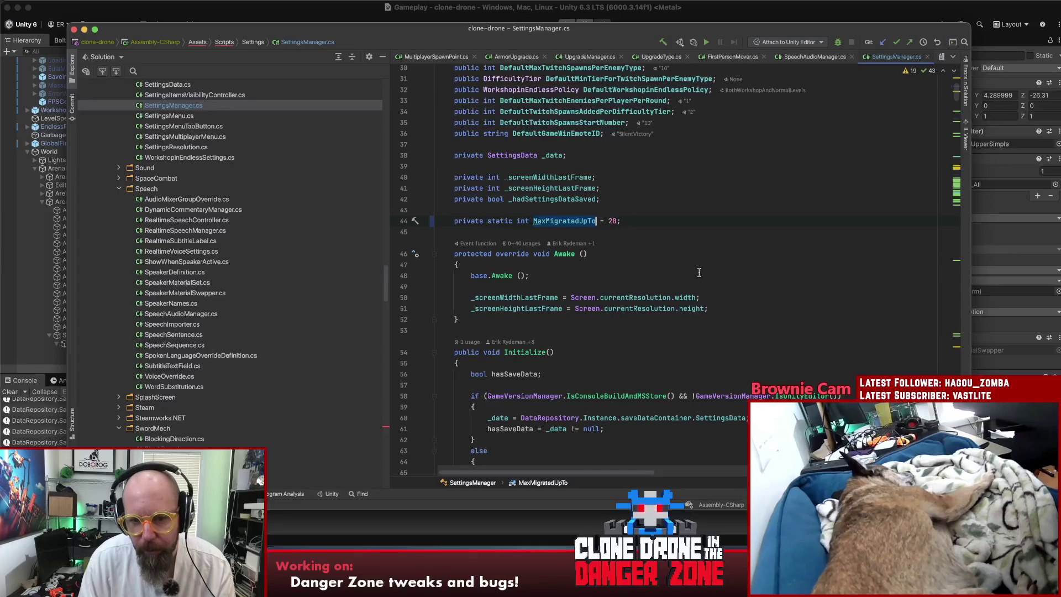
key("super+f")
key("Return")
key("Return")
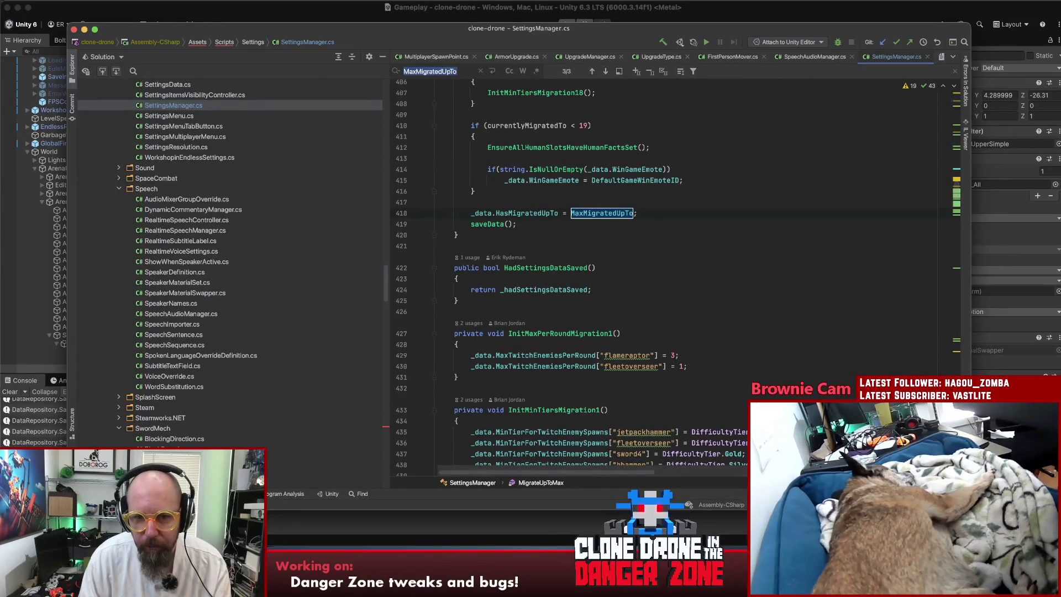
Duplicate the 'if (currentlyMigratedTo < 19)' check below itself as a new migration block.
left_click_drag(472, 130, 480, 141)
key("super+c")
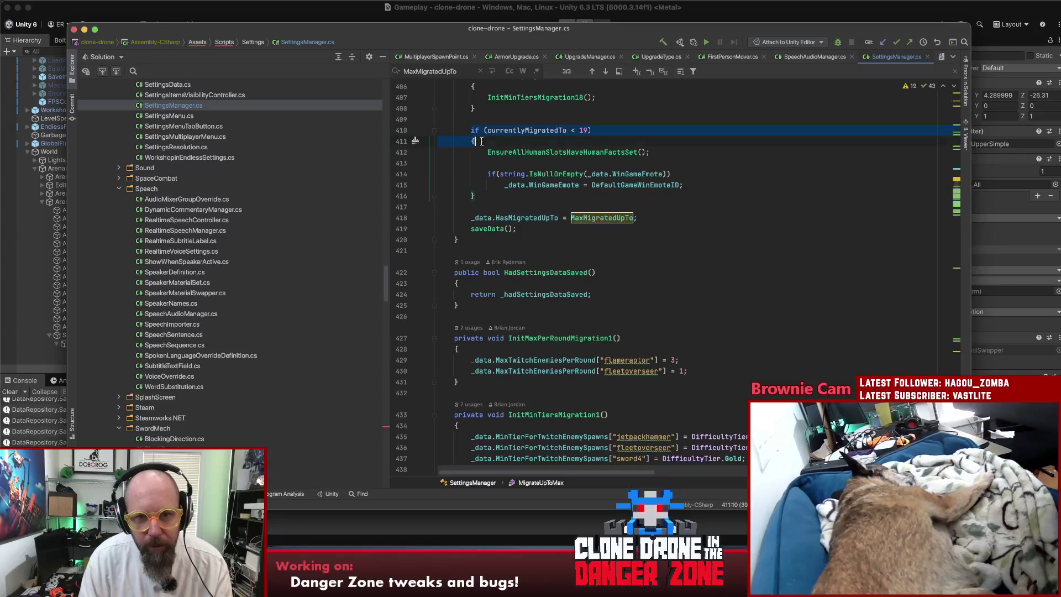
key("Return")
key("Return")
key("super+v")
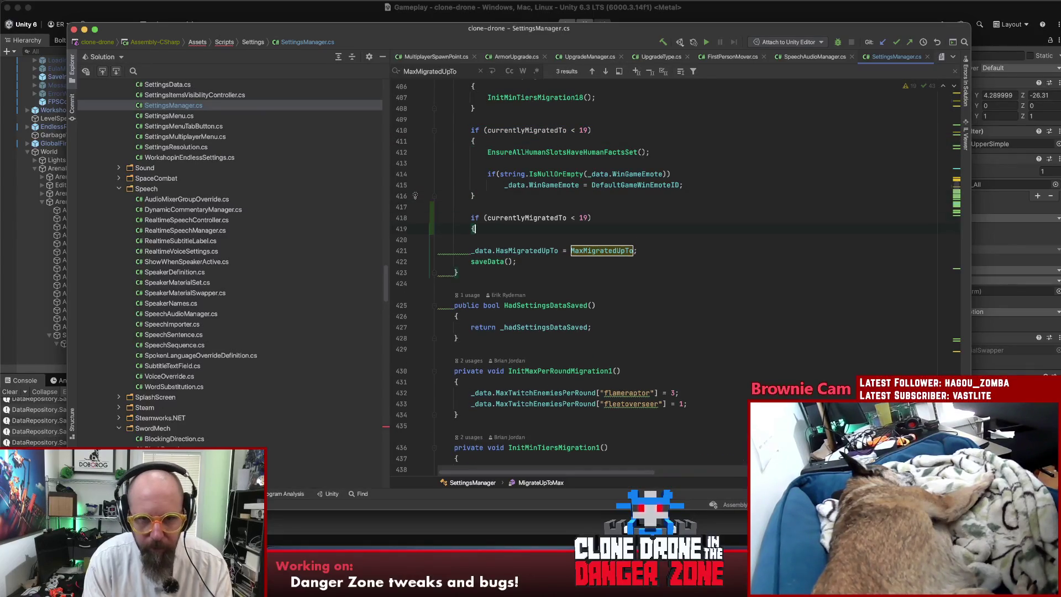
key("Return")
key("Return")
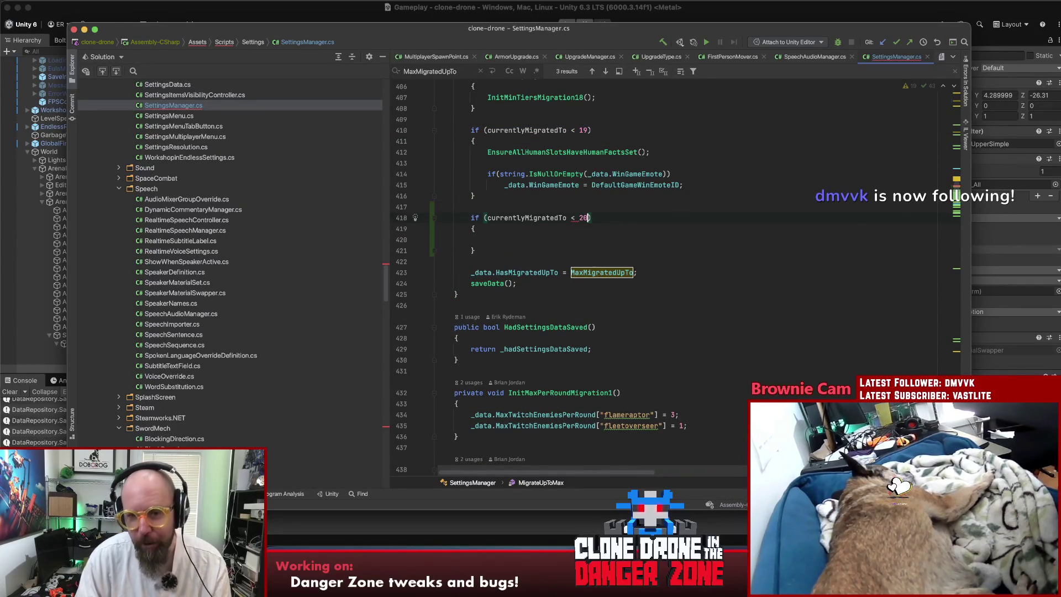
Inspect ClearPlayCounts' definition, return, and paste the ClearPlayCounts call into the new block.
scroll(672, 249, "up", 2)
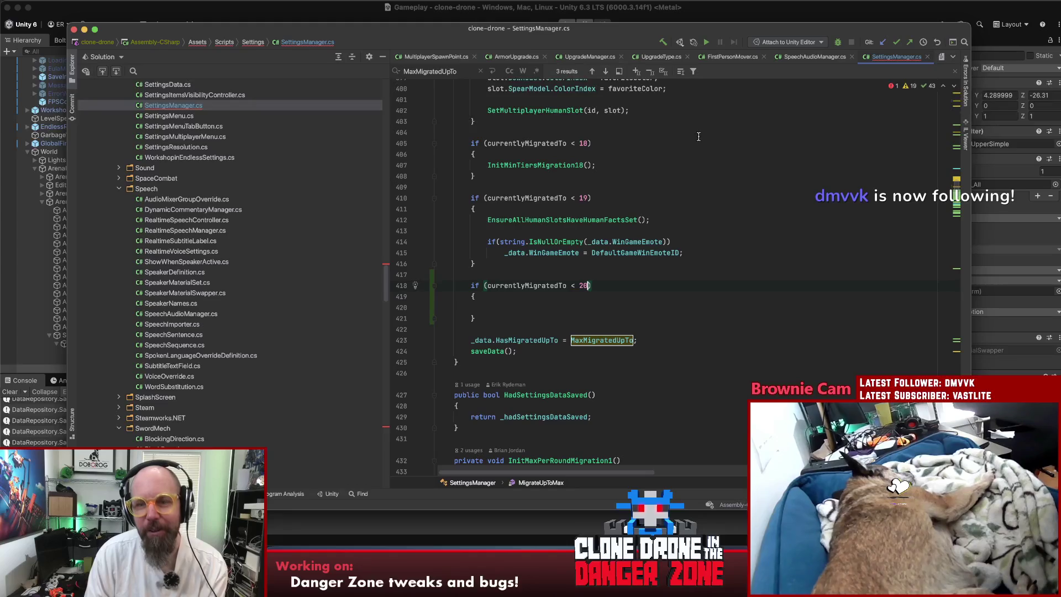
scroll(693, 223, "up", 1)
scroll(693, 222, "up", 10)
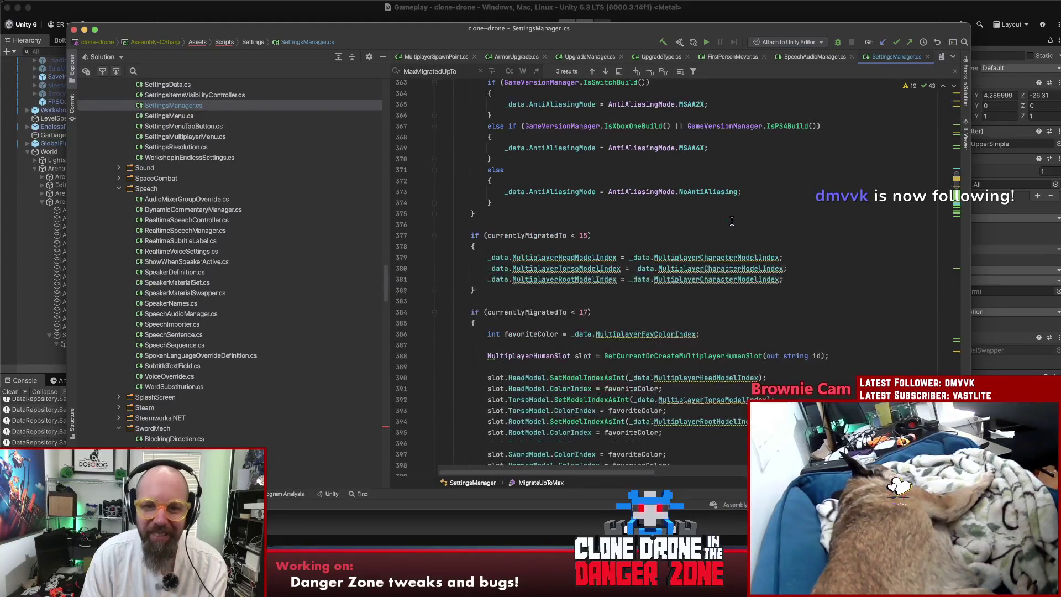
left_click(644, 231)
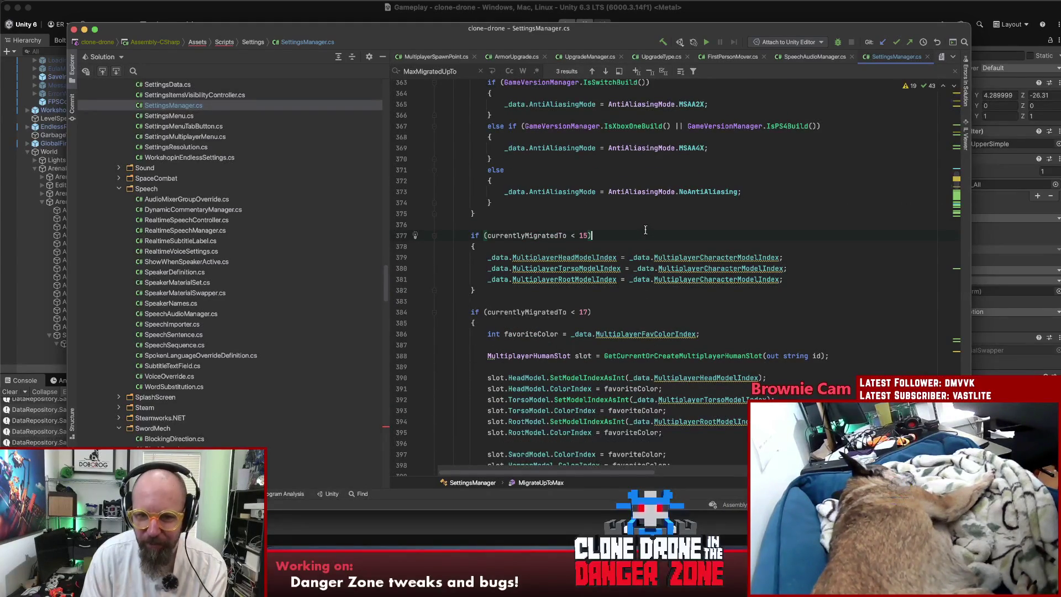
scroll(683, 226, "up", 4)
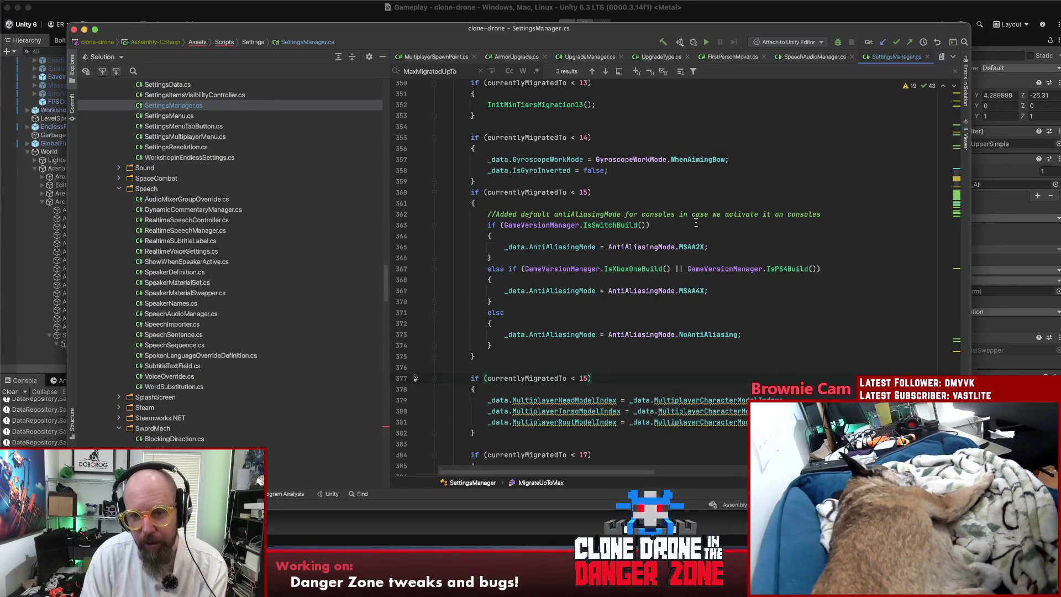
scroll(724, 220, "up", 6)
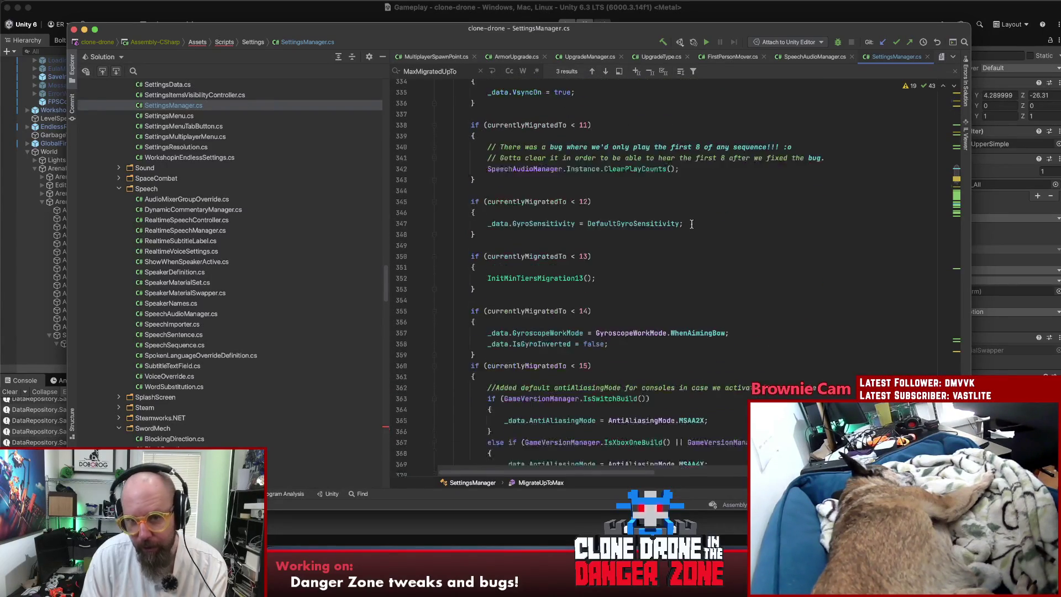
scroll(696, 225, "up", 1)
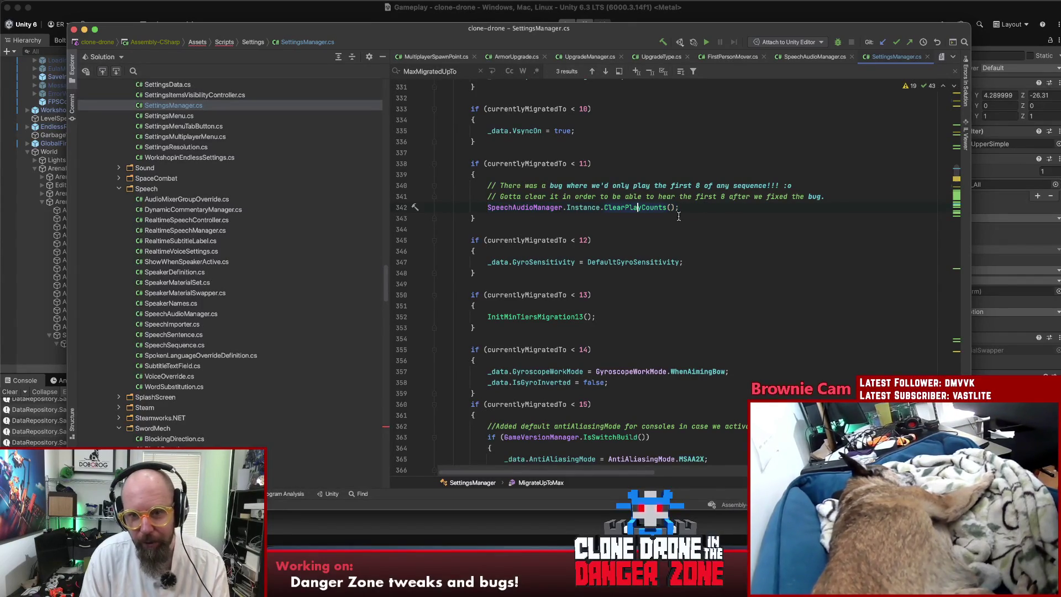
left_click(637, 208, "super")
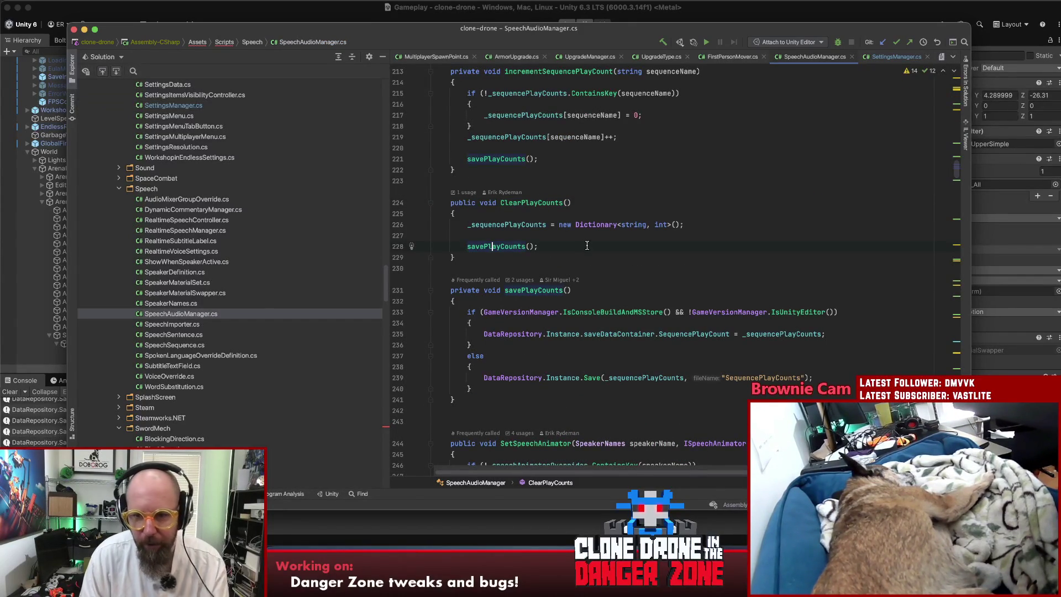
key("super+bracketleft")
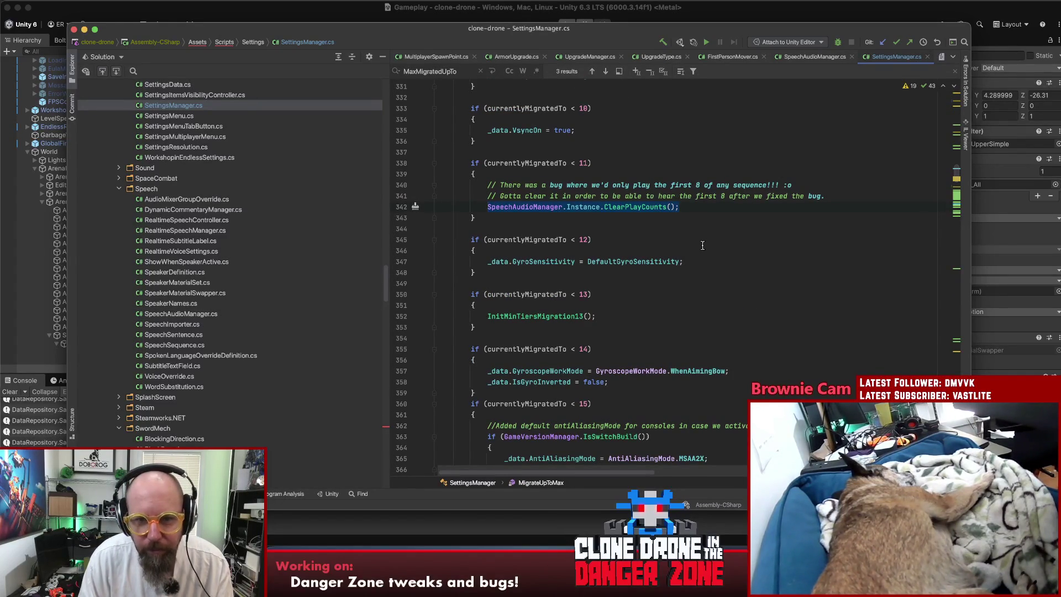
scroll(701, 249, "down", 5)
scroll(700, 258, "down", 10)
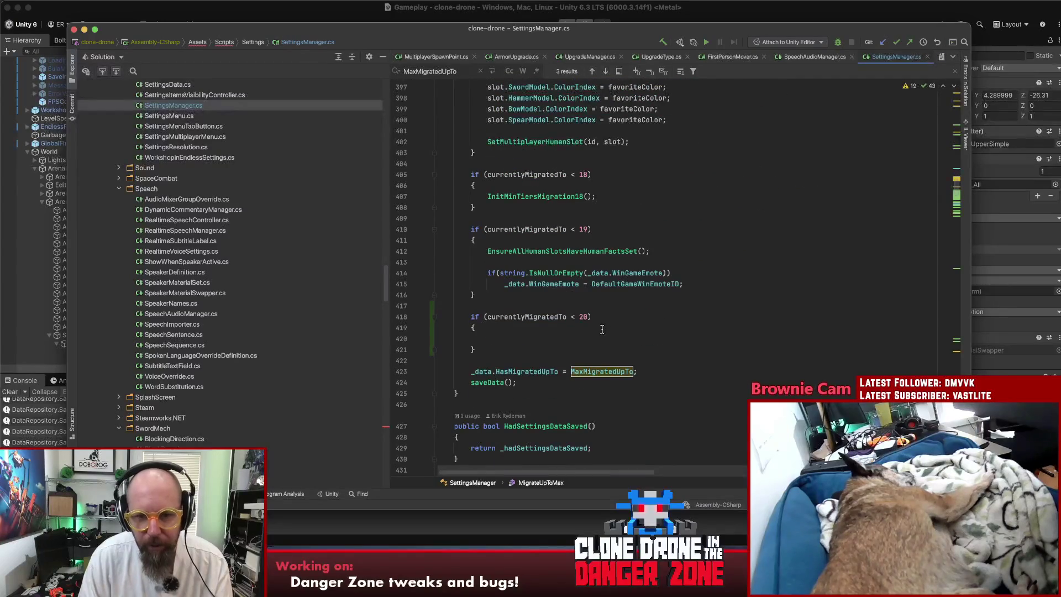
type("SpeechAudioManager.Instance.ClearPlayCounts();")
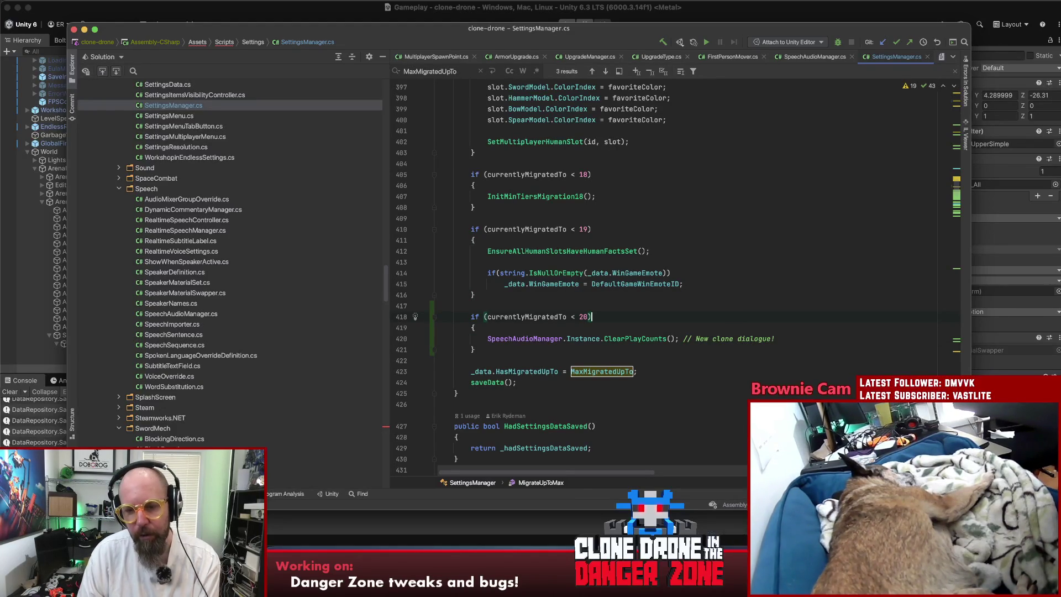
Switch from Rider back to Unity to test the version-20 migration.
key("super+Tab")
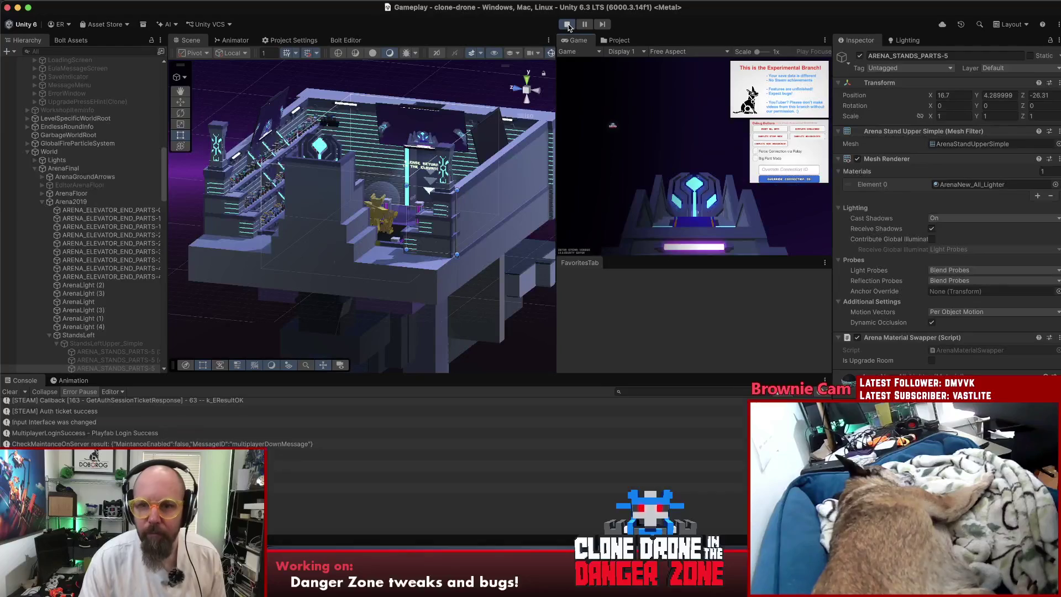
Maximize the Game view, start a singleplayer Endless Mode run, and advance to the next human.
double_click(579, 40)
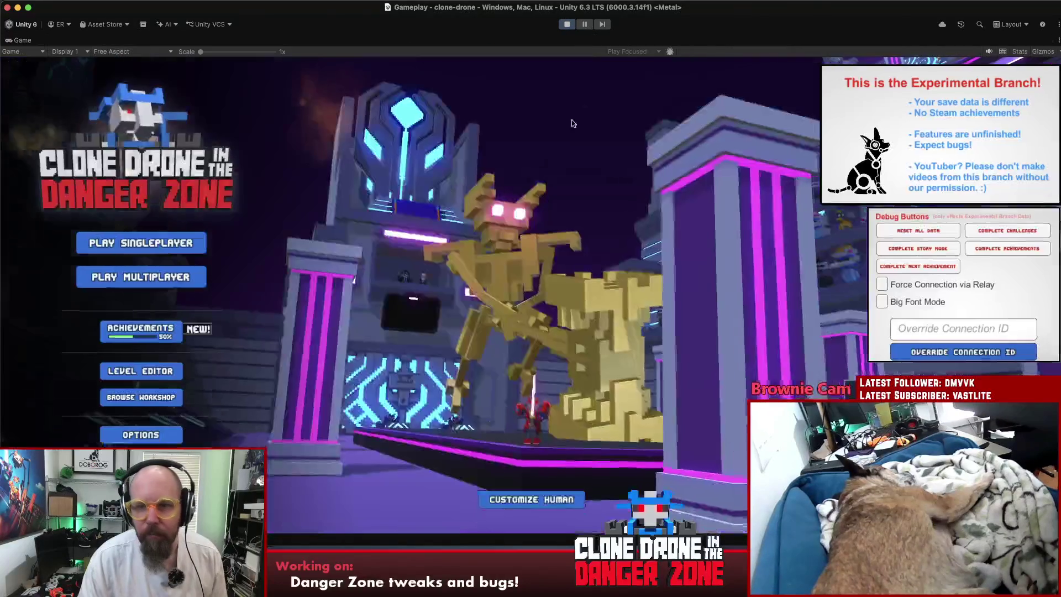
left_click(125, 243)
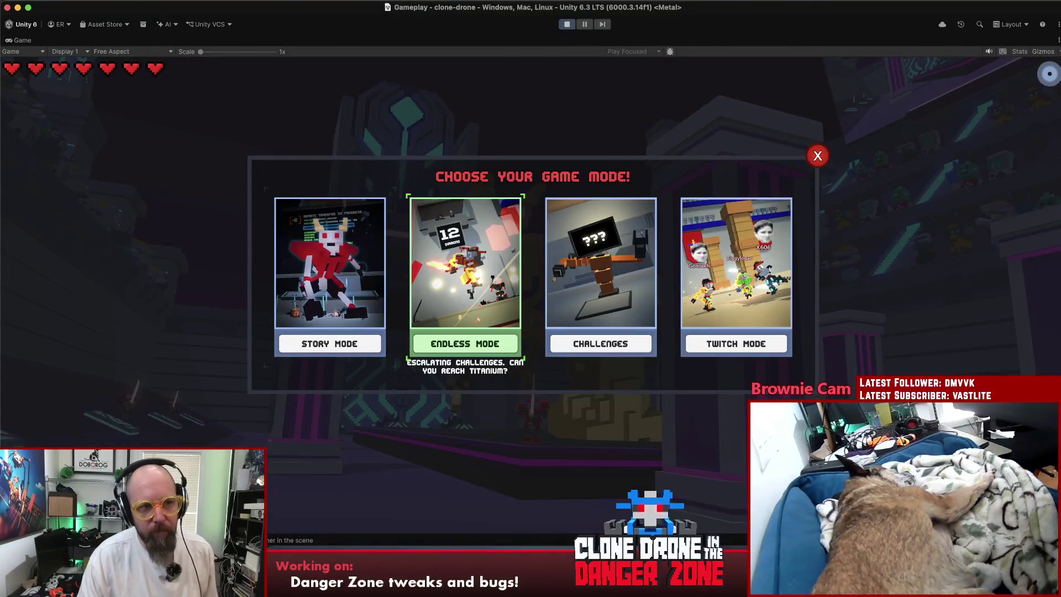
left_click(466, 343)
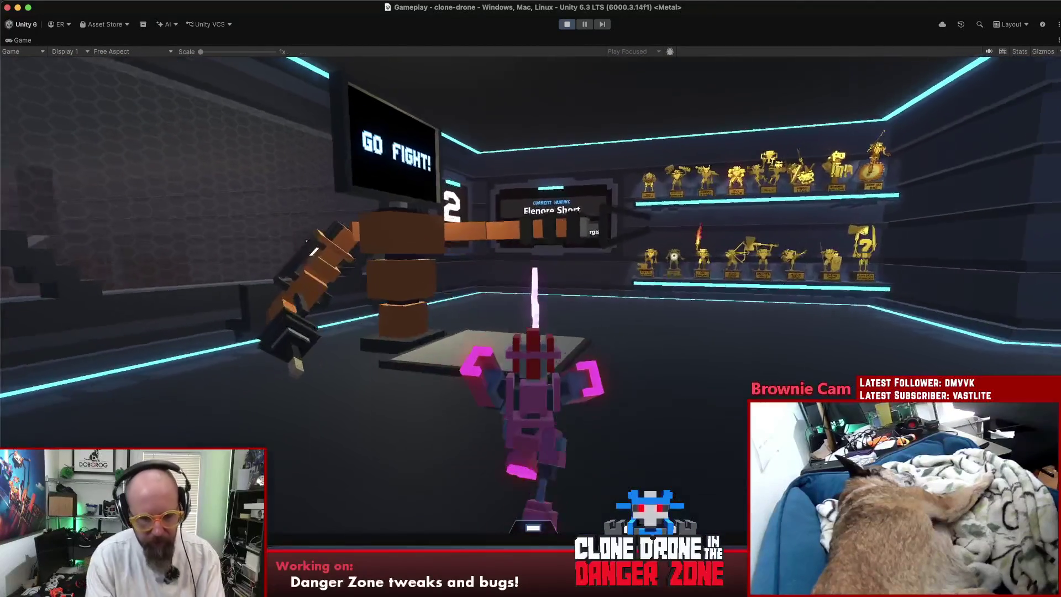
key("e")
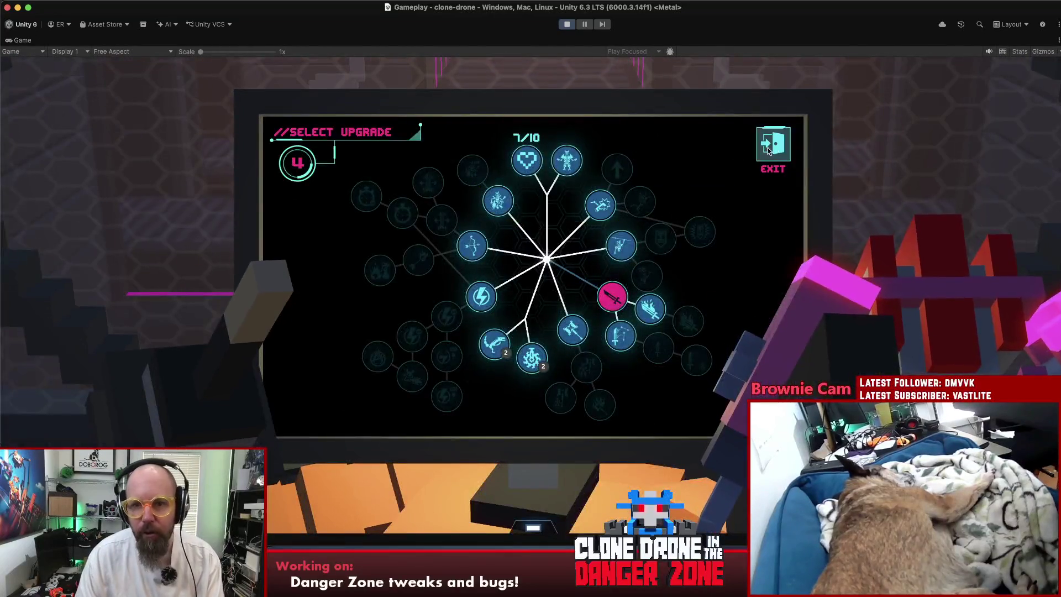
left_click(773, 147)
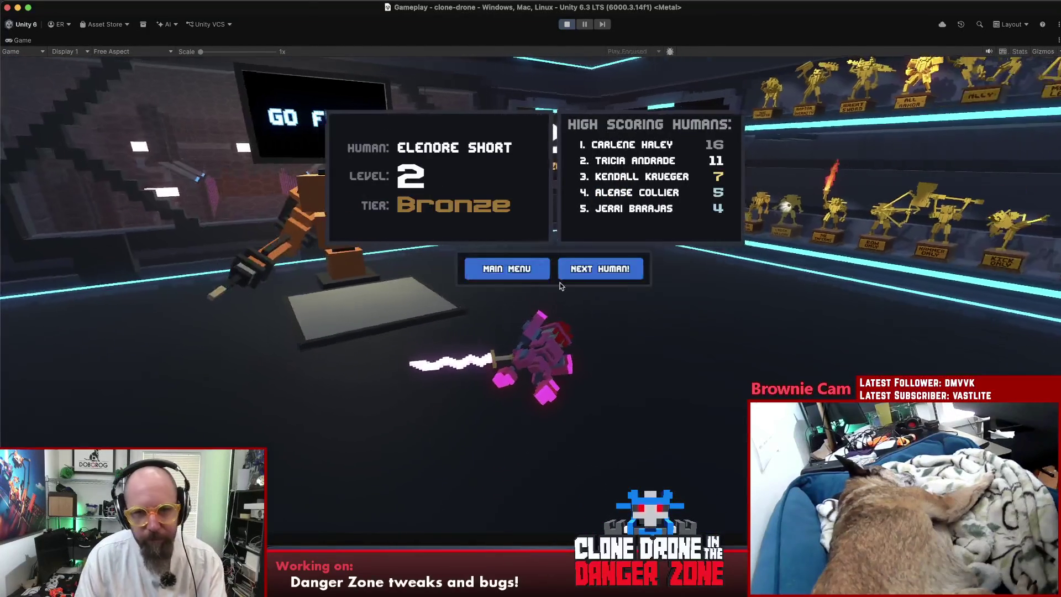
left_click(628, 265)
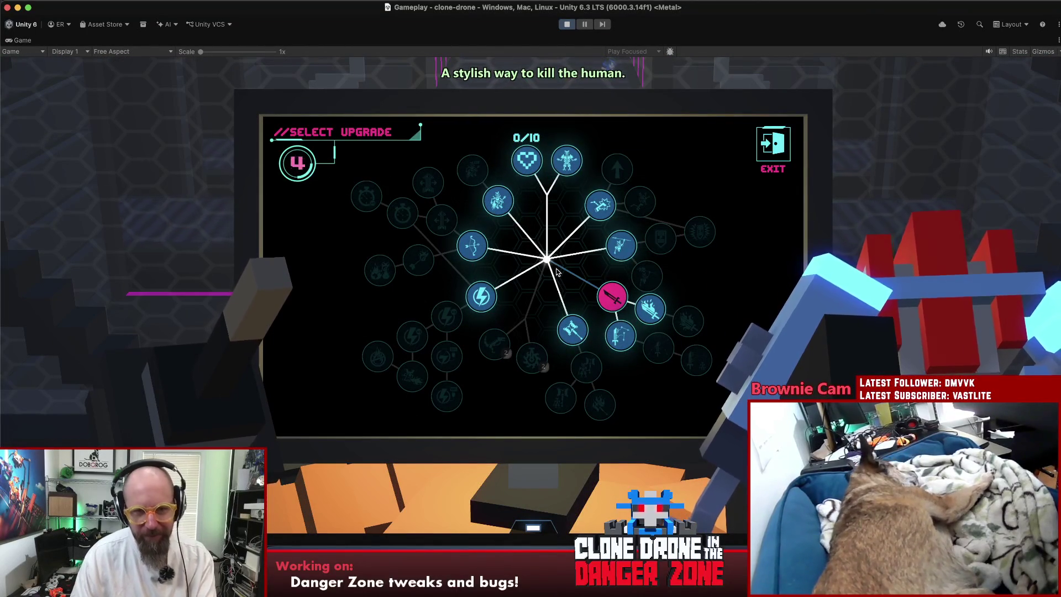
Buy repeated Extra Life upgrades at the upgrade machine, raising hearts past five.
left_click(527, 160)
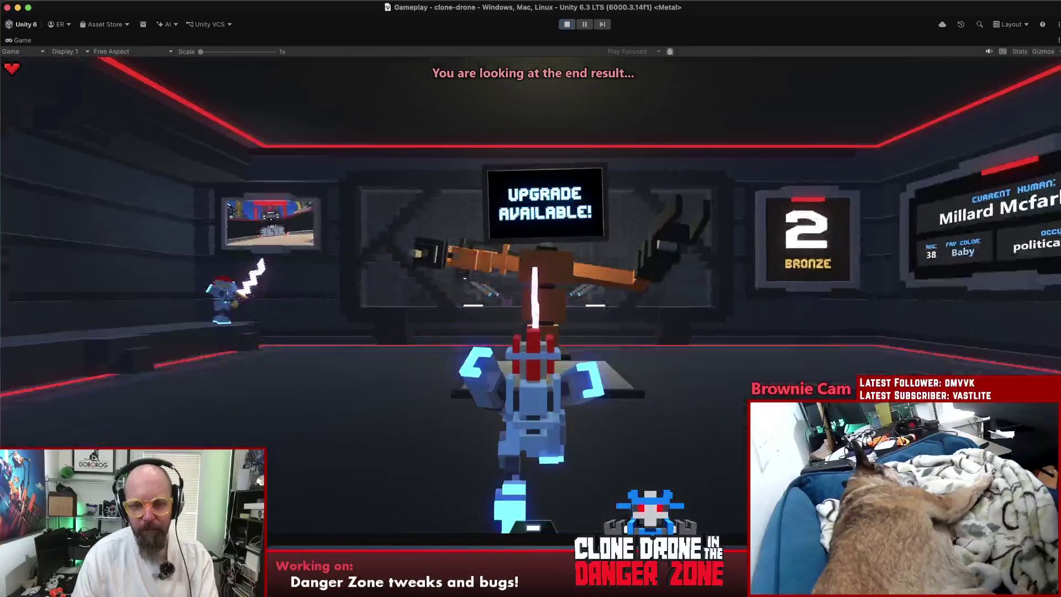
key("w")
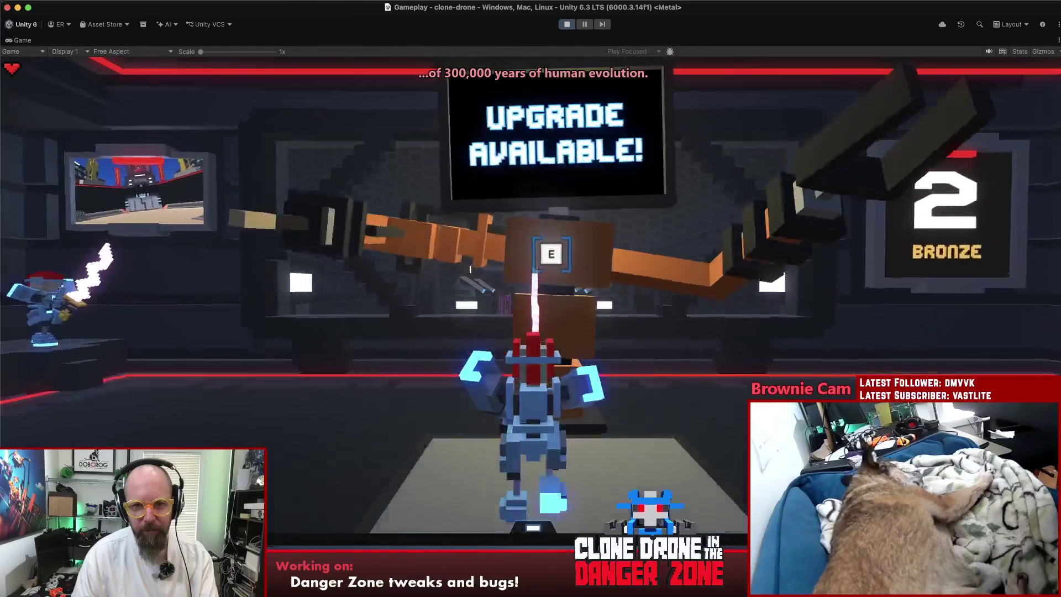
key("e")
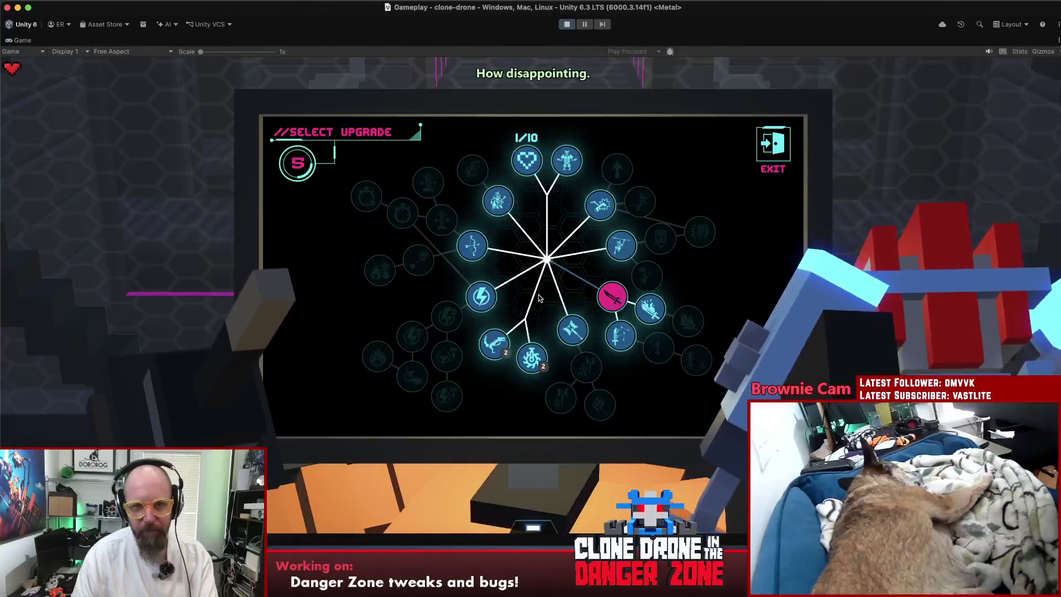
left_click(527, 160)
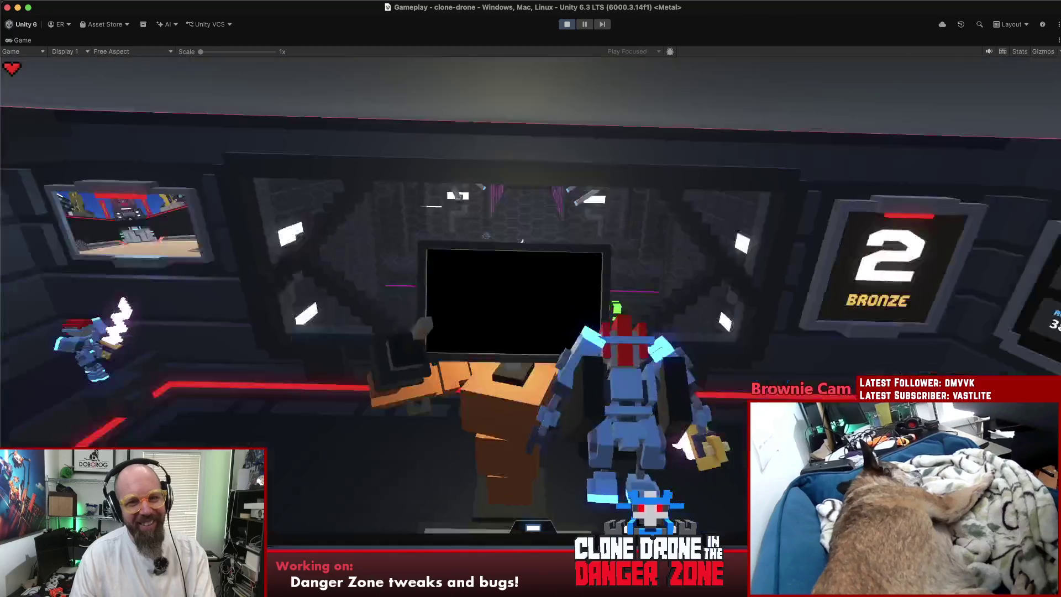
key("w")
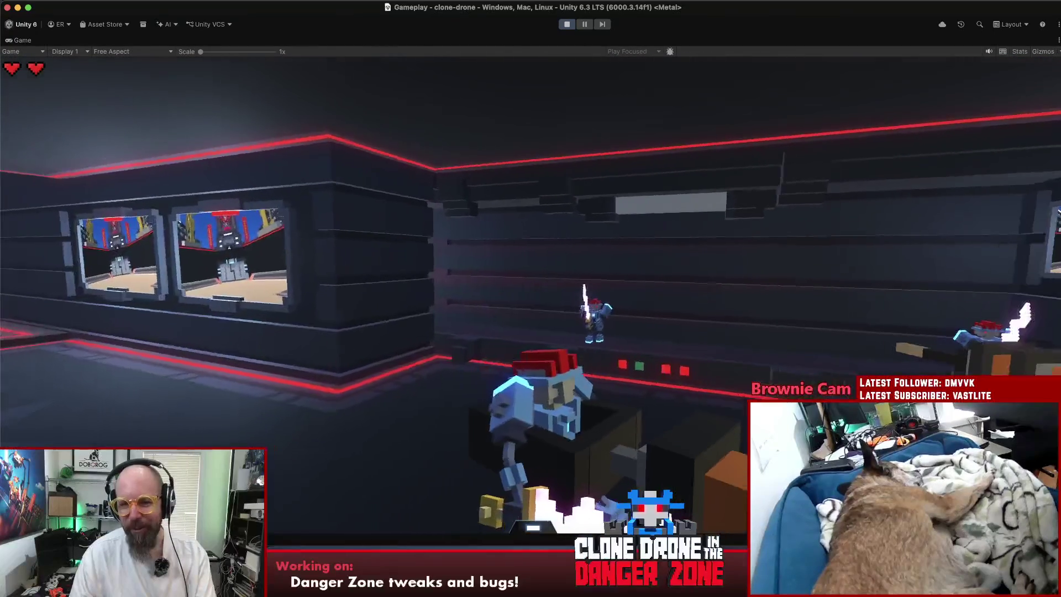
key("w")
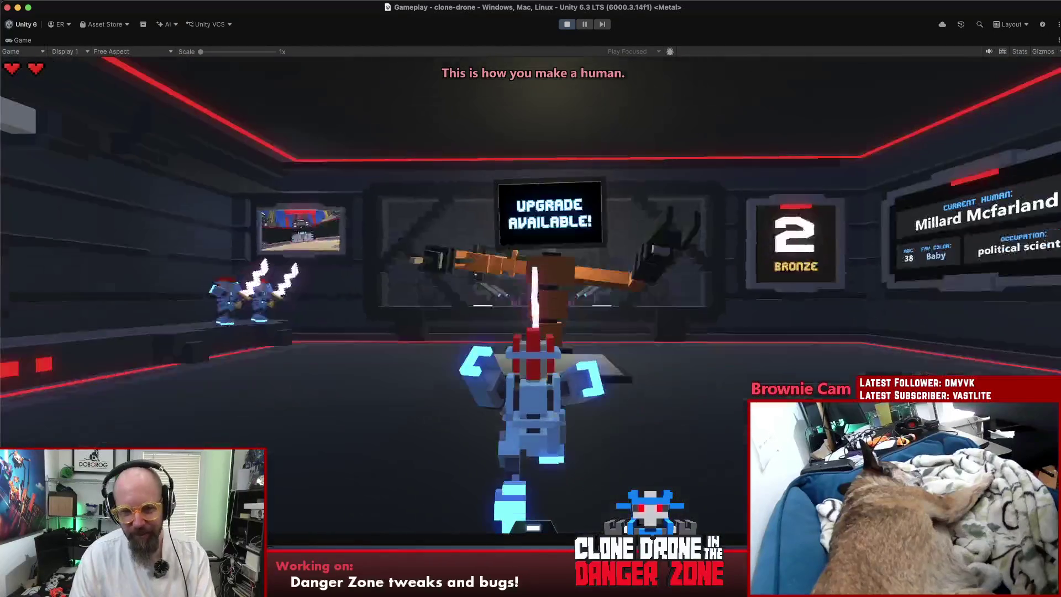
key("w")
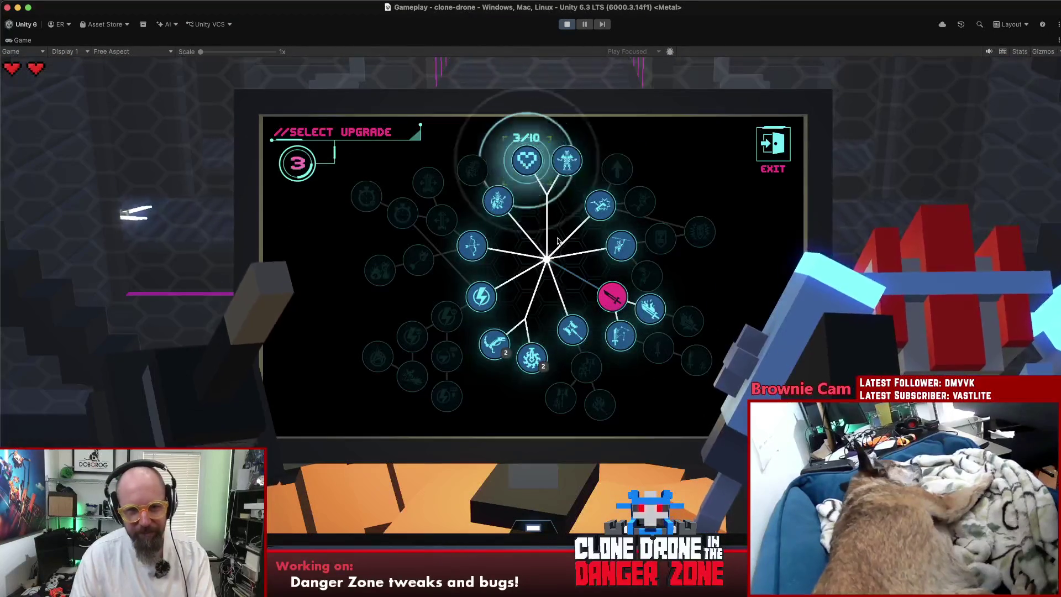
left_click(557, 235)
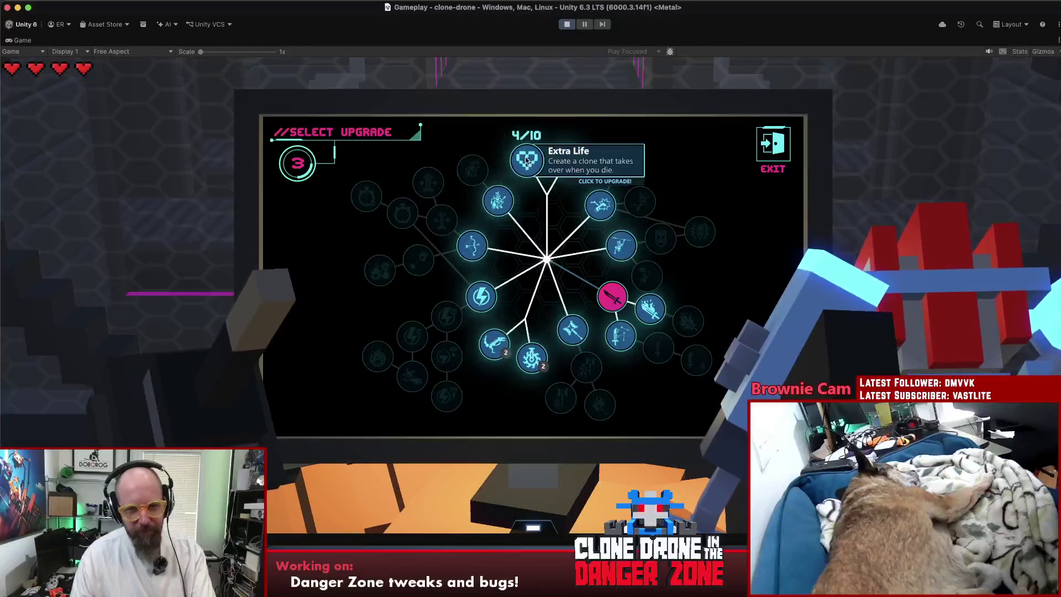
left_click(531, 191)
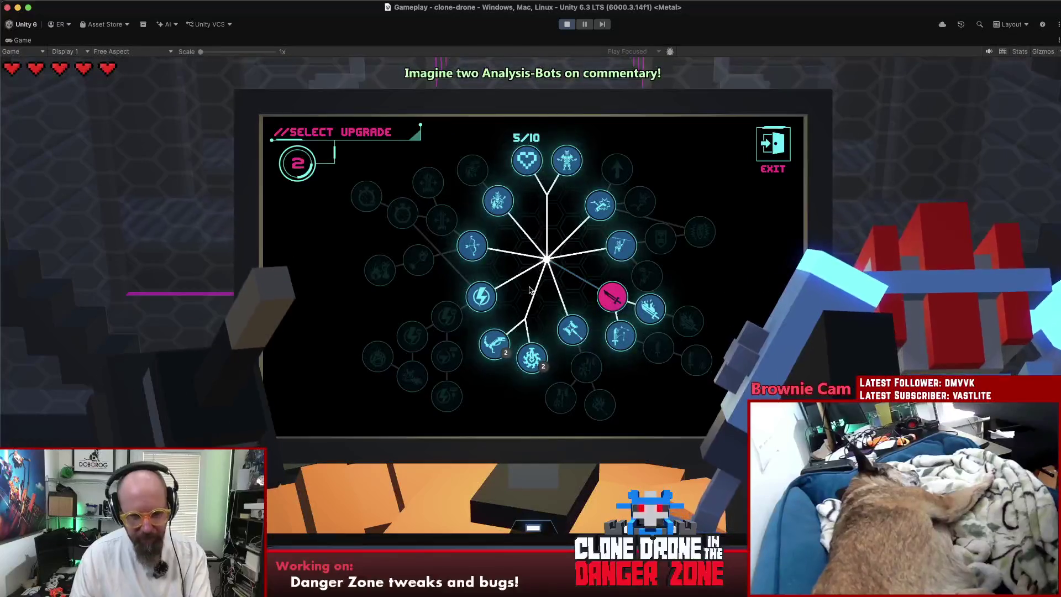
left_click(526, 161)
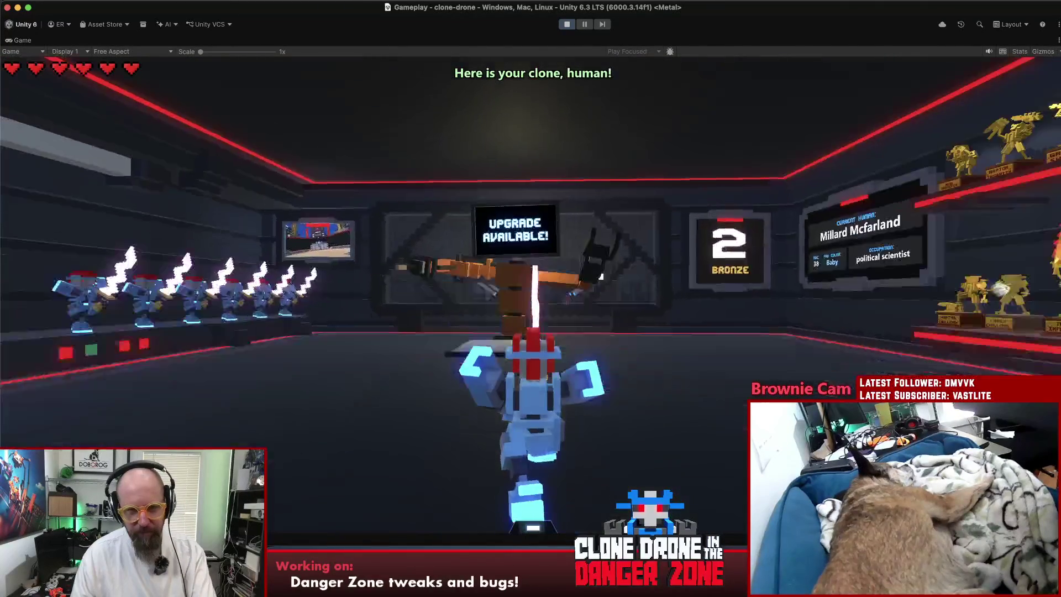
Buy Extra Life up to nine hearts, then enter the arena and pause the game.
key("w")
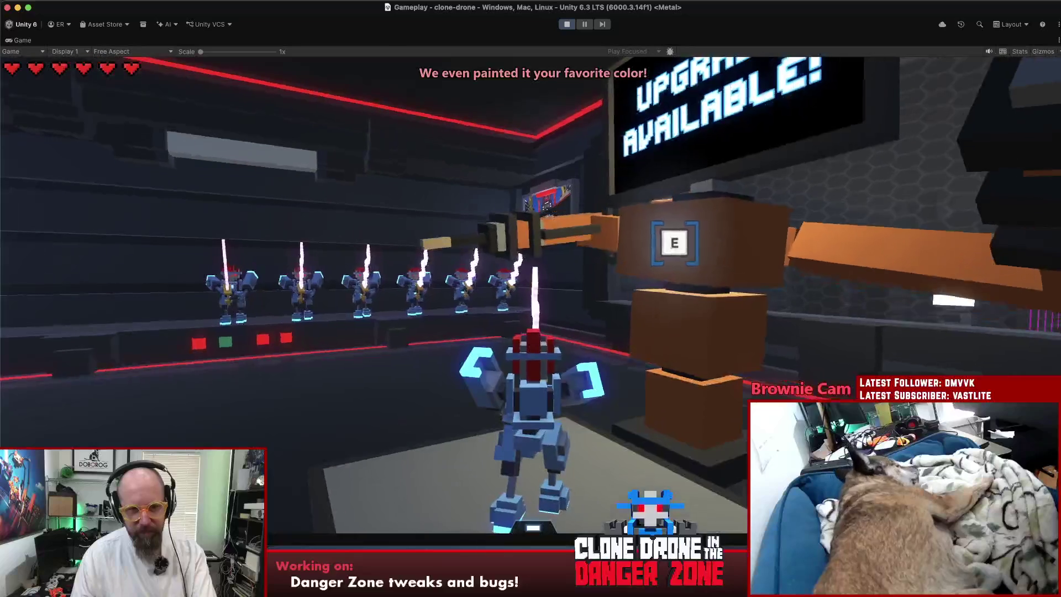
key("e")
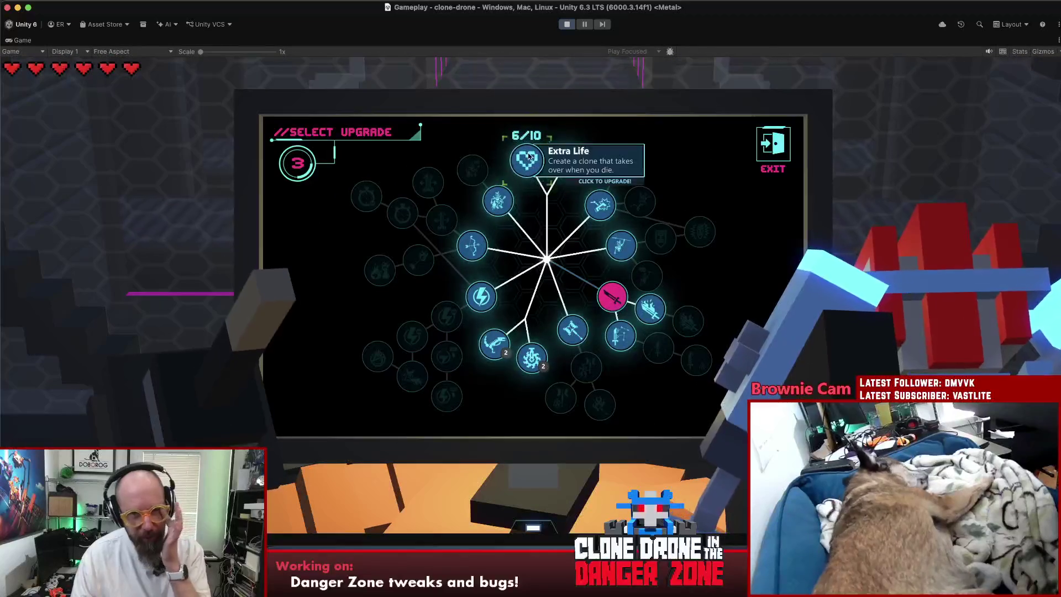
left_click(527, 162)
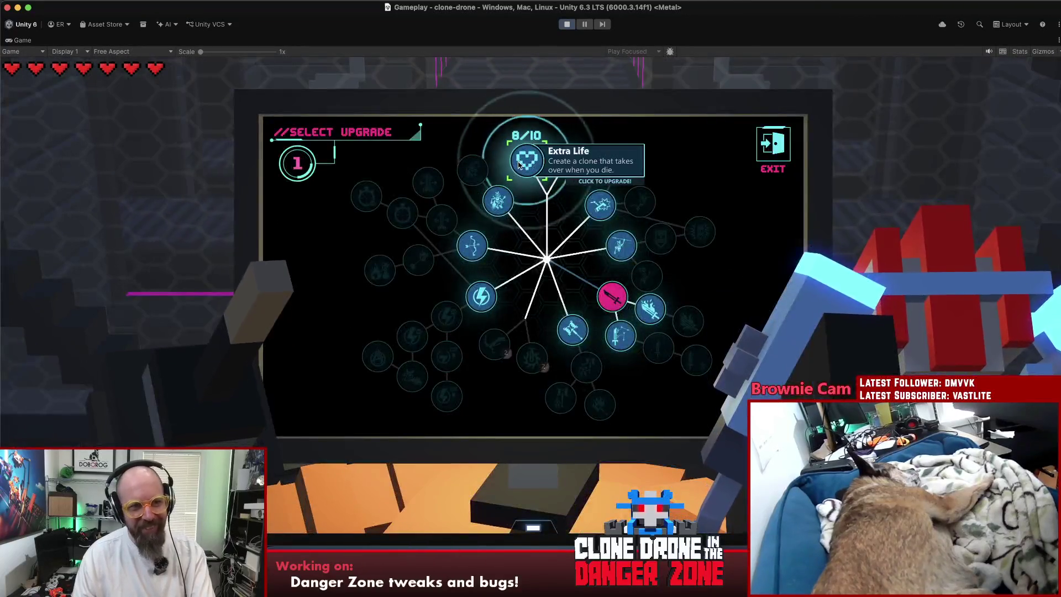
left_click(520, 164)
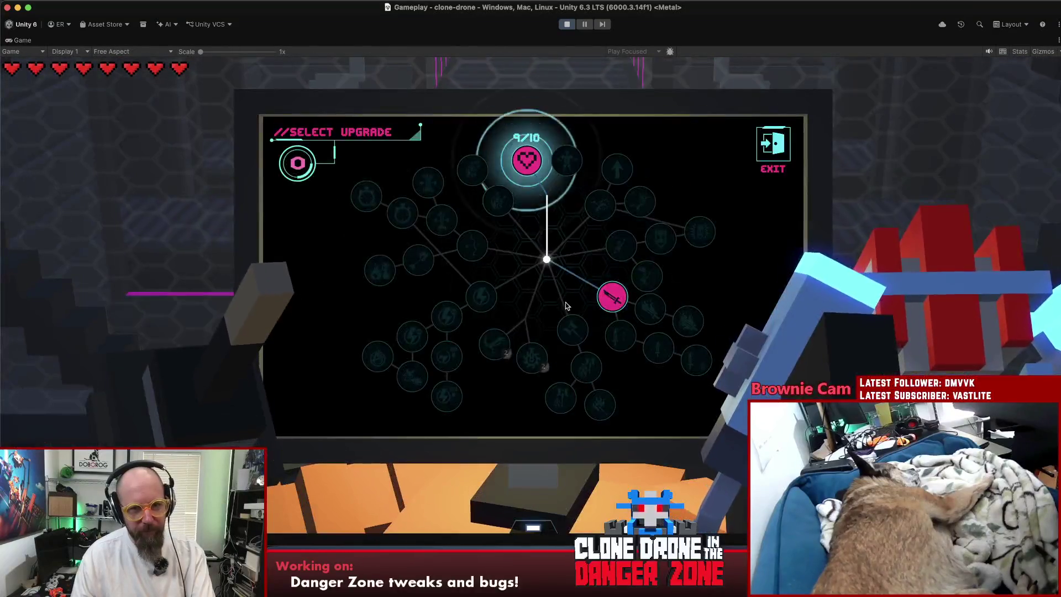
left_click(527, 160)
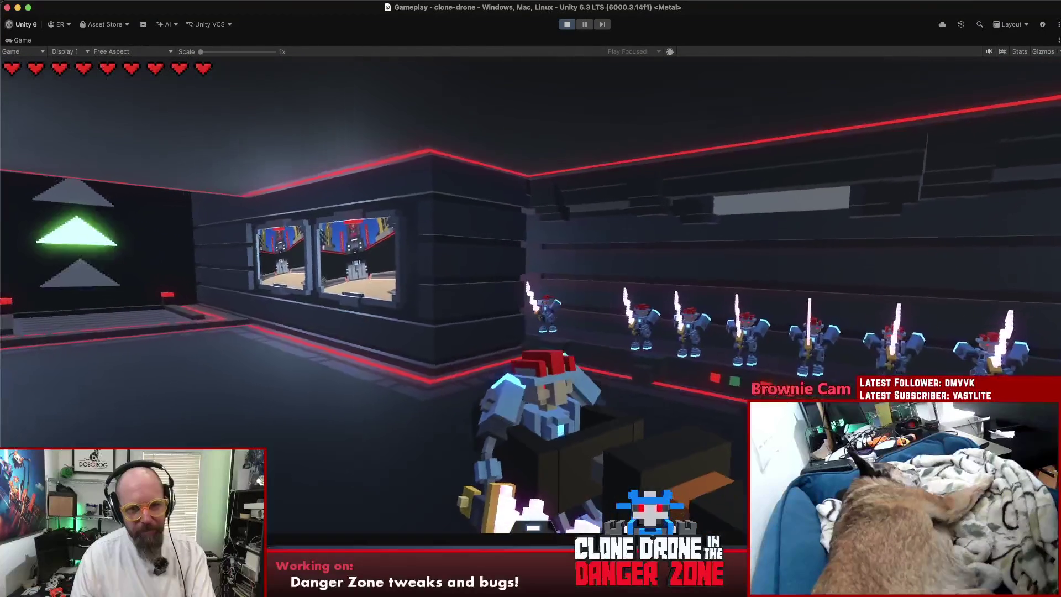
key("w")
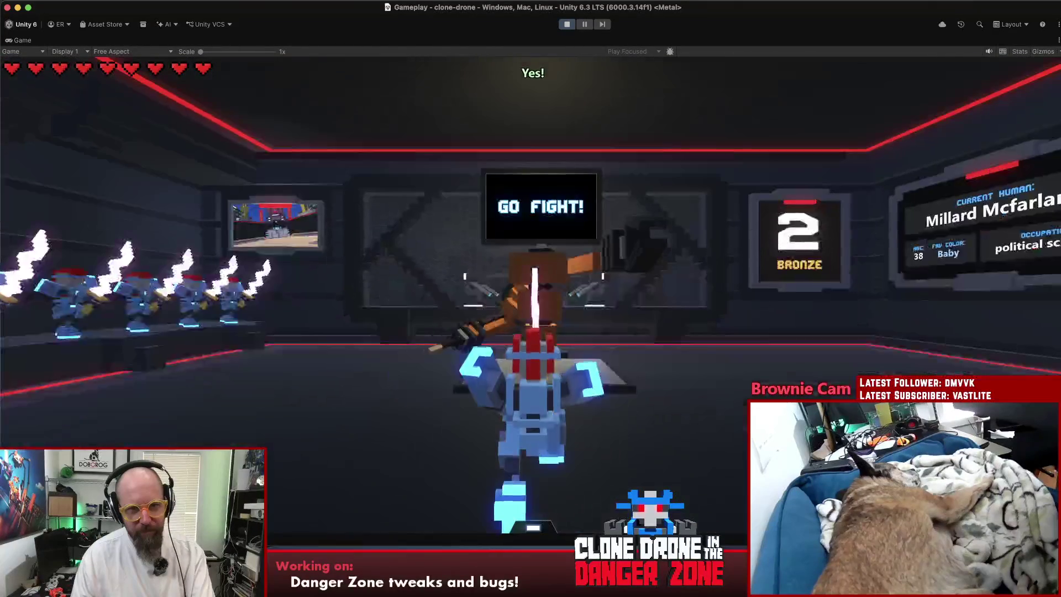
key("s")
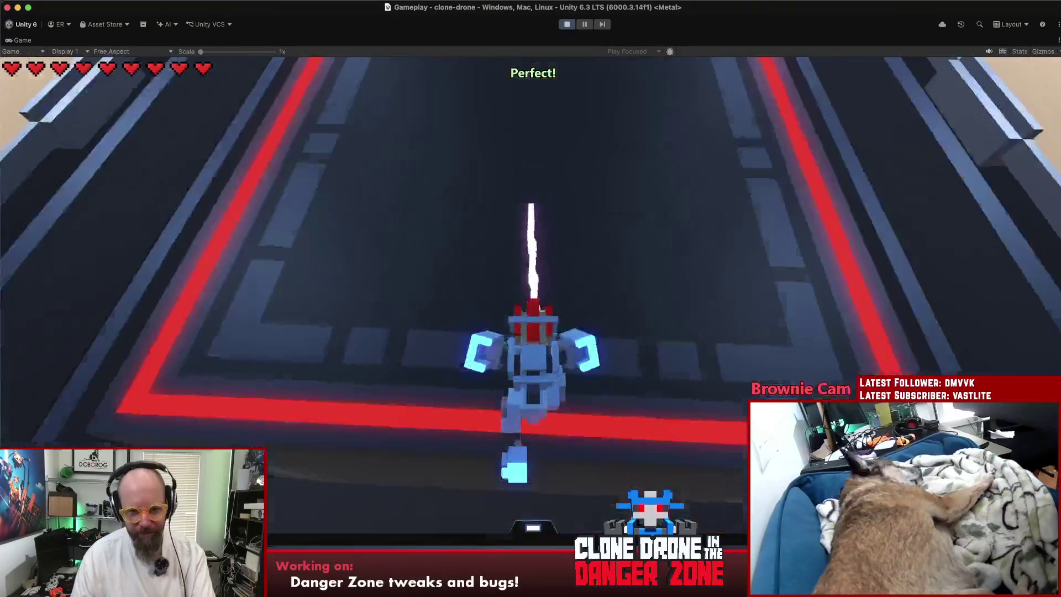
key("Escape")
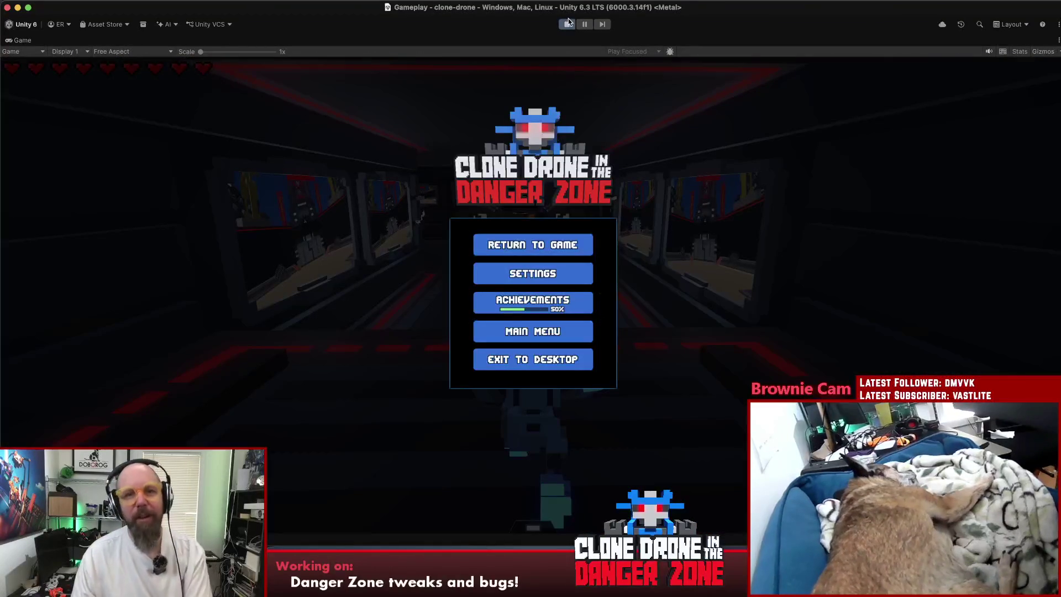
Stop the playtest and open version.txt in Rider via a 'vers' search.
left_click(567, 24)
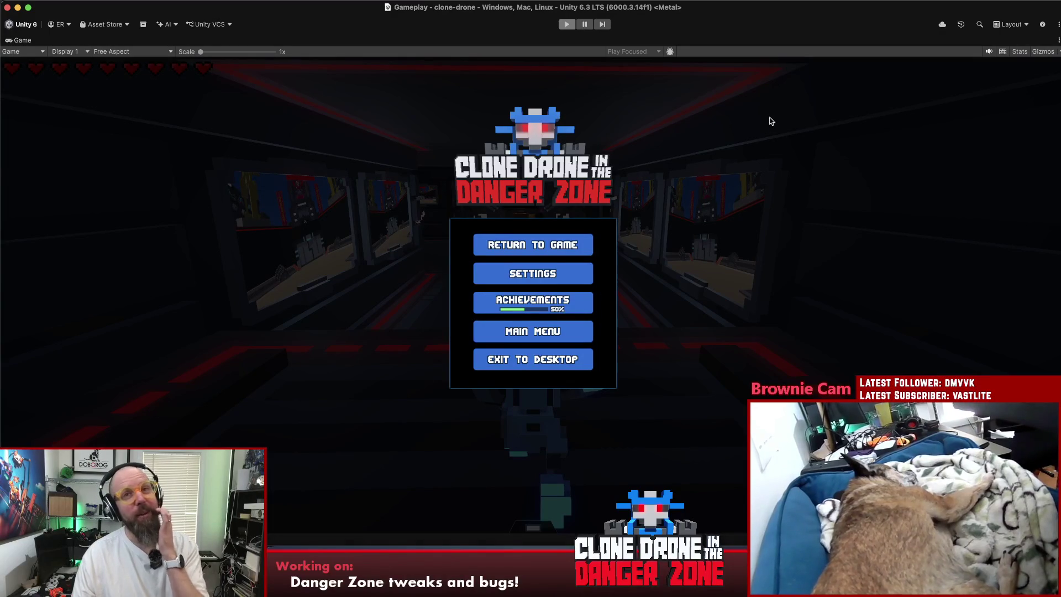
key("super+Tab")
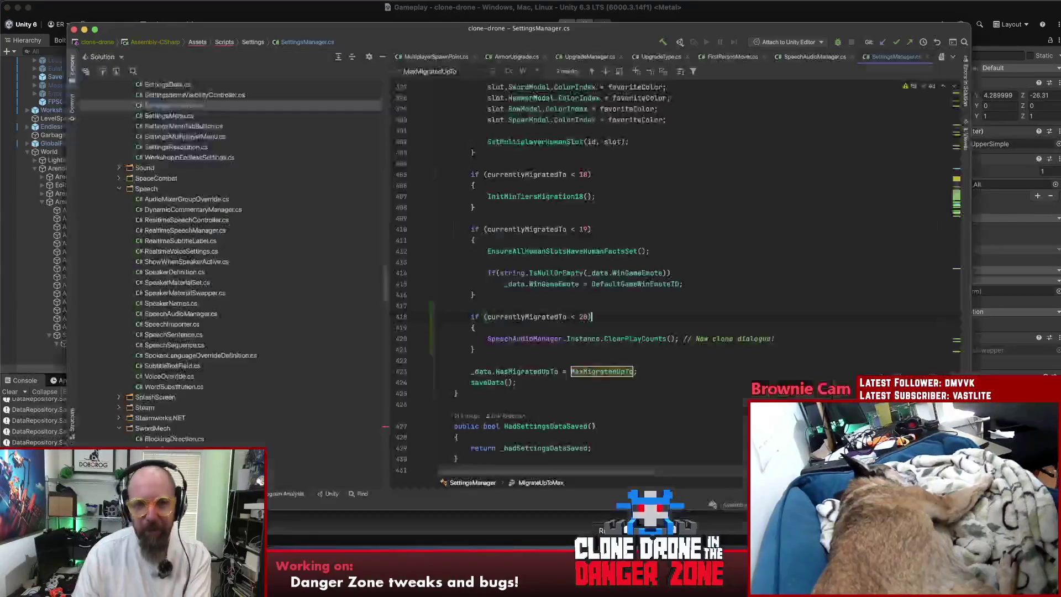
key("shift")
key("shift")
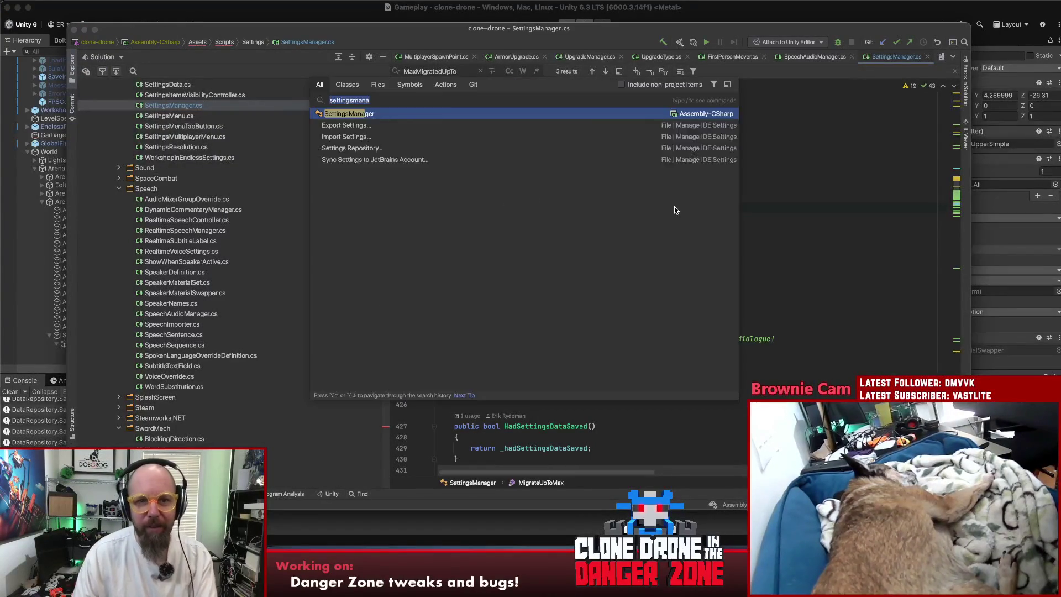
type("vers")
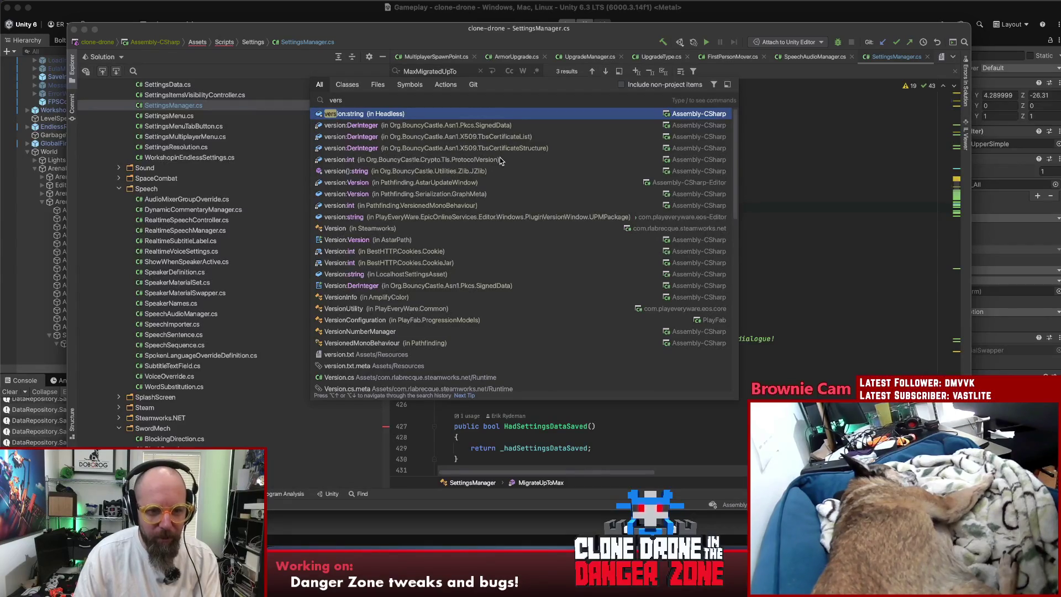
left_click(397, 355)
Change the version in version.txt from 1.11.0.62 to 1.11.0.63.
left_click(569, 253)
key("BackSpace")
type("3")
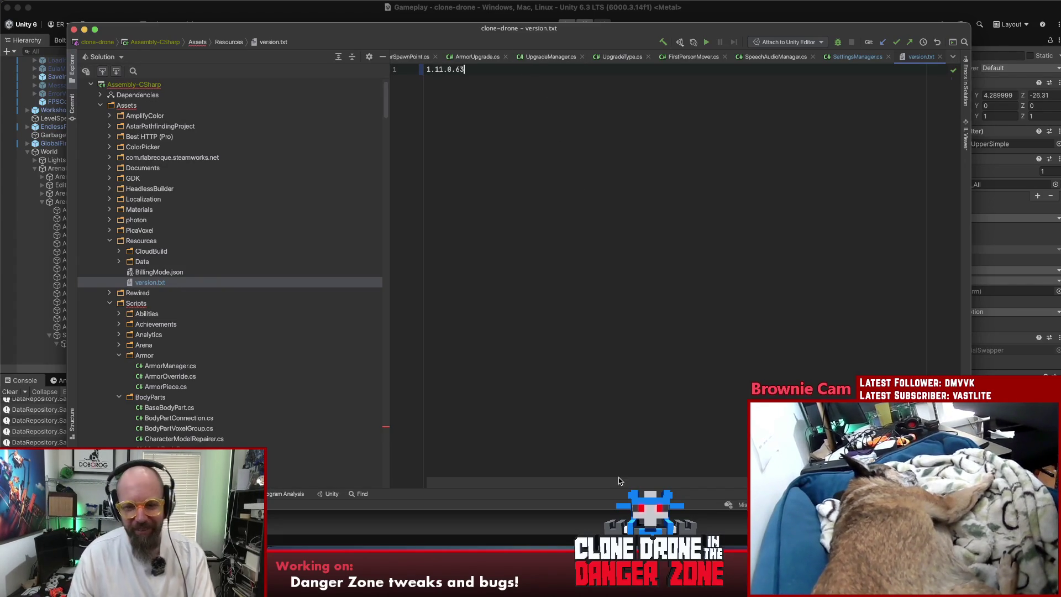
key("super+Tab")
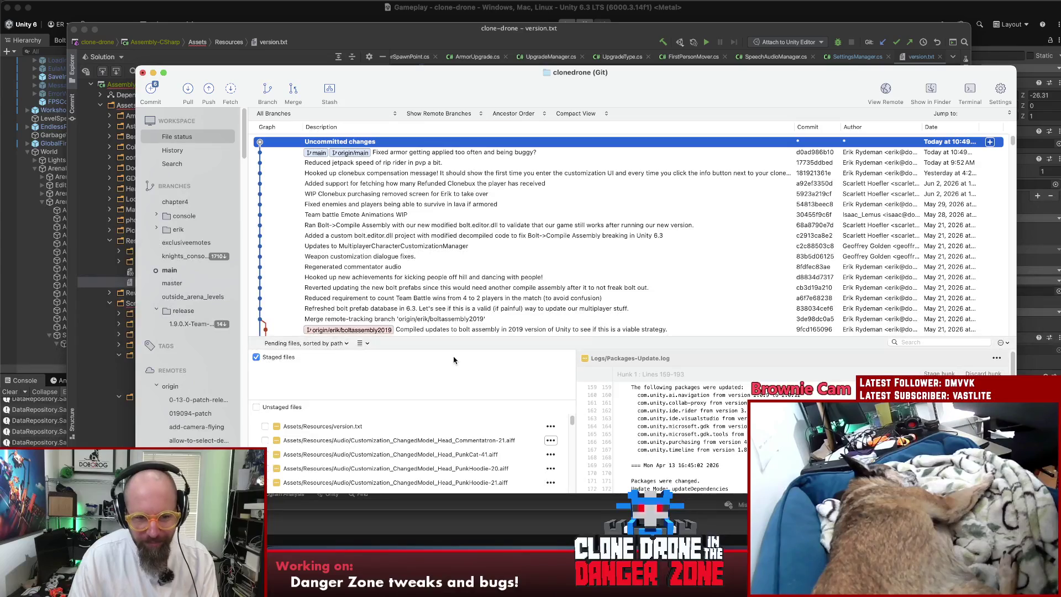
Review the version.txt diff and enlarge SourceTree's pending and unstaged file lists.
left_click(371, 426)
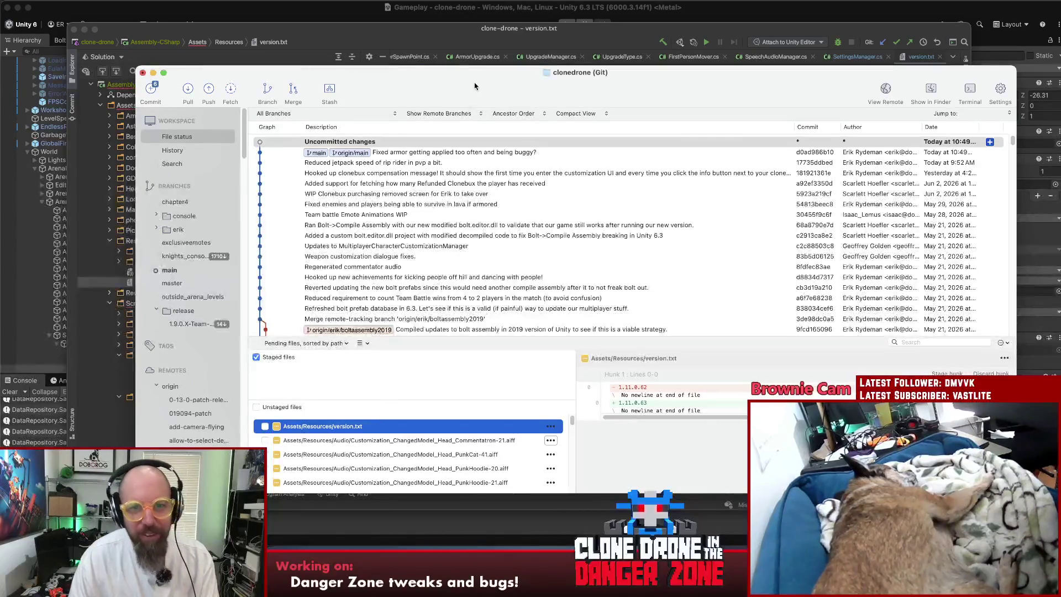
left_click_drag(476, 81, 466, 54)
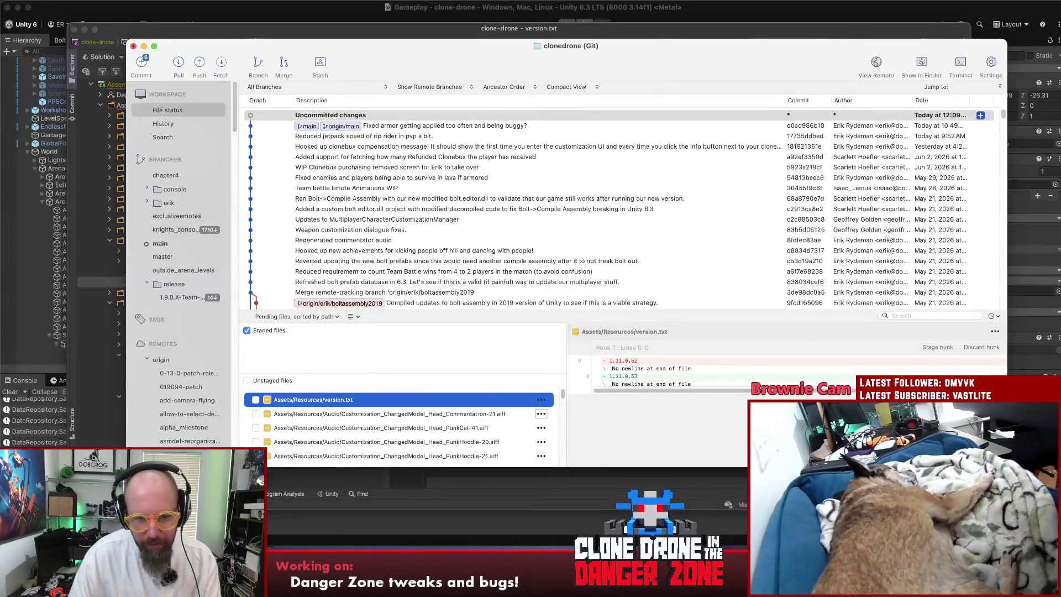
left_click_drag(616, 310, 592, 144)
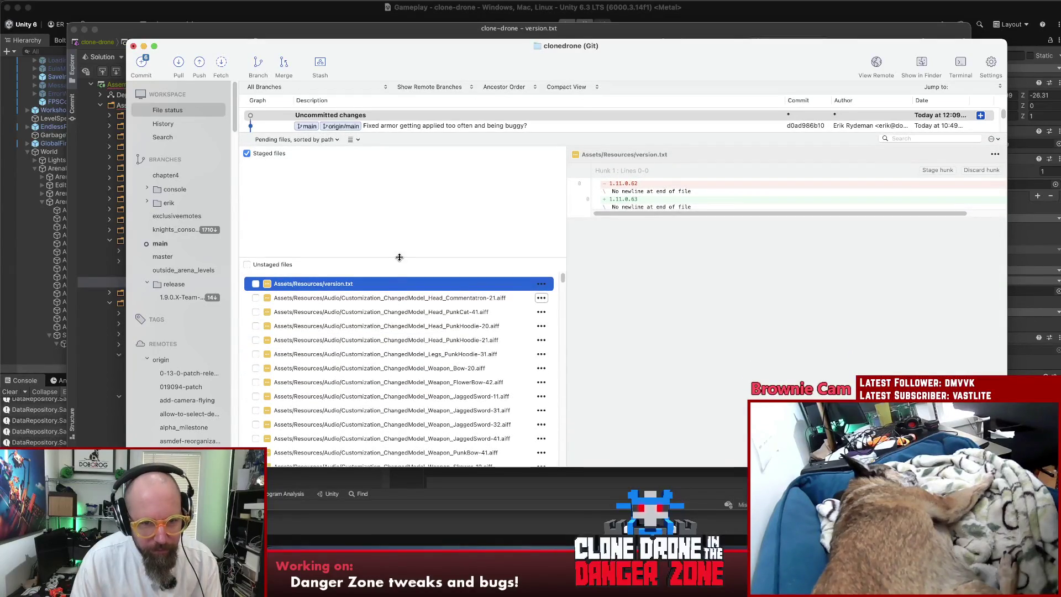
left_click_drag(399, 257, 413, 191)
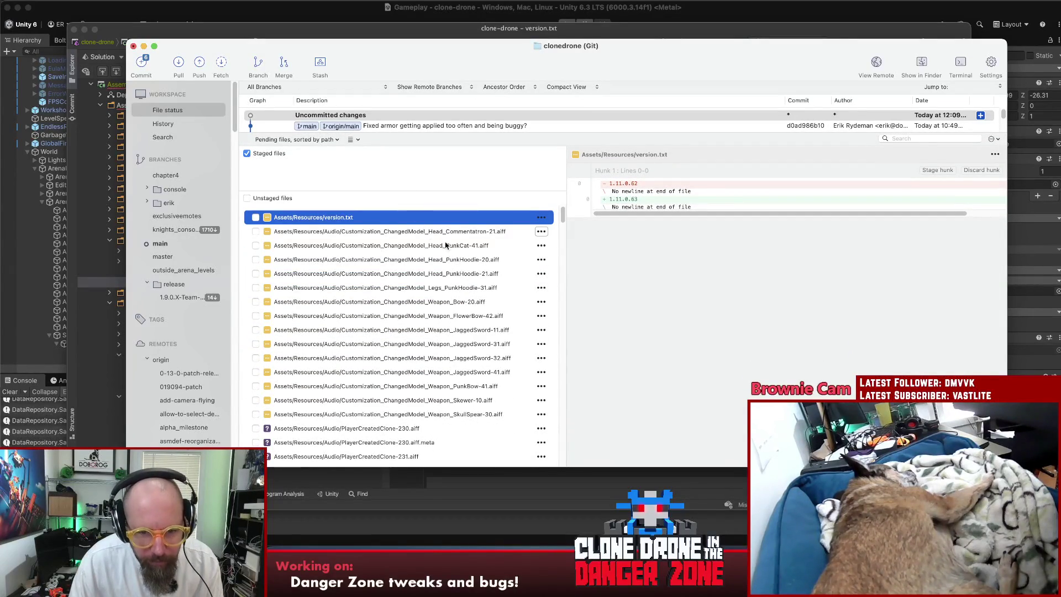
scroll(456, 398, "down", 5)
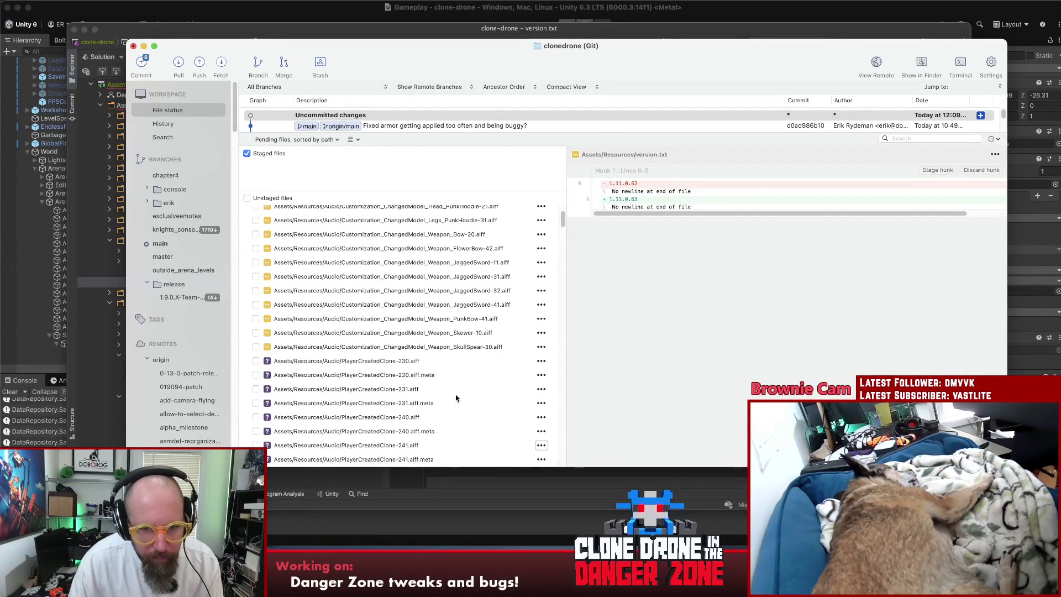
Inspect the changed JaggedSword-41 and Head_Commentatron audio files, then recheck version.txt.
left_click(438, 304)
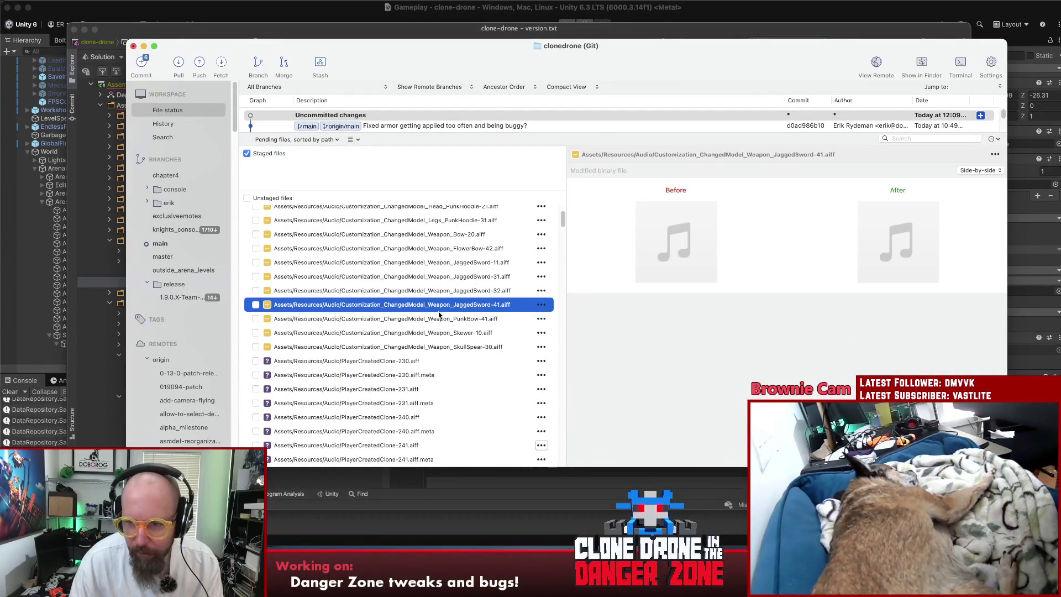
scroll(442, 318, "up", 5)
left_click(342, 228)
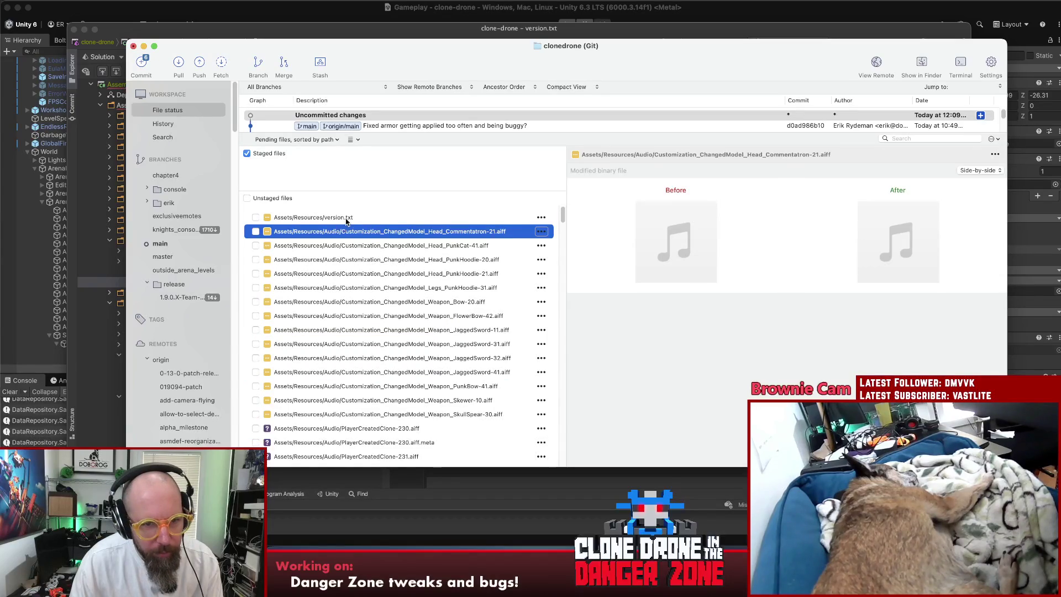
left_click(347, 219)
scroll(385, 292, "down", 8)
scroll(443, 288, "down", 10)
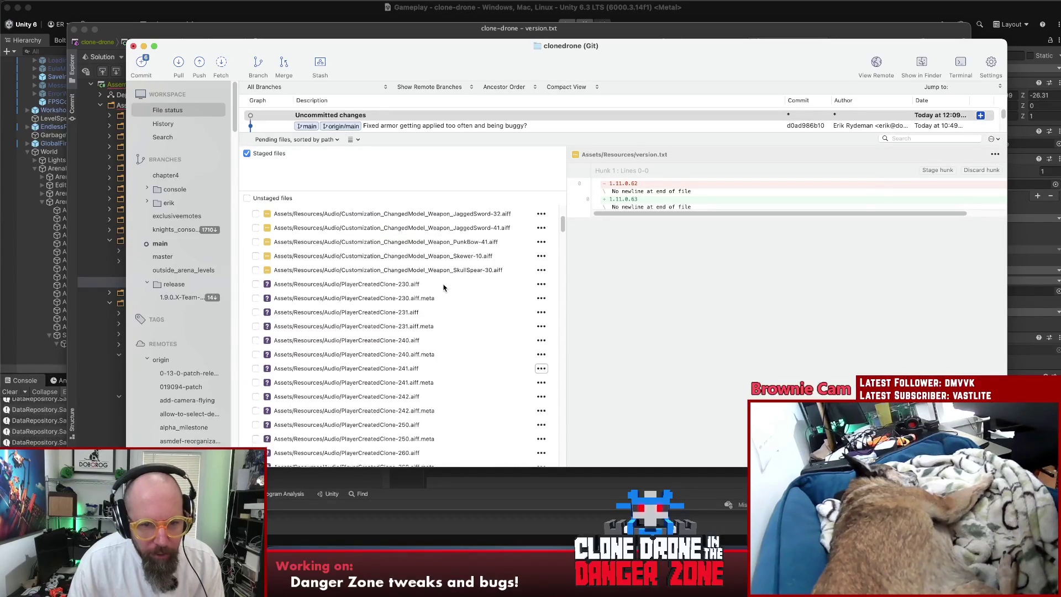
scroll(445, 285, "down", 8)
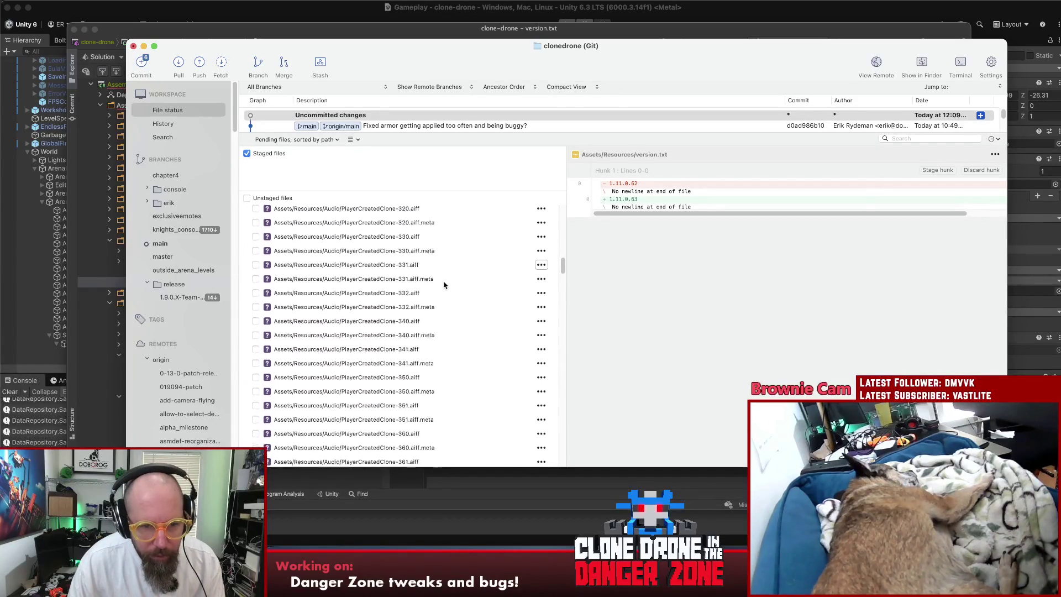
left_click_drag(564, 309, 570, 461)
Stage the commentator dialogue files through SettingsManager.cs along with the other changes.
left_click(369, 371, "shift")
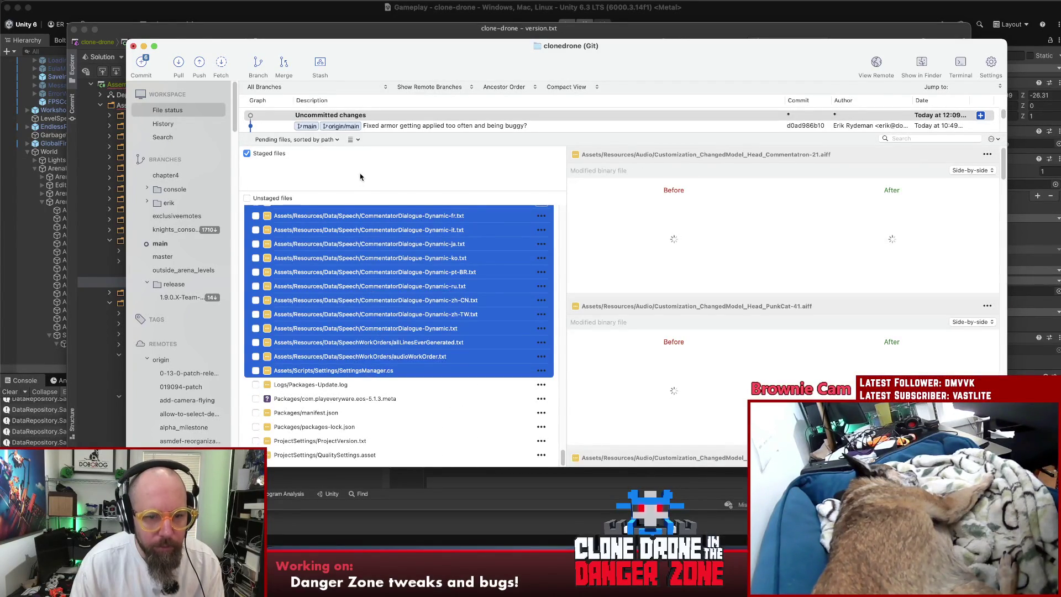
left_click_drag(361, 177, 359, 178)
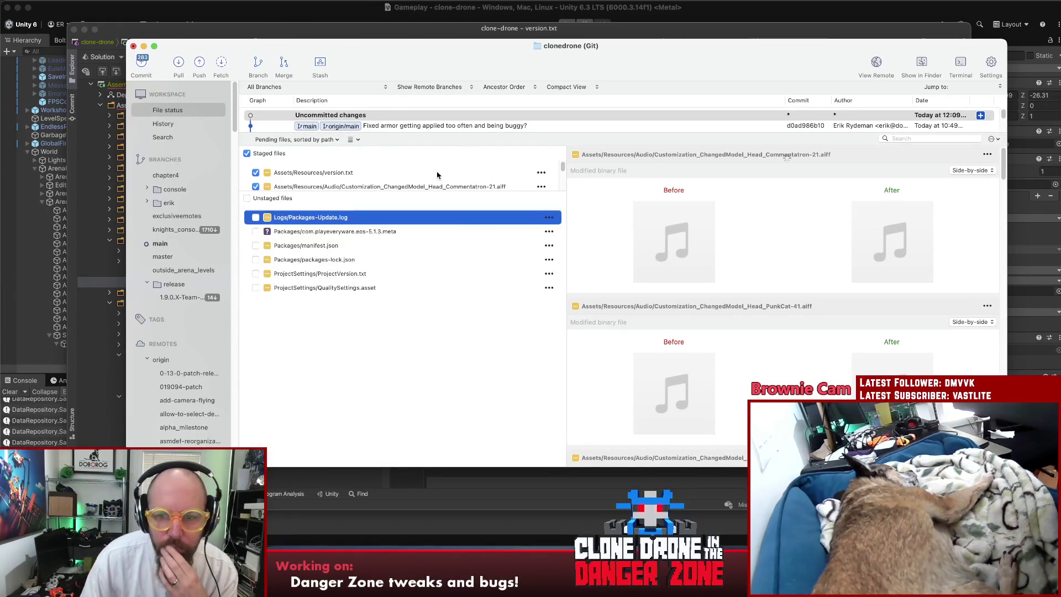
mouse_move(432, 190)
left_mouse_down()
mouse_move(442, 350)
mouse_move(447, 324)
left_mouse_up()
left_click_drag(374, 133, 374, 198)
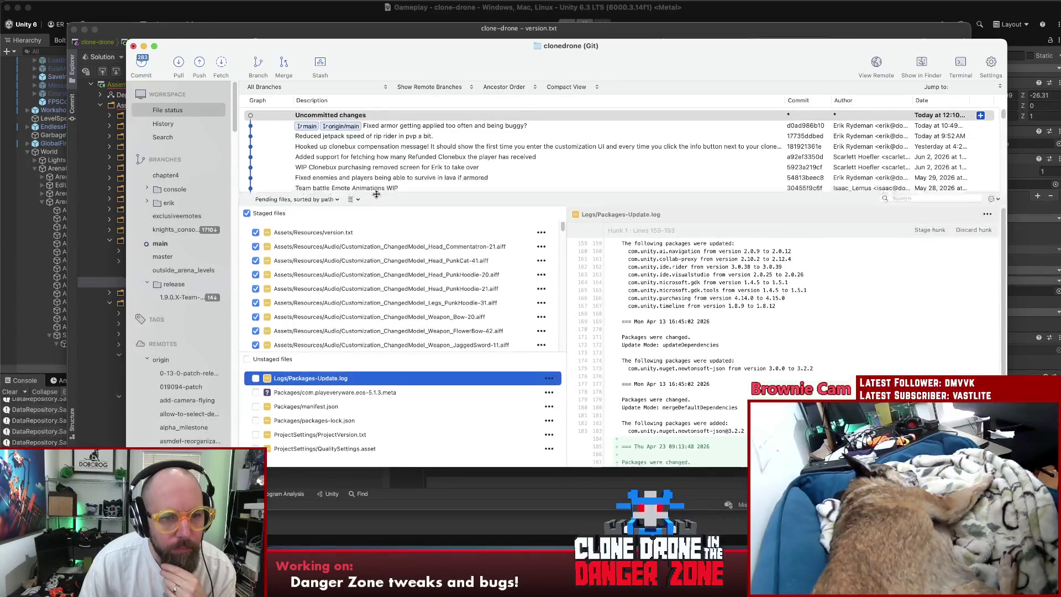
left_click(140, 60)
type("New clon")
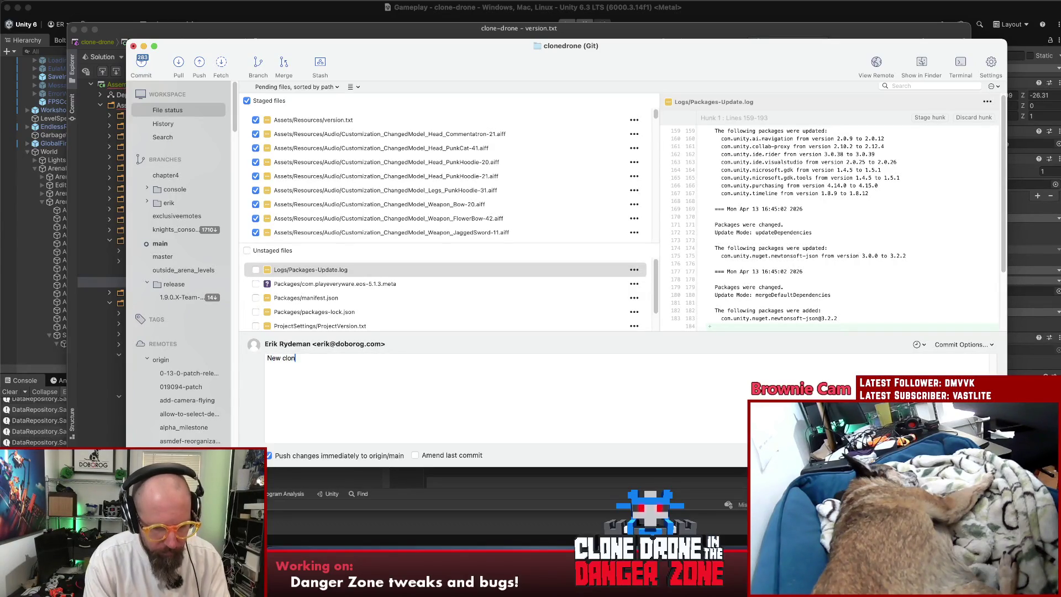
Finish the message 'New clone dialogue!' and commit the staged version bump and audio files.
type("e dialogue!")
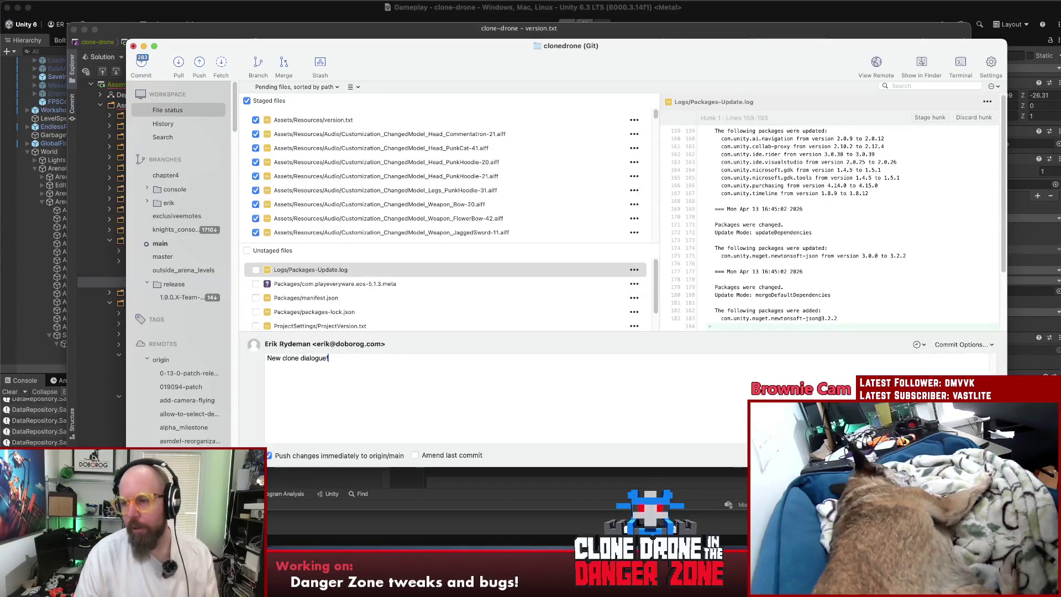
key("super+Return")
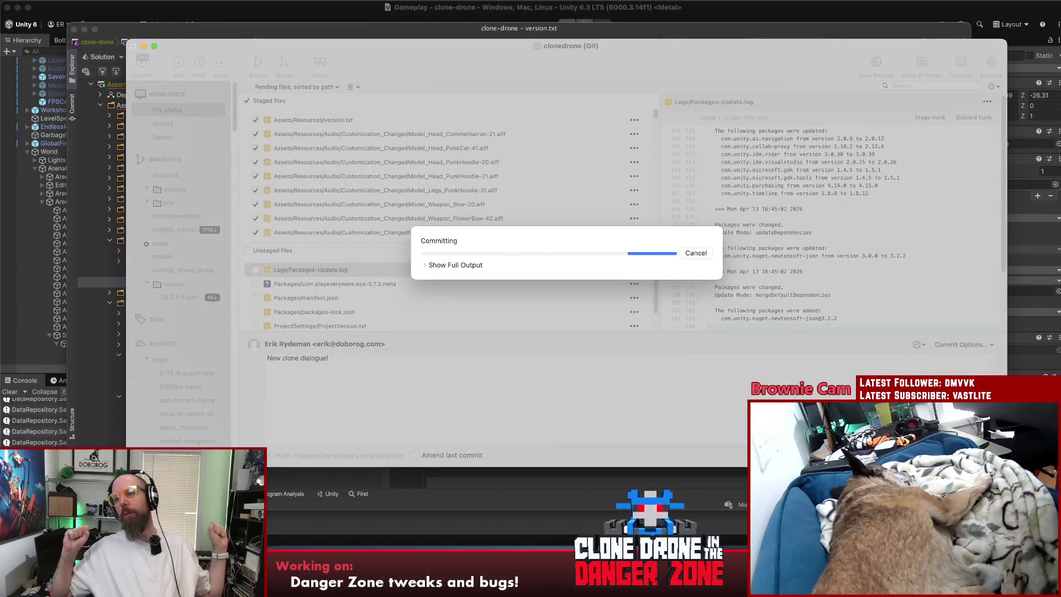